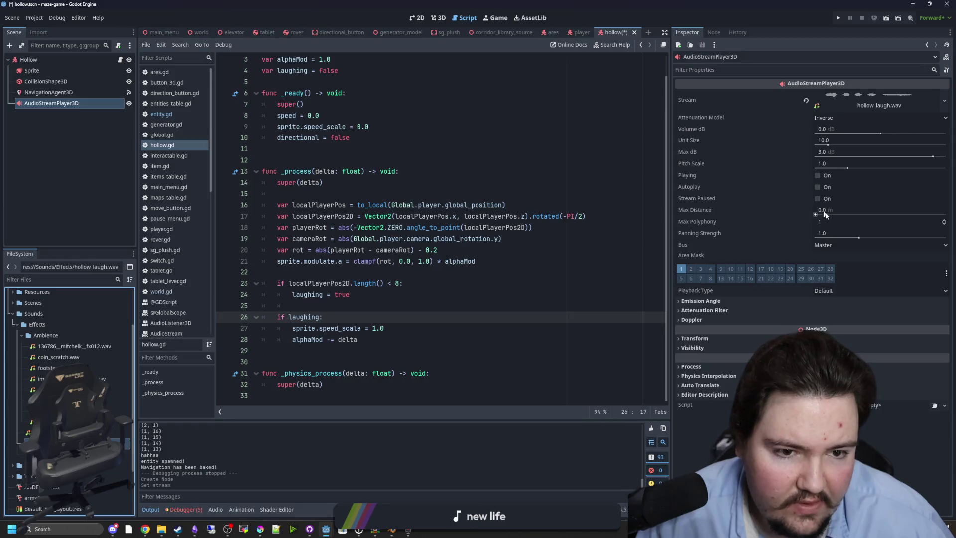
Step: Set the AudioStreamPlayer3D bus to WorldSFX and pitch scale to 0.25, then save
click(833, 244)
click(836, 283)
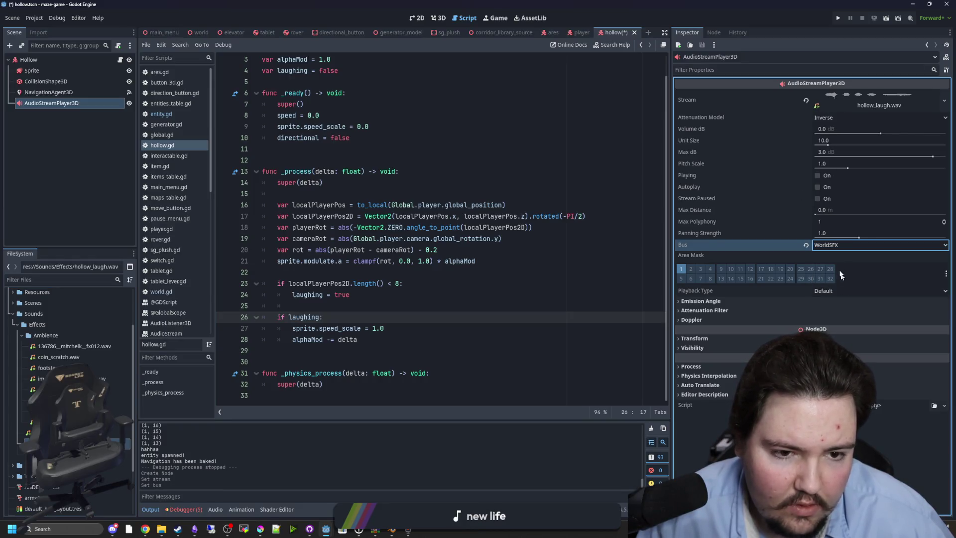
click(844, 164)
text(5)
key(Return)
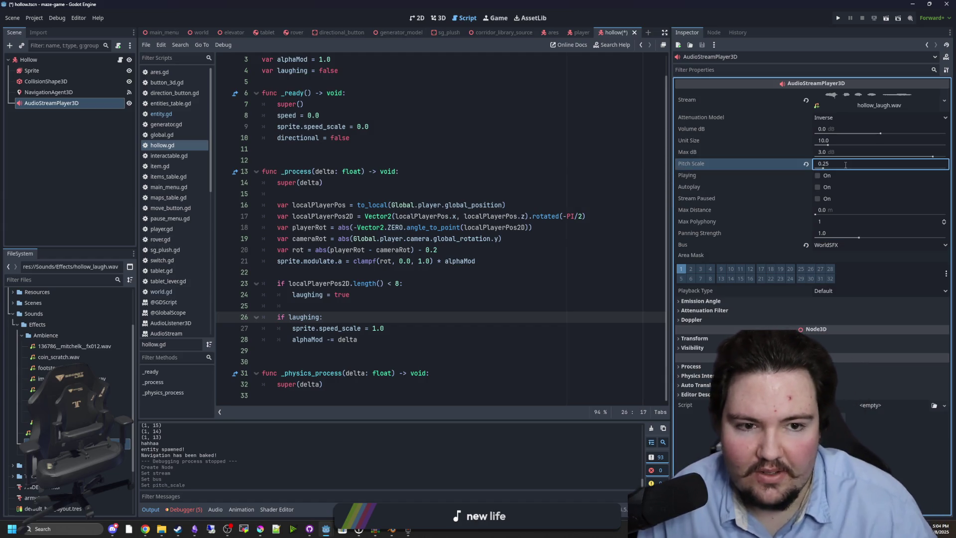
click(469, 181)
key(ctrl+s)
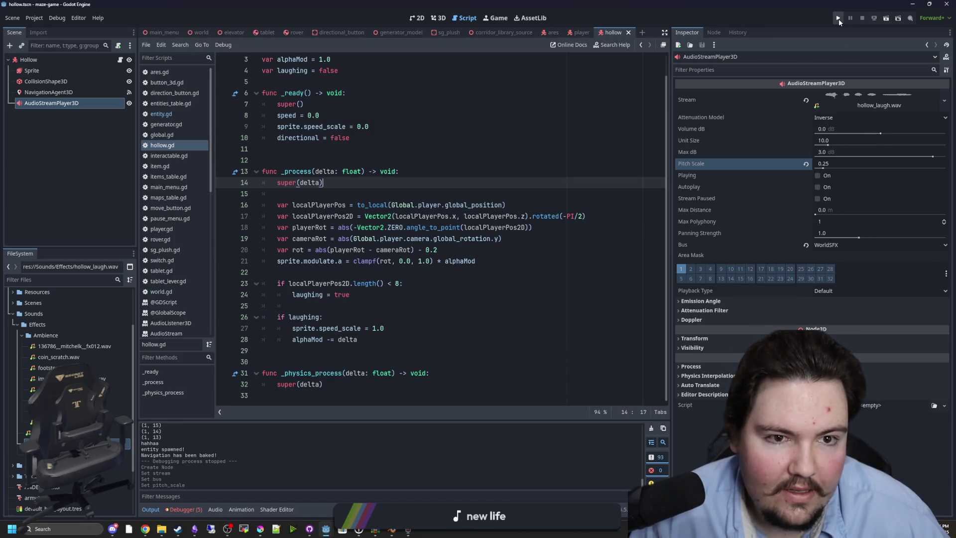
click(839, 19)
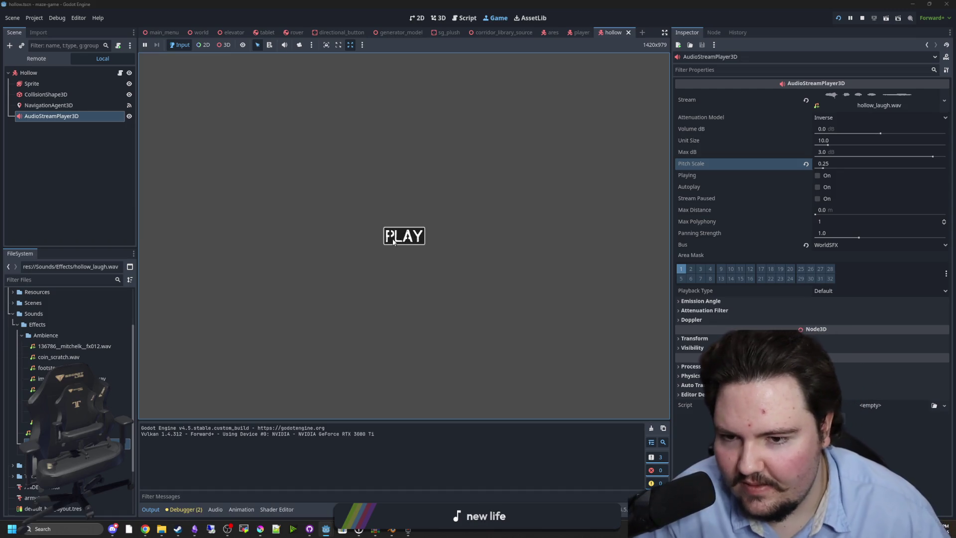
click(393, 242)
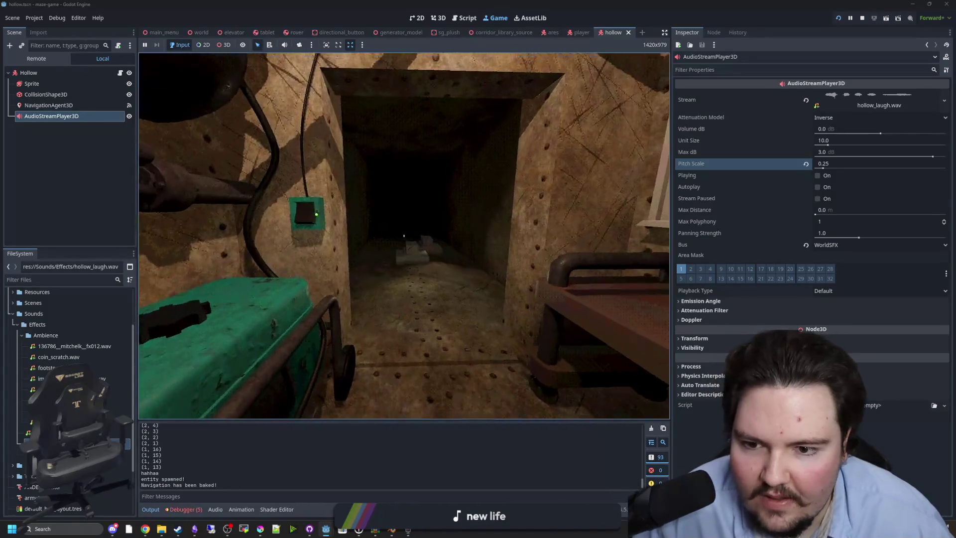
key(w)
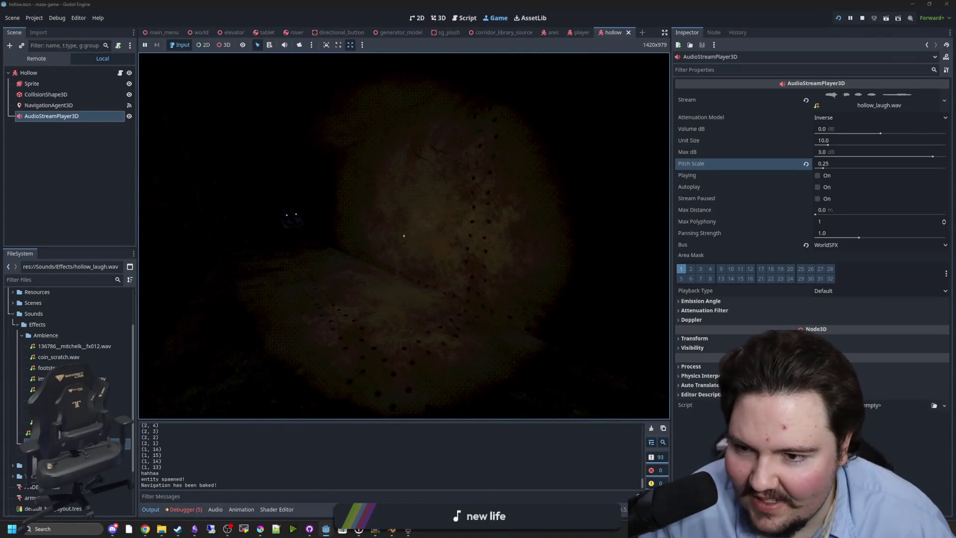
key(Escape)
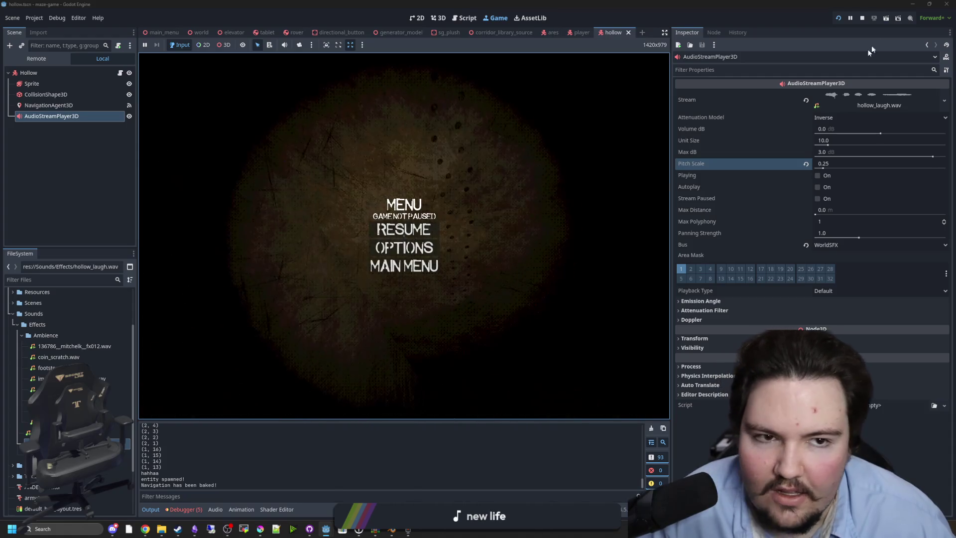
click(862, 19)
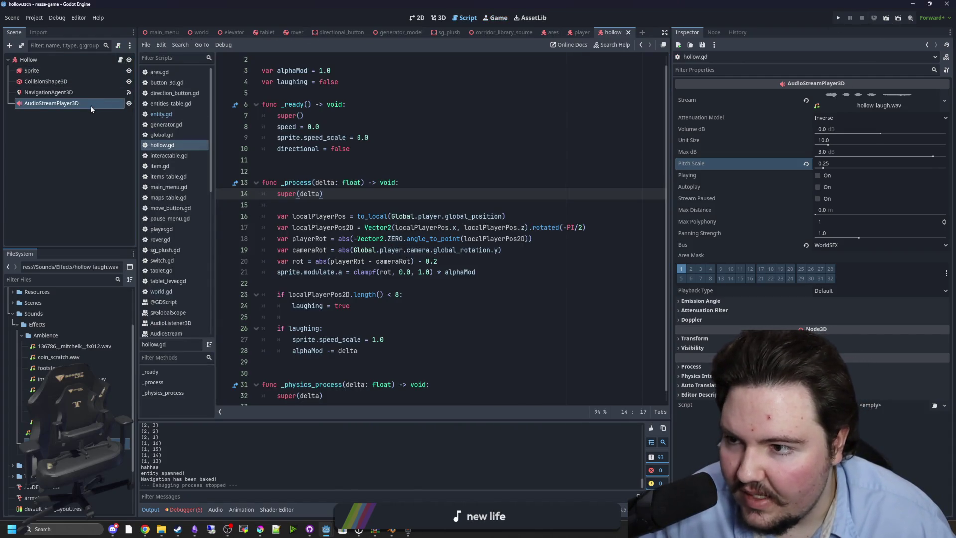
Step: Insert the AudioStreamPlayer3D reference on its own line after laughing = true and save
drag(353, 303, 354, 298)
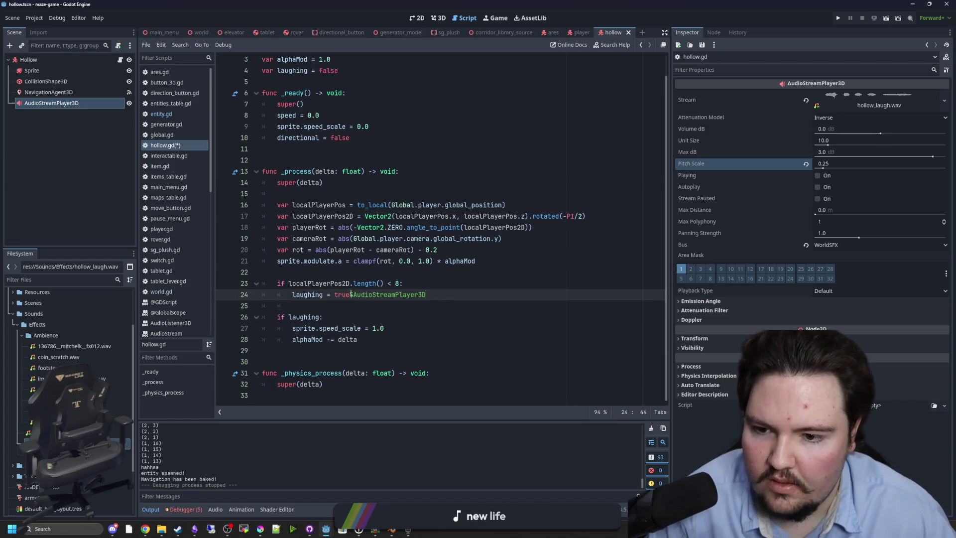
click(350, 295)
text(.play())
key(Return)
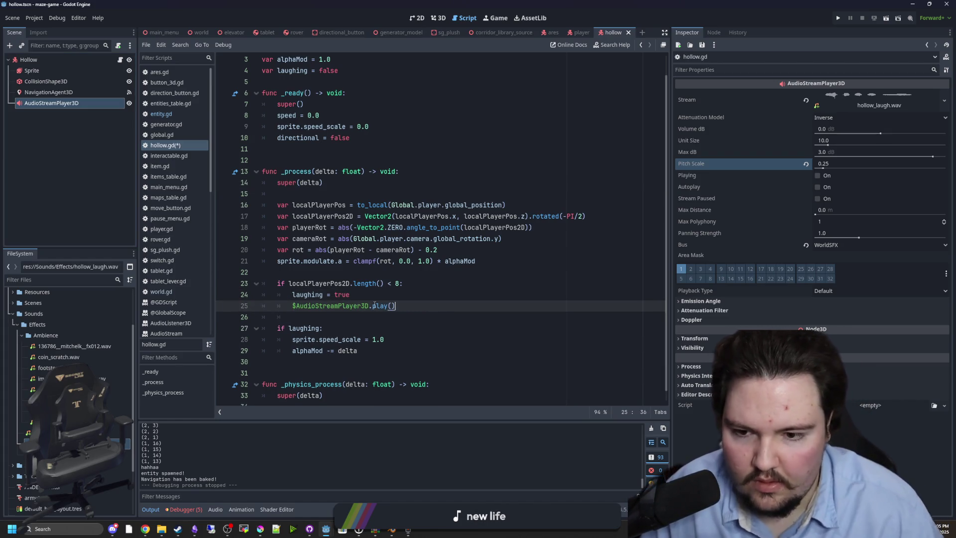
click(498, 271)
key(ctrl+s)
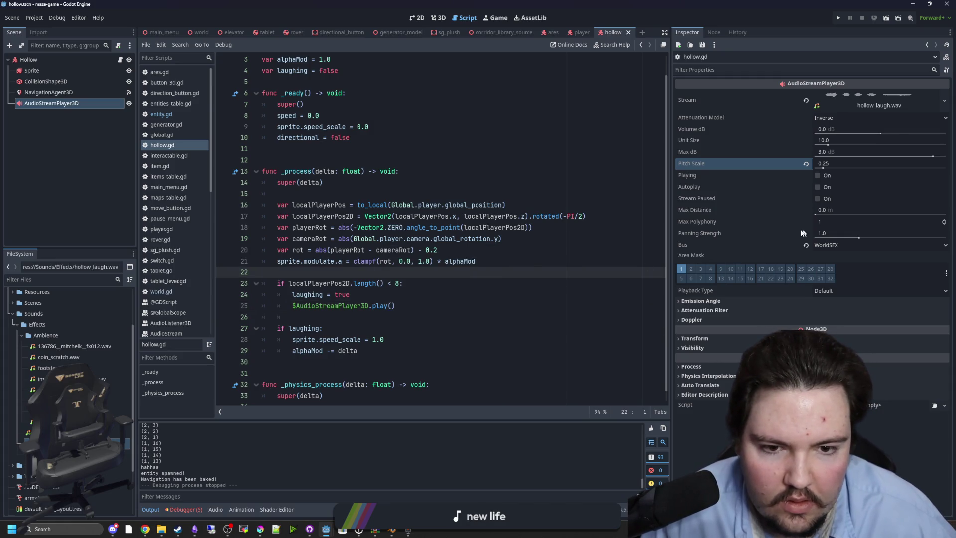
Step: Move sprite.speed_scale = 1.0 under laughing = true in the distance check, then run the game
click(405, 283)
text(&& !laughing)
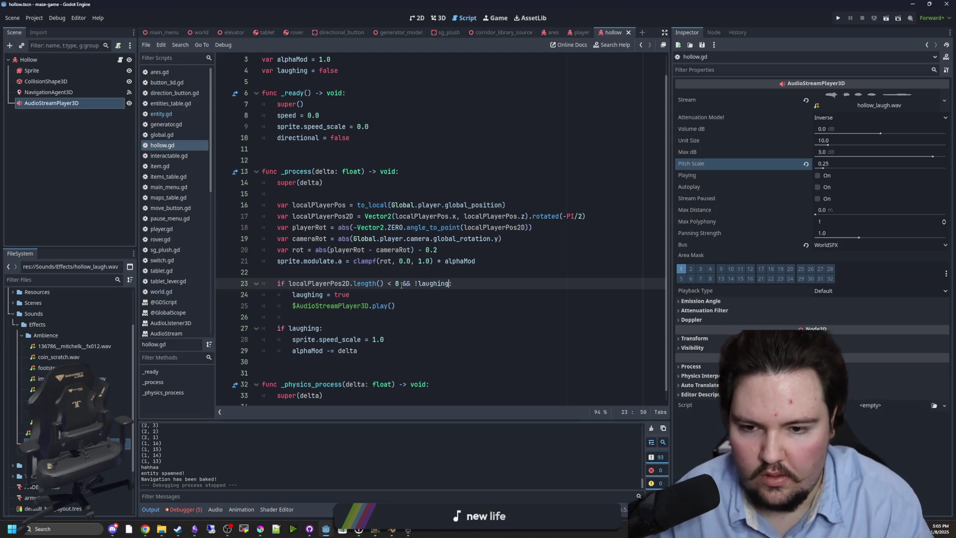
click(367, 305)
drag(292, 339, 384, 339)
key(BackSpace)
click(376, 294)
key(Return)
key(ctrl+v)
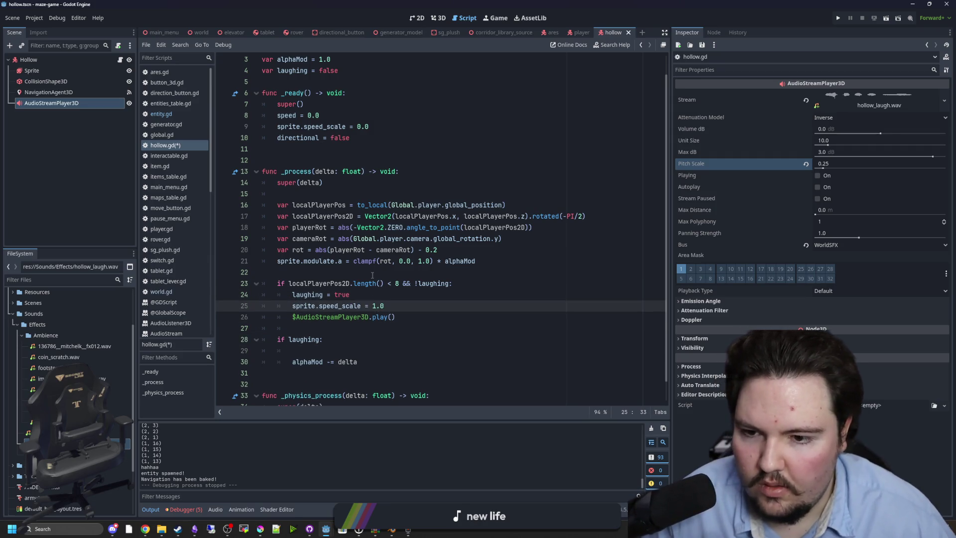
key(F5)
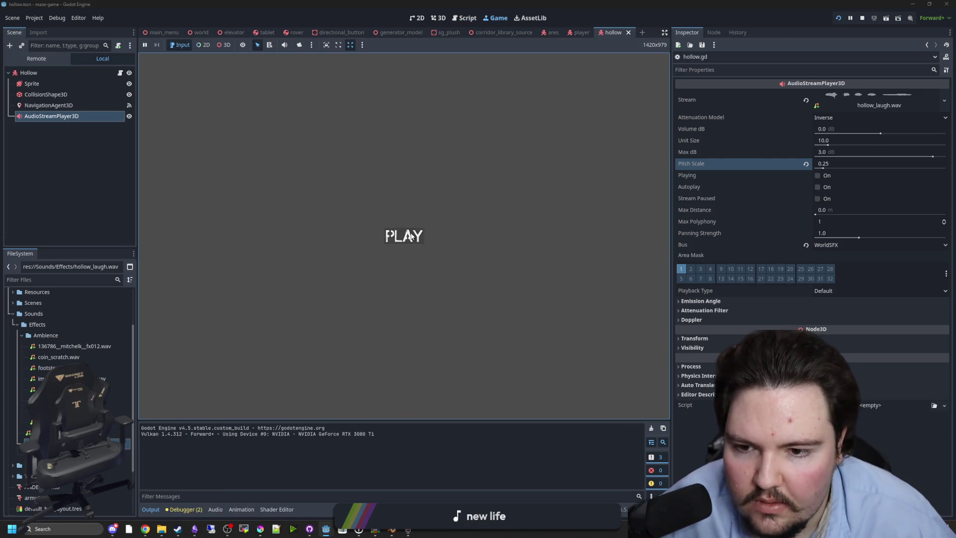
Step: Start the game, walk down the corridor toward the hollow, then pause and stop the run
click(411, 236)
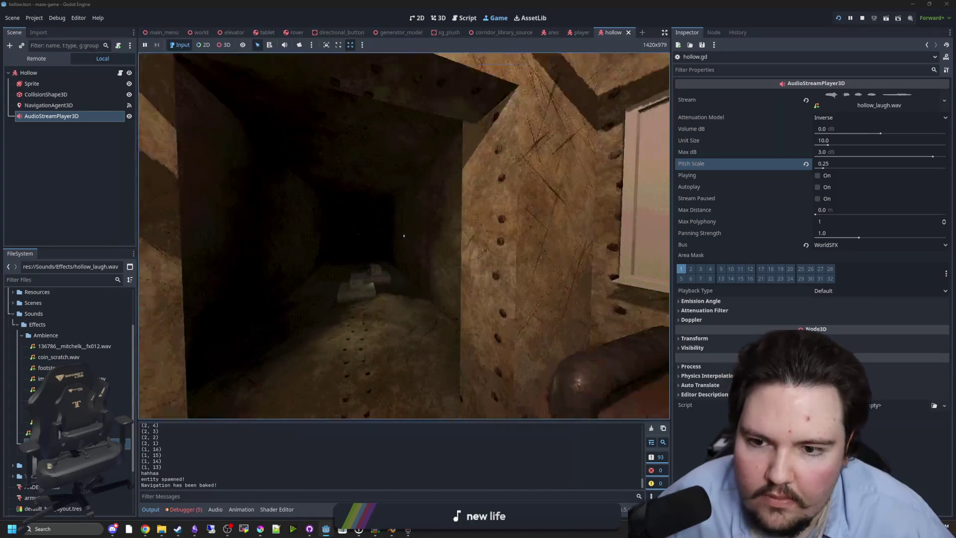
key(w)
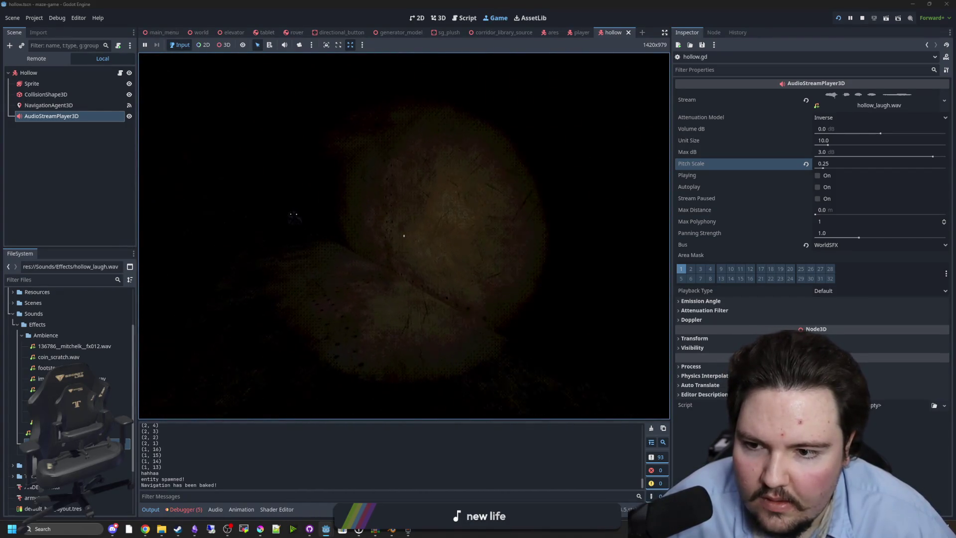
key(w)
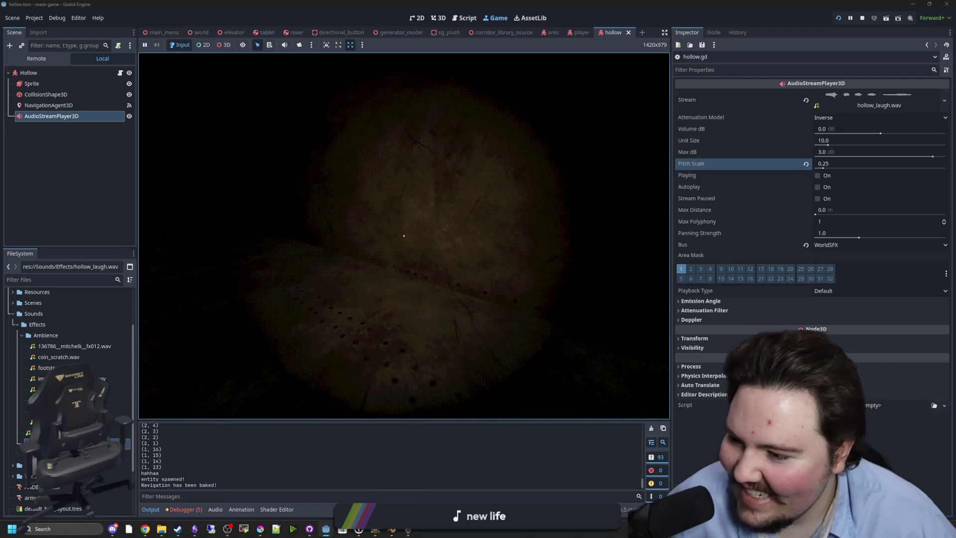
mouse_move(403, 236)
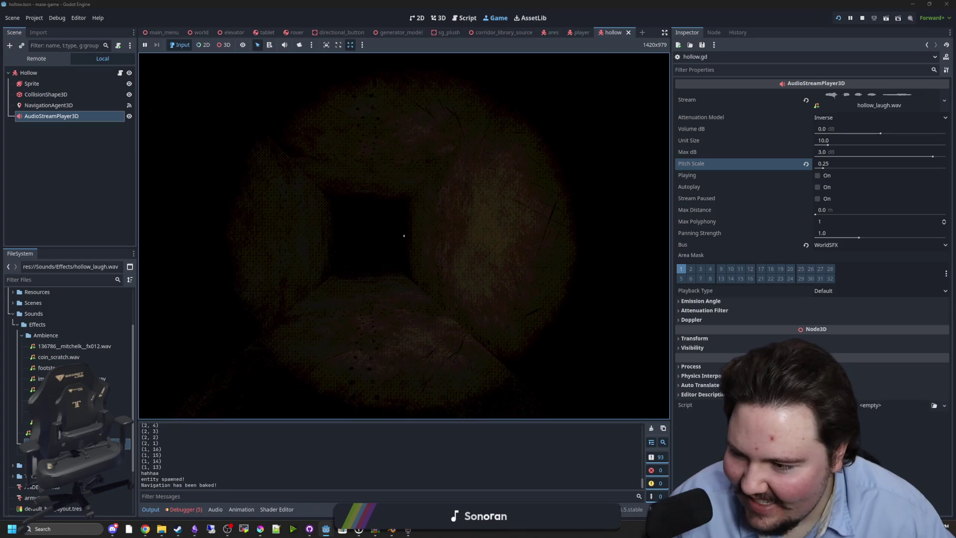
key(Escape)
key(F8)
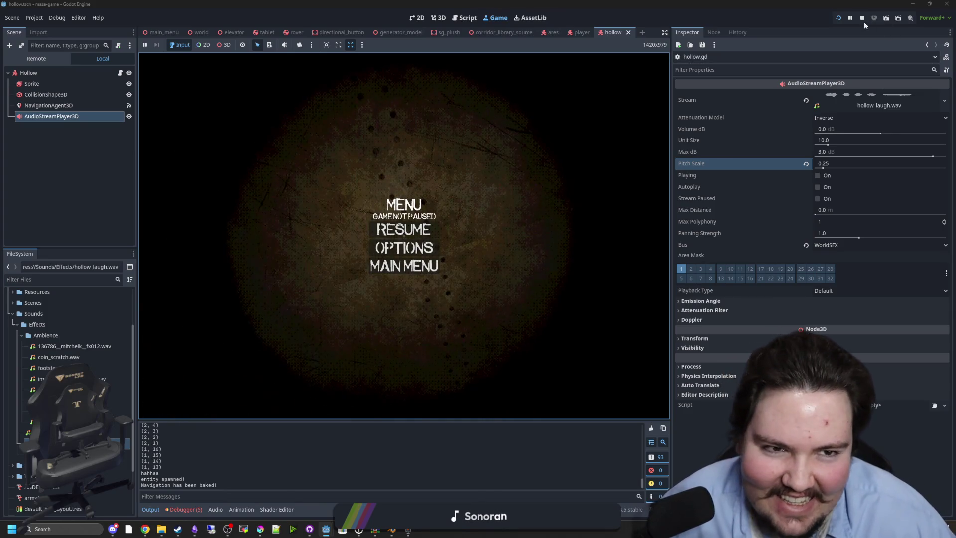
click(374, 203)
click(295, 171)
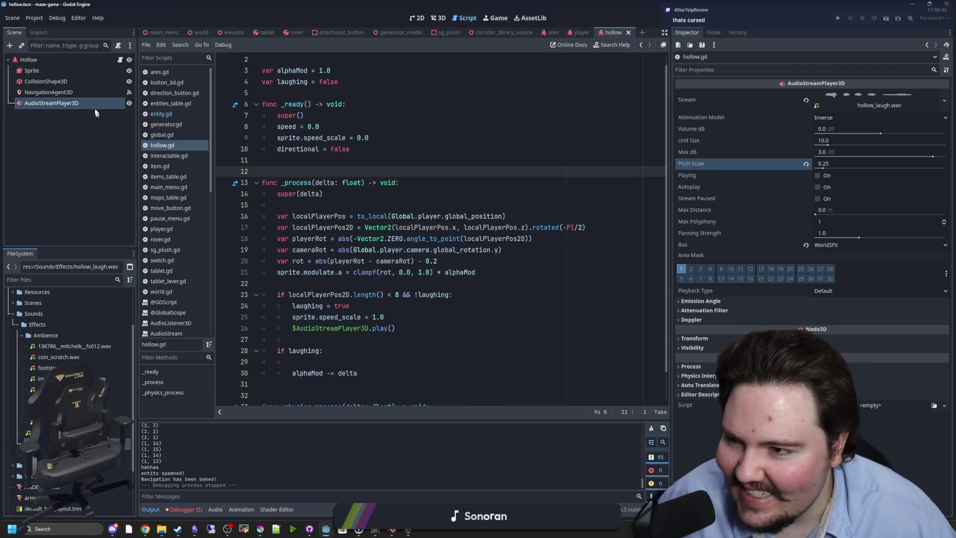
Step: Reselect the AudioStreamPlayer3D node, return to script line 15, and launch DaVinci Resolve
click(91, 90)
click(77, 104)
click(524, 205)
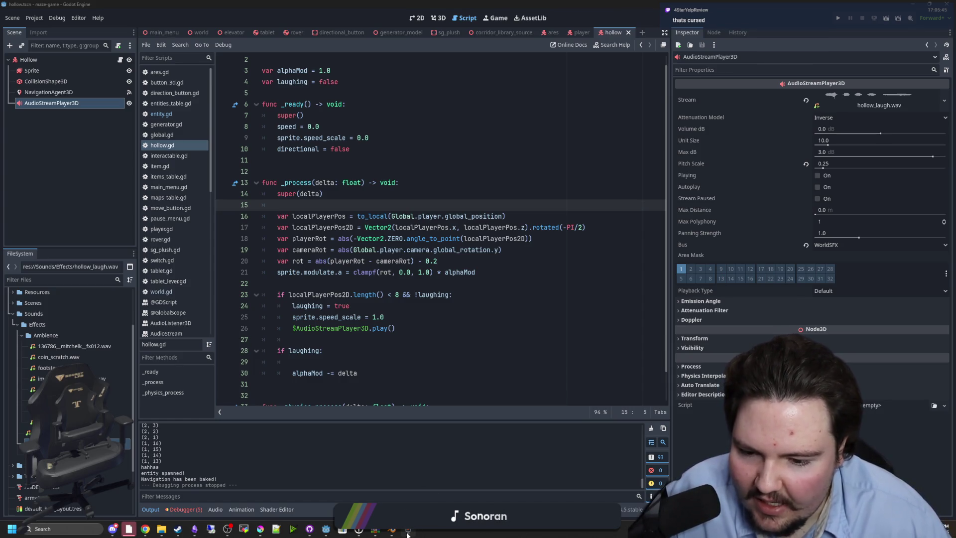
click(407, 532)
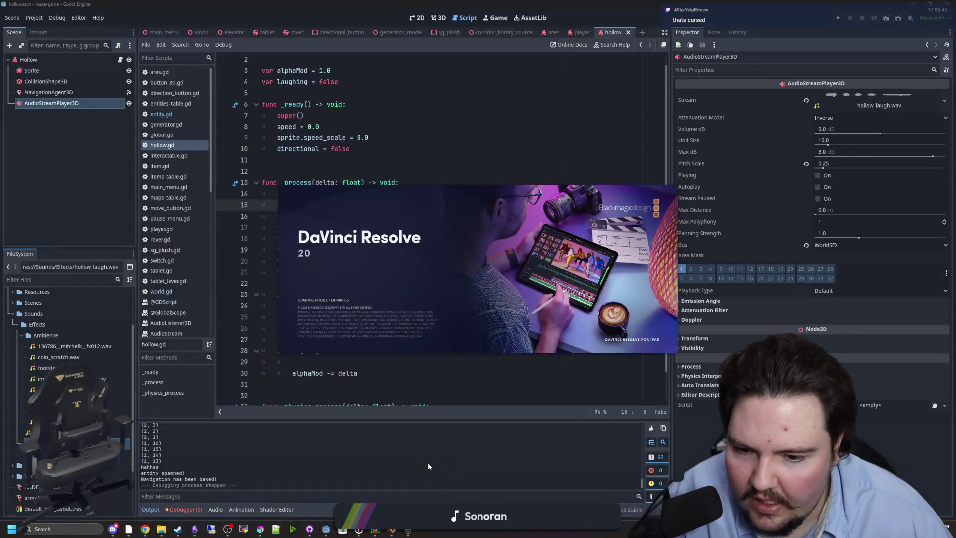
Step: End the Sound Recorder task, create Untitled Project 3 in Project Manager, and maximize Resolve
right_click(407, 529)
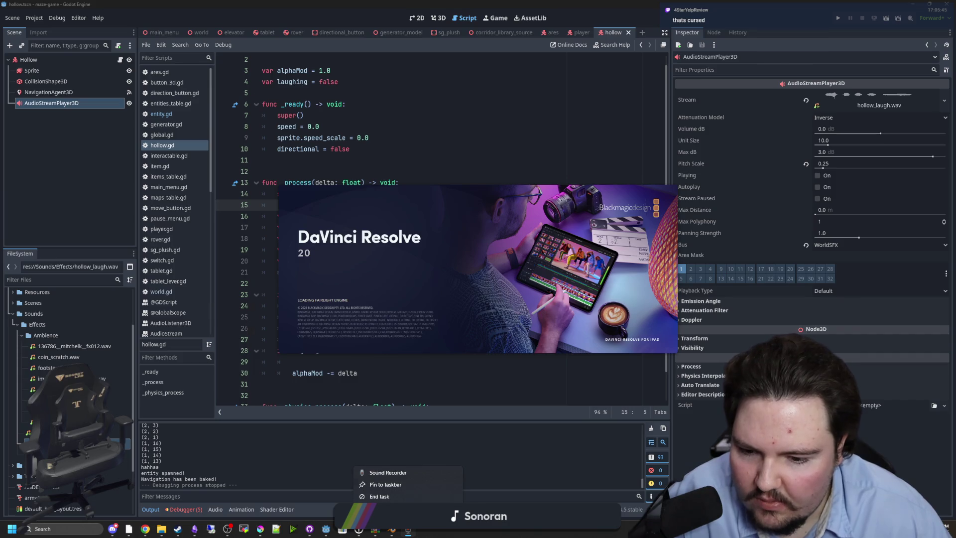
click(379, 497)
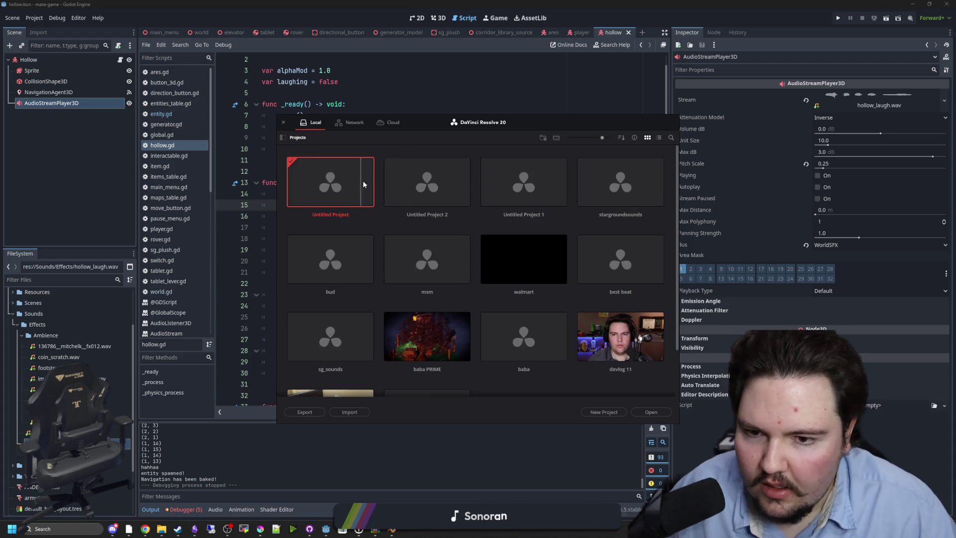
double_click(325, 191)
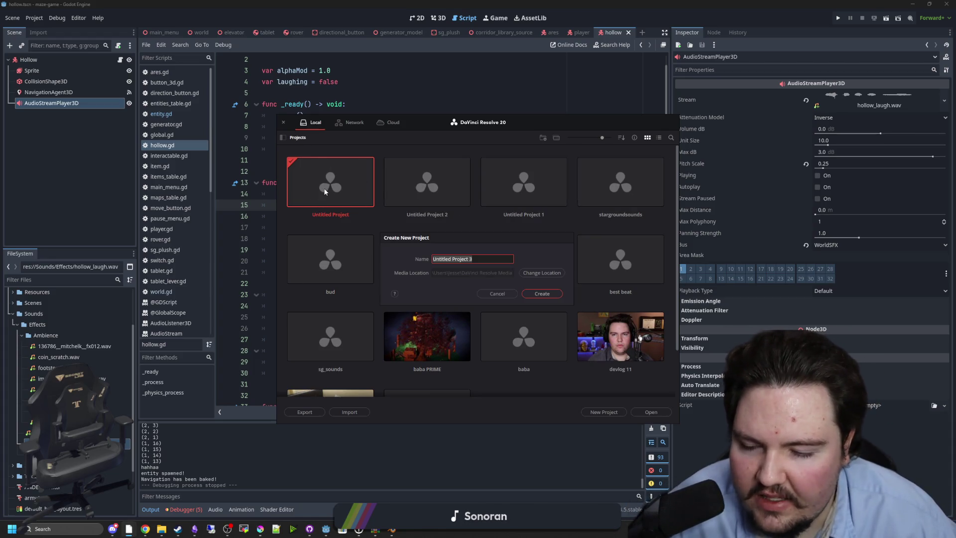
click(533, 294)
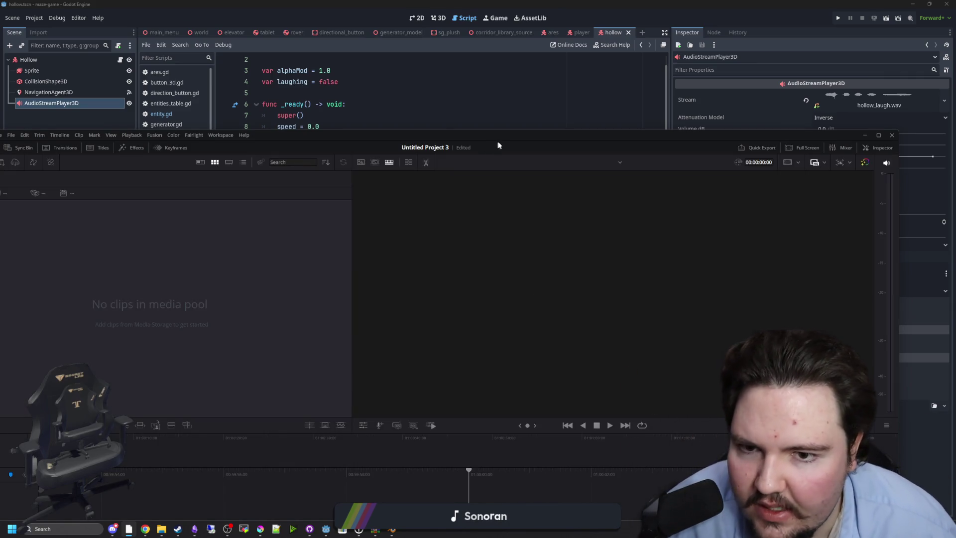
drag(509, 143, 571, 4)
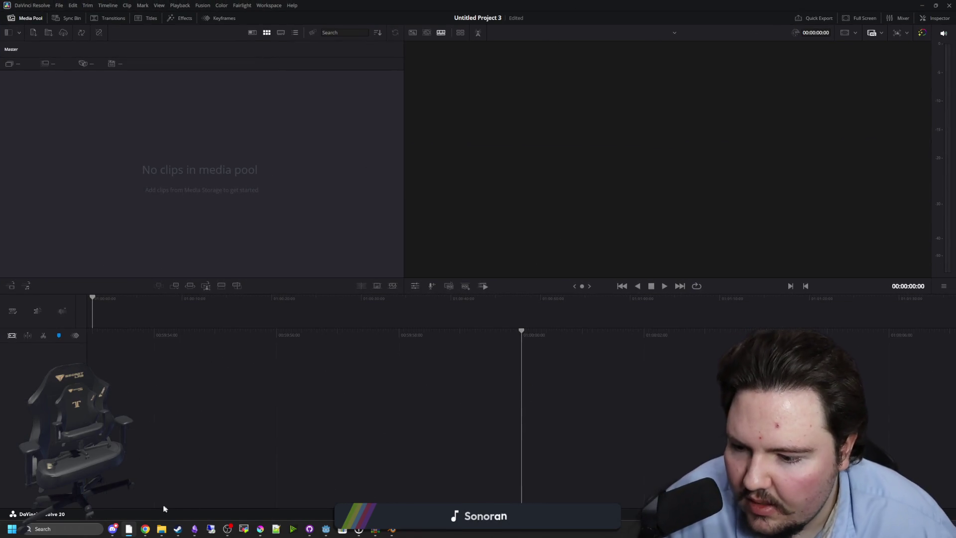
Step: Bring the Entities folder window forward, move it right, and go up to the maze-game folder
mouse_move(162, 527)
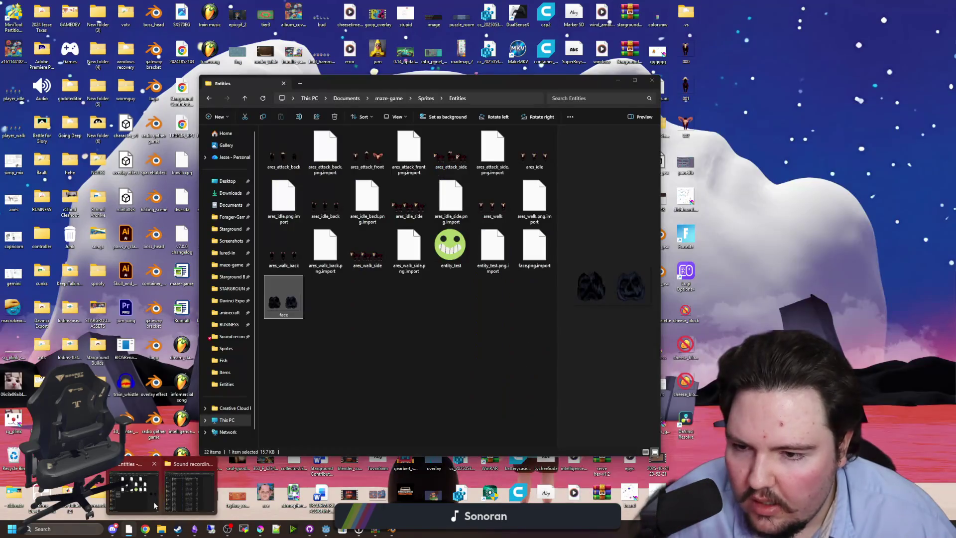
click(154, 501)
click(291, 295)
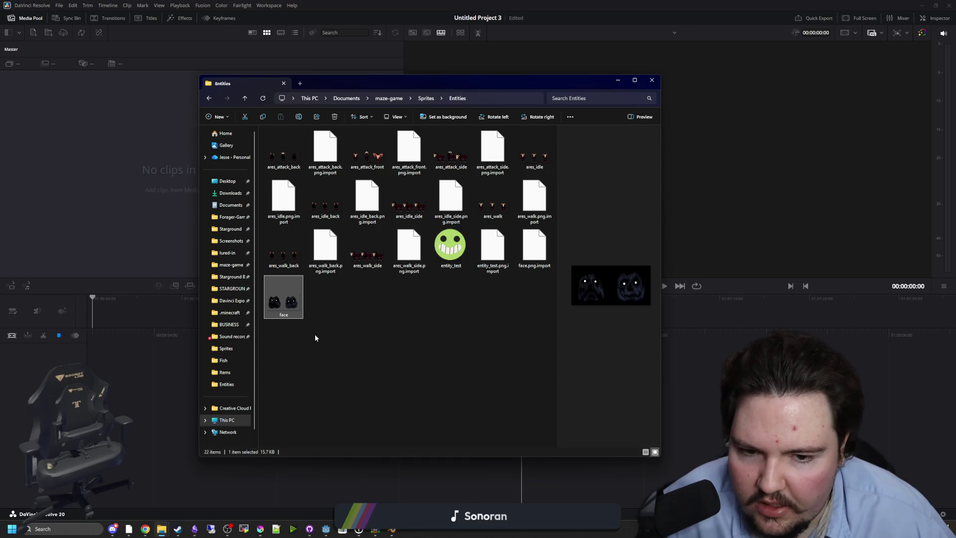
click(314, 338)
drag(342, 84, 571, 84)
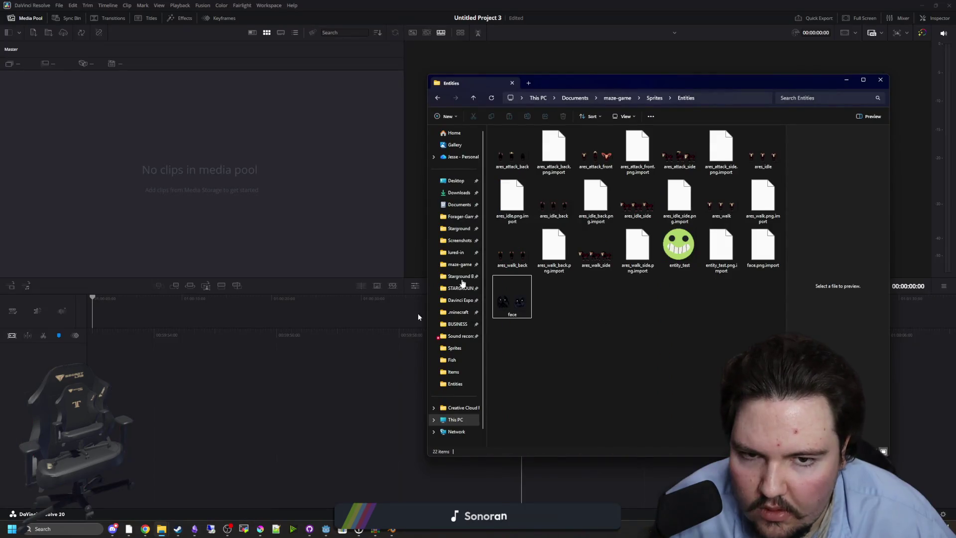
click(654, 98)
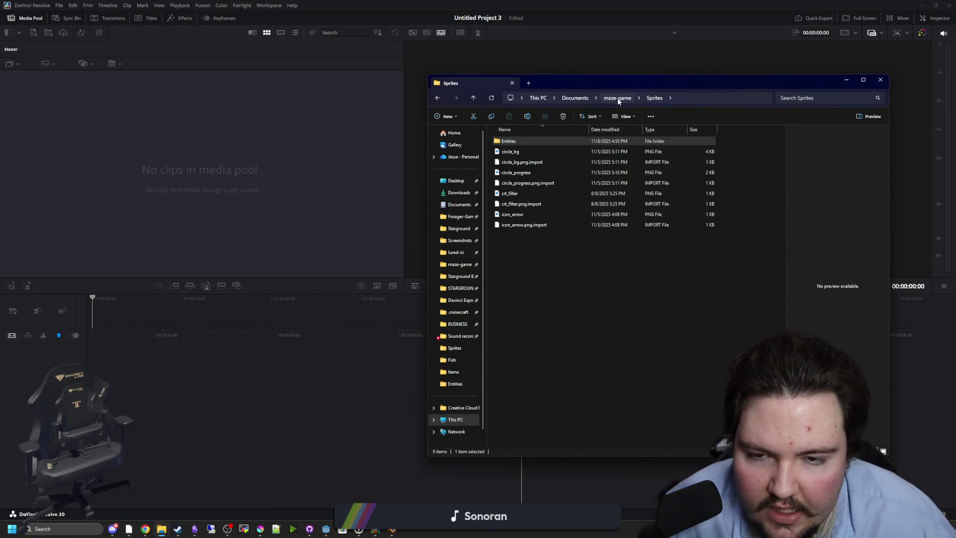
click(620, 98)
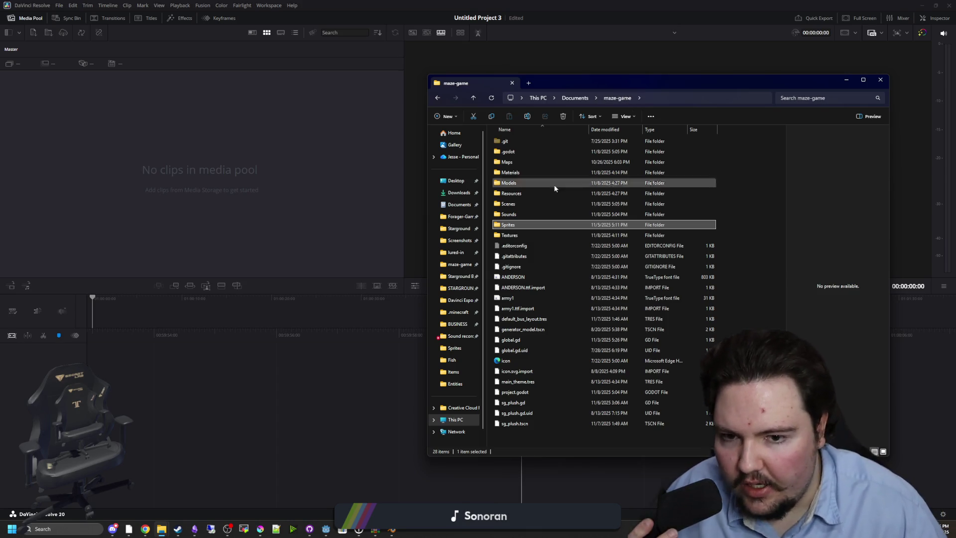
Step: Open Sounds > Effects and drag hollow_laugh into Resolve's media pool
double_click(510, 214)
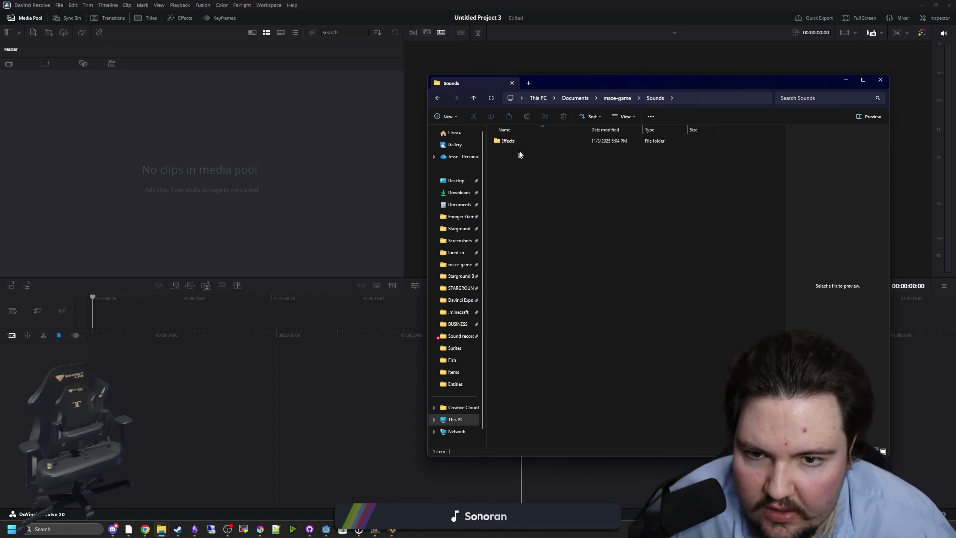
double_click(528, 141)
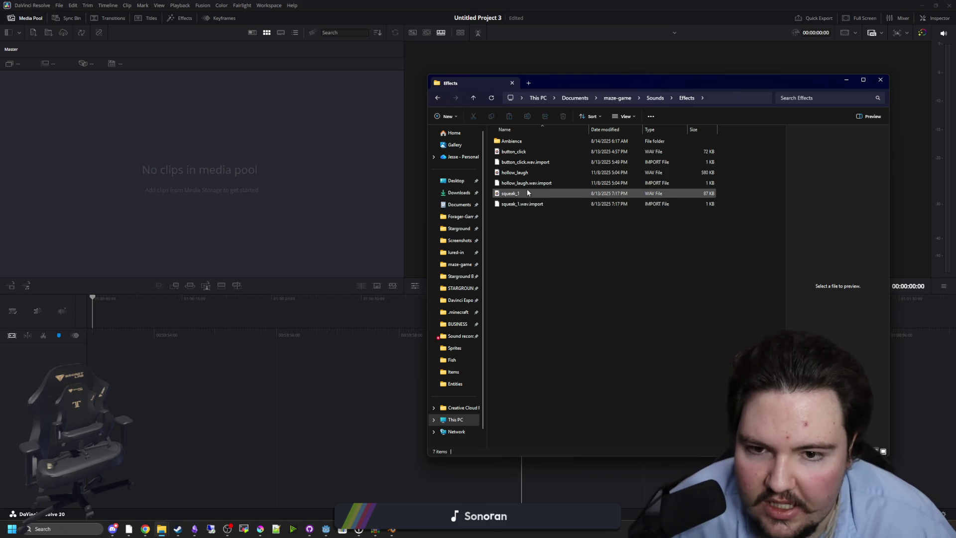
click(523, 195)
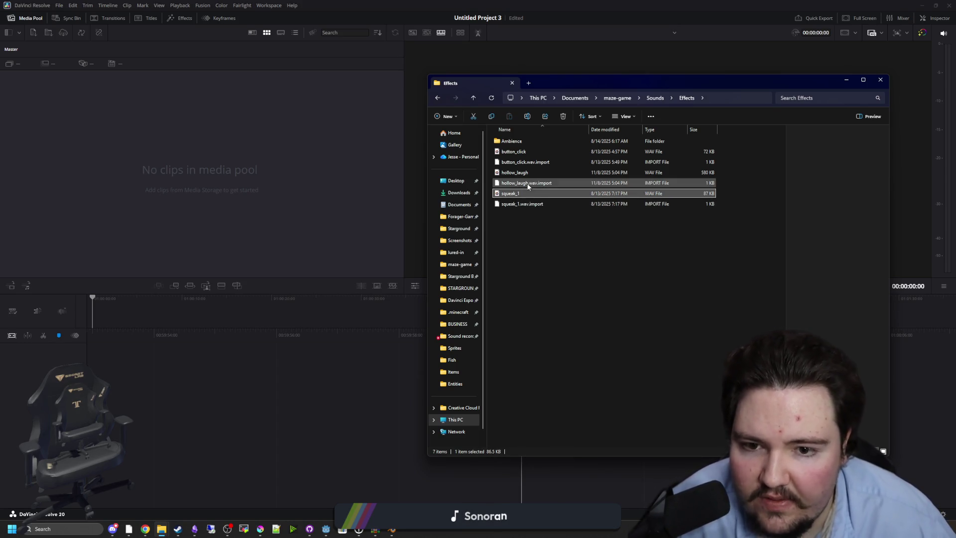
click(522, 204)
click(529, 174)
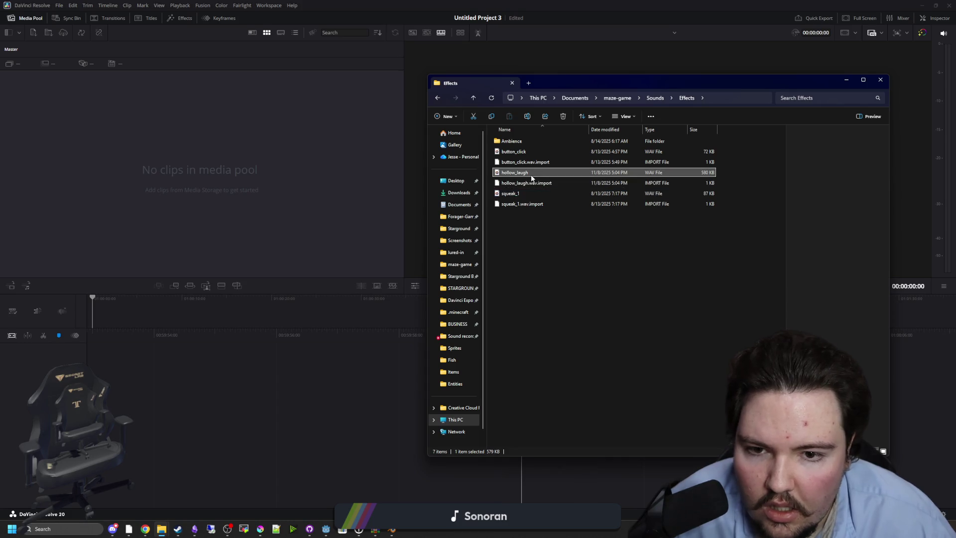
drag(157, 199, 228, 242)
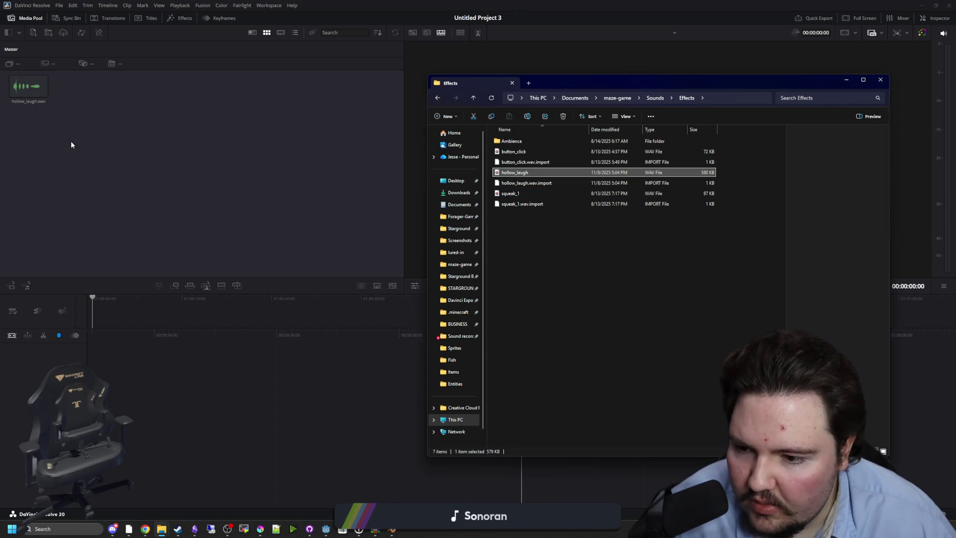
click(71, 144)
key(shift+4)
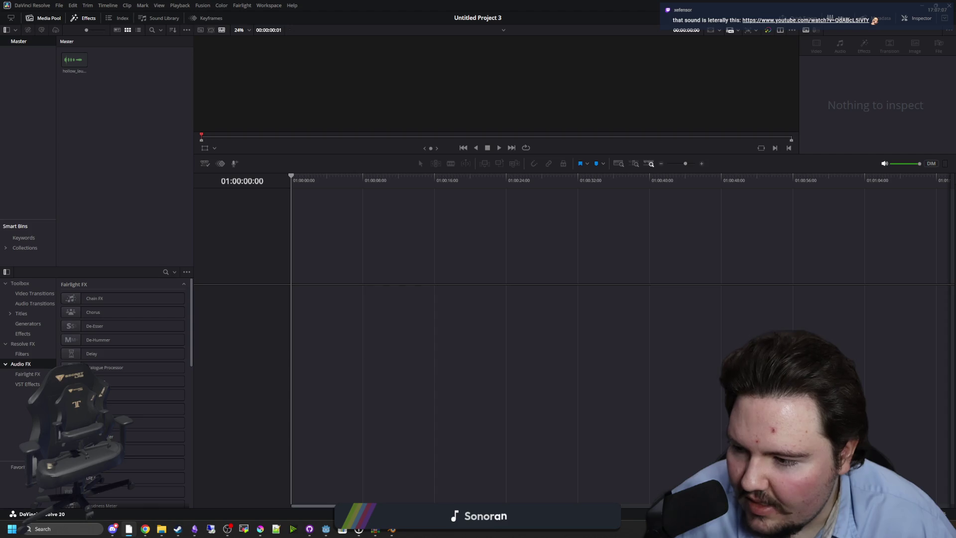
Step: Open the YouTube red deer stag video linked in the chat notification
click(874, 19)
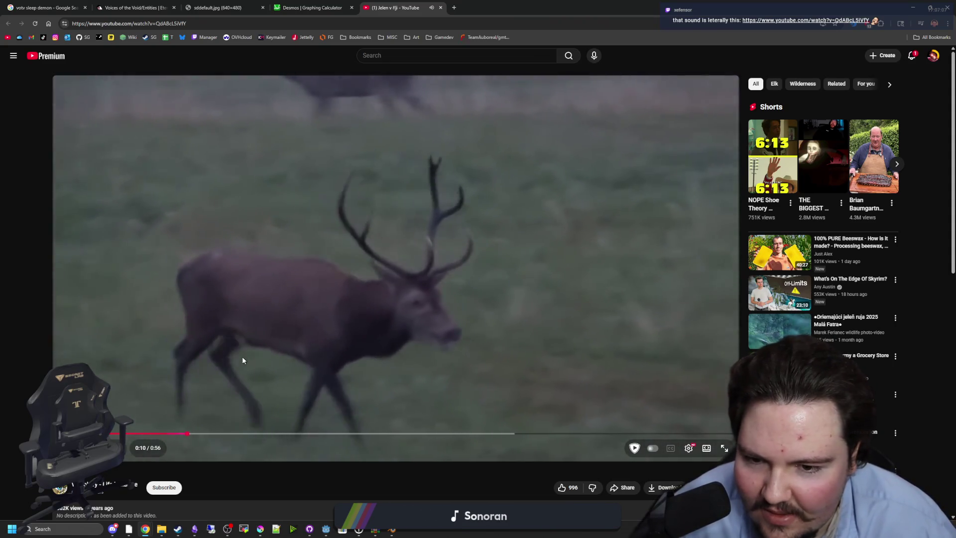
Step: Seek the stag video ahead to the bellowing, pause it, and switch back to Resolve
click(268, 437)
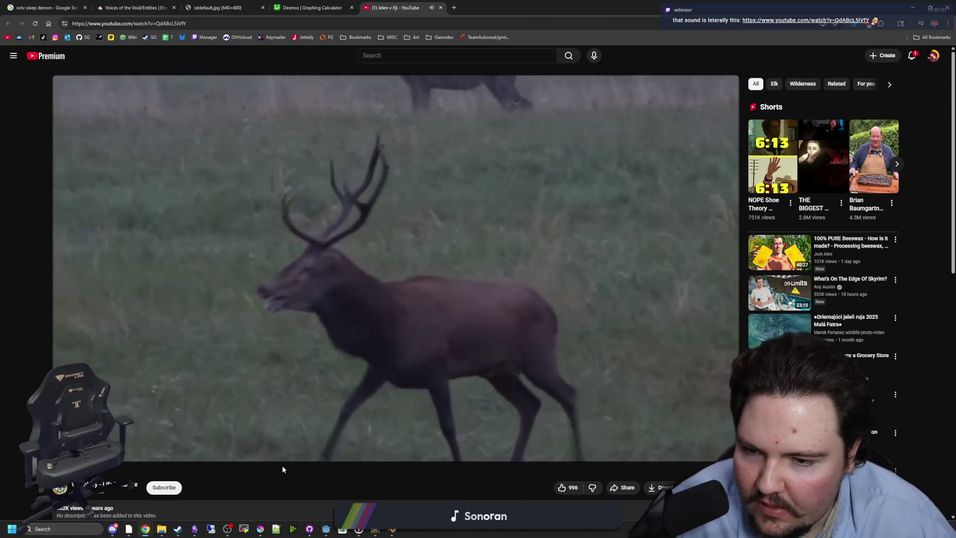
scroll(down, 3)
scroll(up, 3)
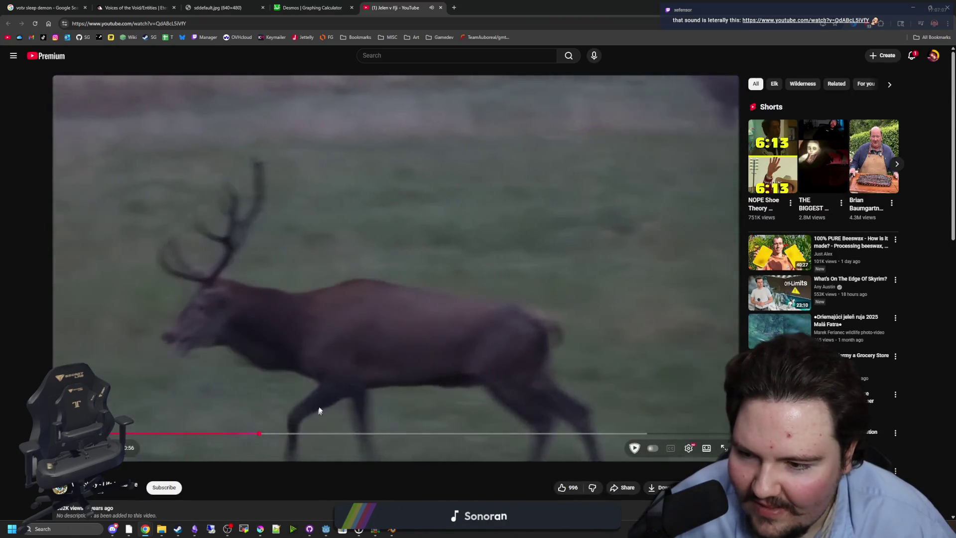
click(503, 123)
key(alt+Tab)
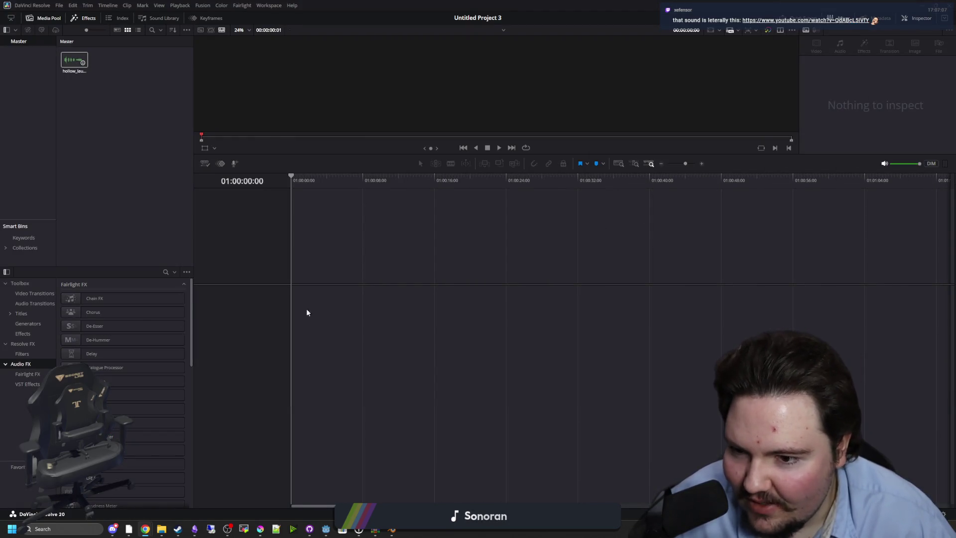
Step: Place hollow_laugh.wav on a new timeline, trim off its start, and play from the clip start
drag(307, 312, 383, 348)
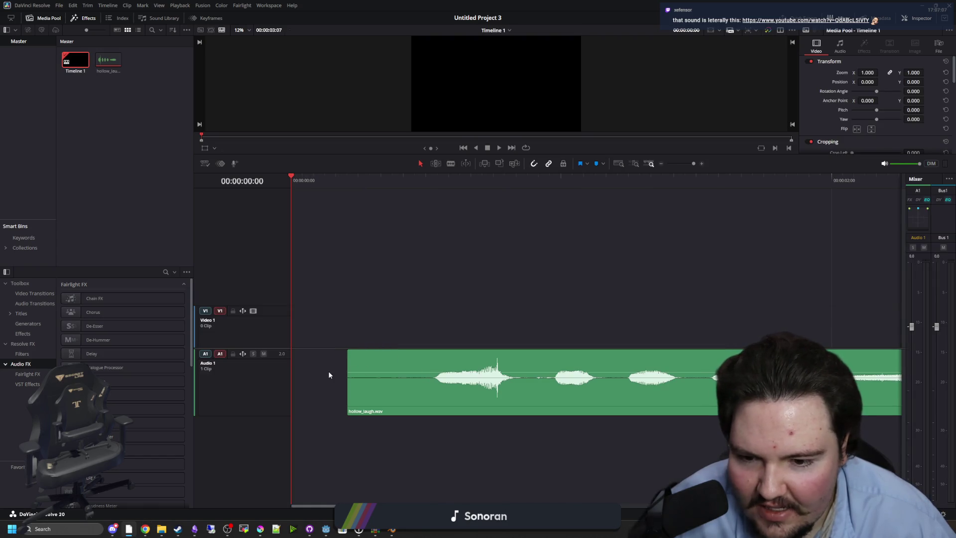
drag(350, 389, 426, 389)
click(426, 180)
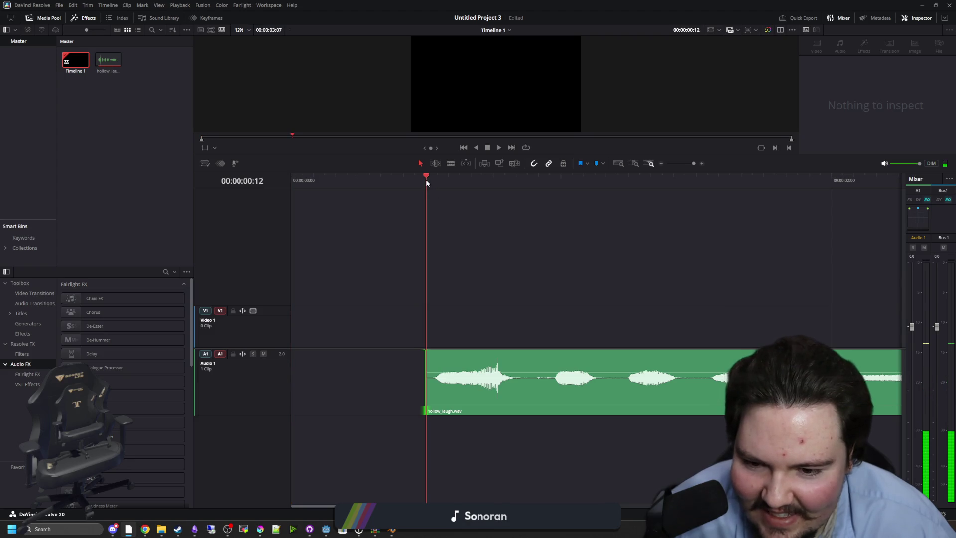
key(space)
Step: Stop playback and replay the trimmed clip from near the timeline start
scroll(down, 3)
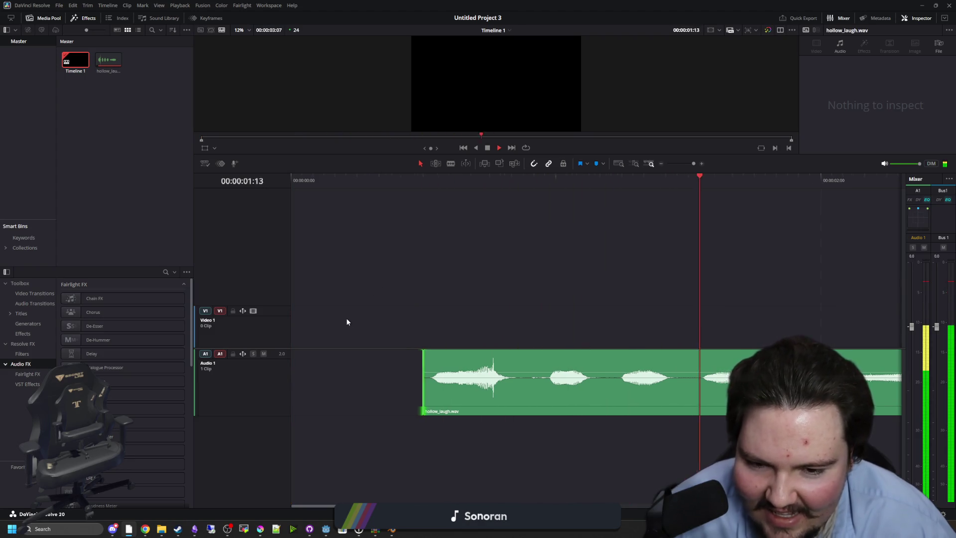
scroll(down, 3)
key(space)
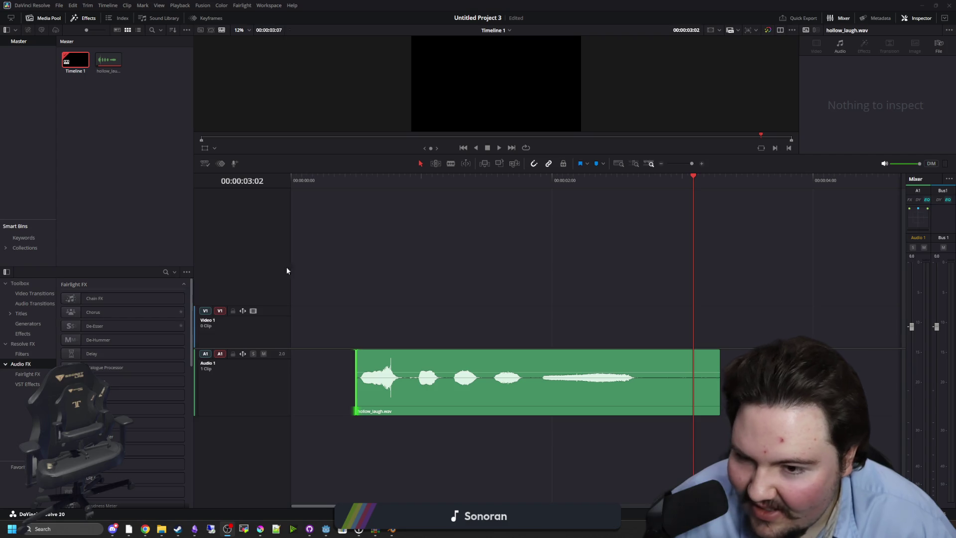
click(330, 180)
key(space)
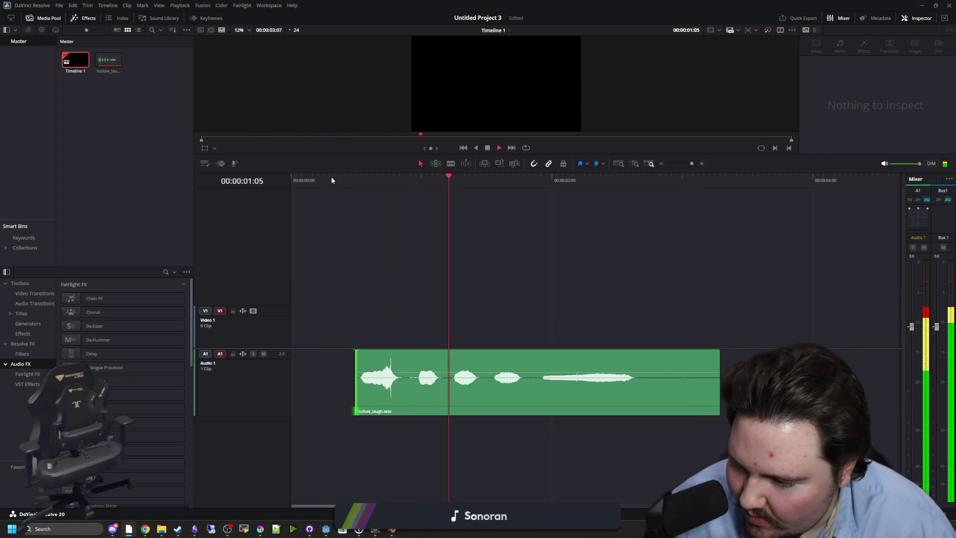
Step: Trim the clip's end to about 2:21, add a long fade-out, and move it to the timeline start
key(space)
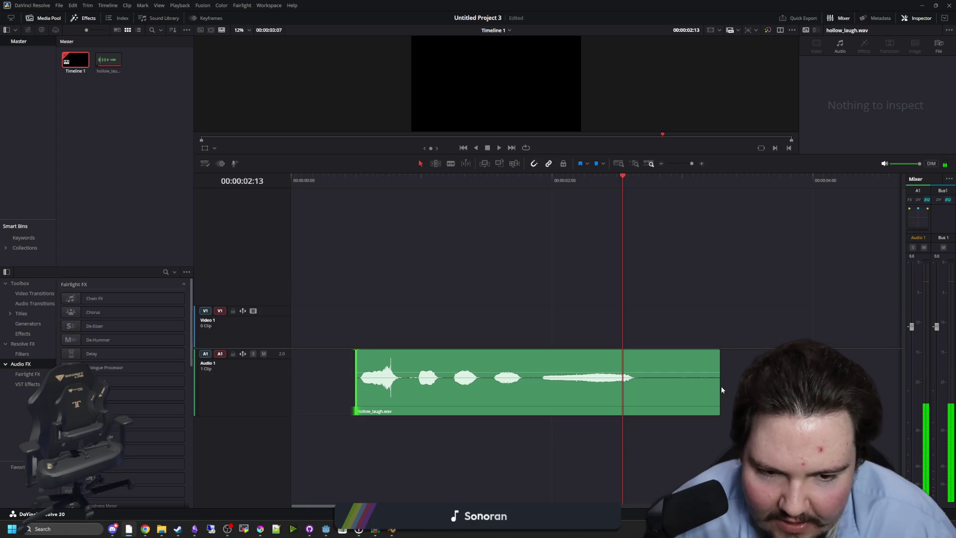
drag(721, 390, 676, 393)
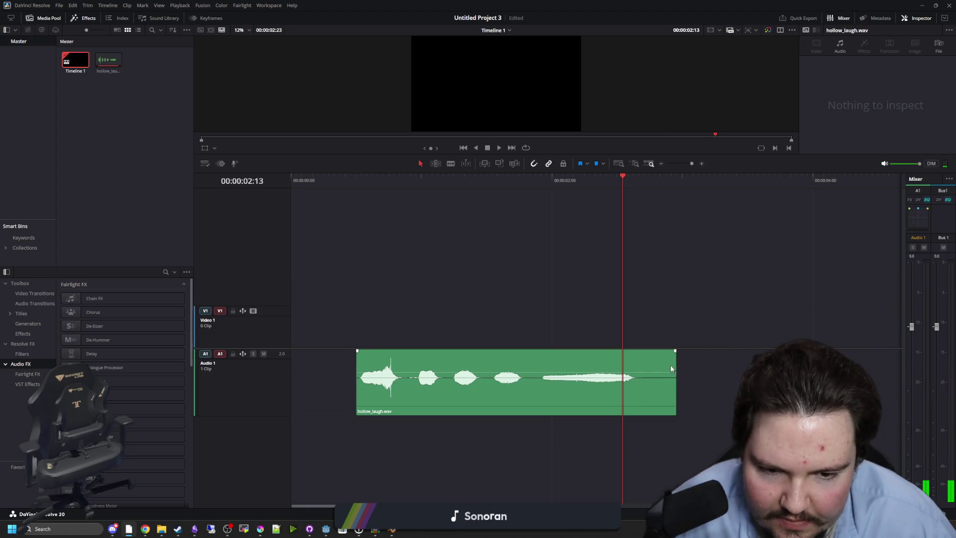
drag(675, 350, 632, 348)
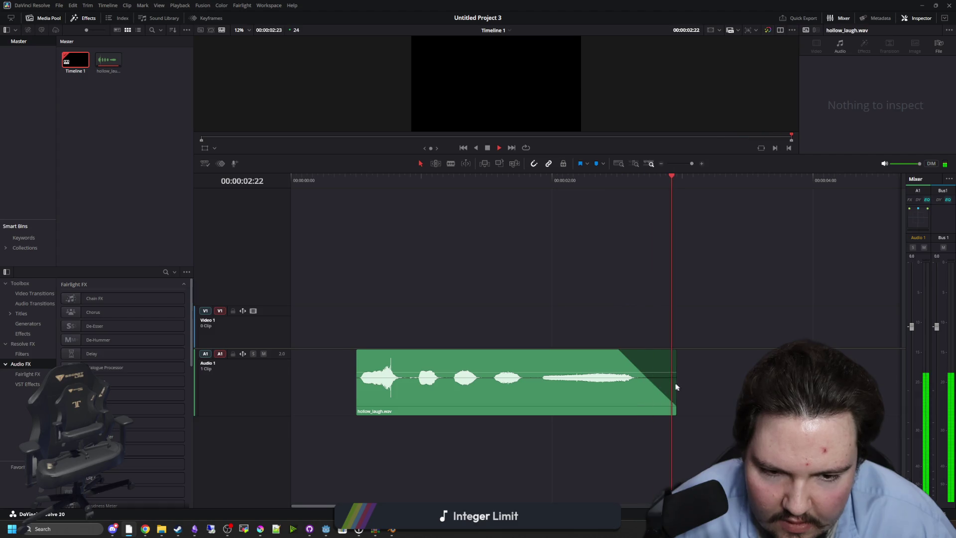
drag(627, 350, 537, 352)
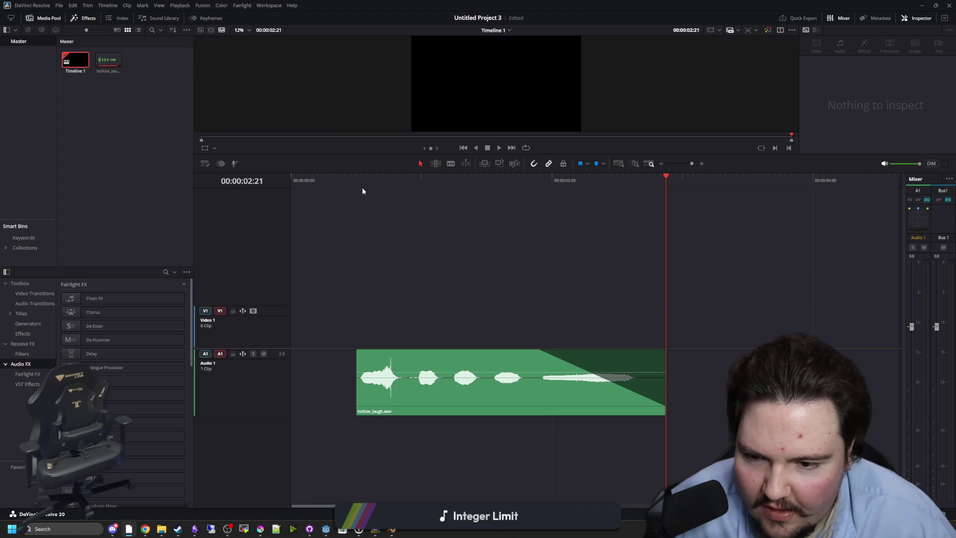
drag(401, 405, 366, 393)
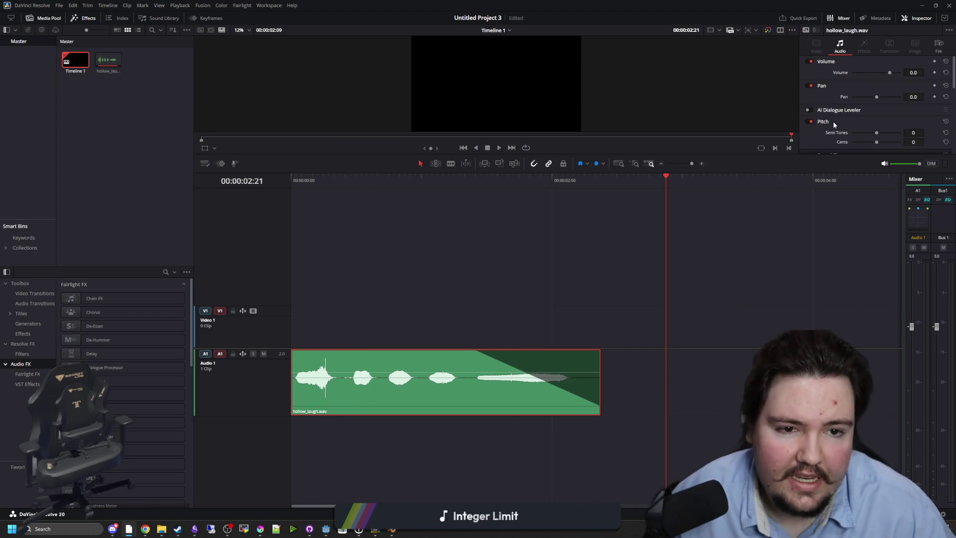
Step: Lower the clip's pitch by 24 semitones and 100 cents, then play it back
scroll(down, 3)
drag(876, 112, 820, 116)
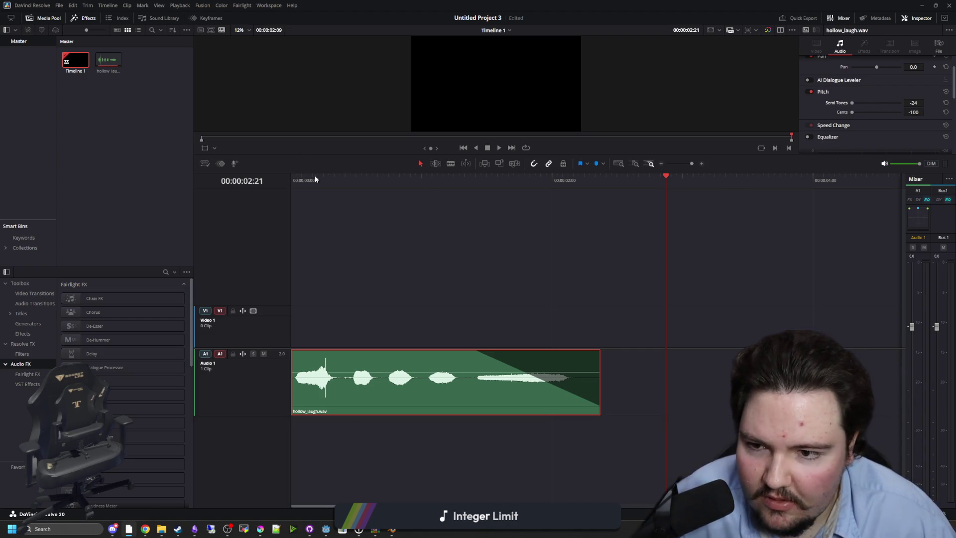
key(space)
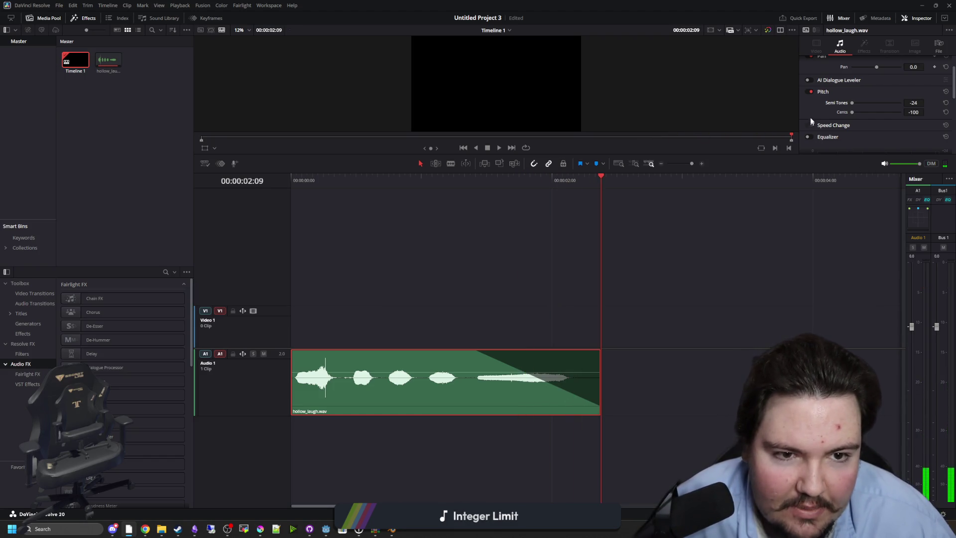
Step: Add the Chorus effect from Fairlight FX to the hollow_laugh.wav audio clip
scroll(up, 3)
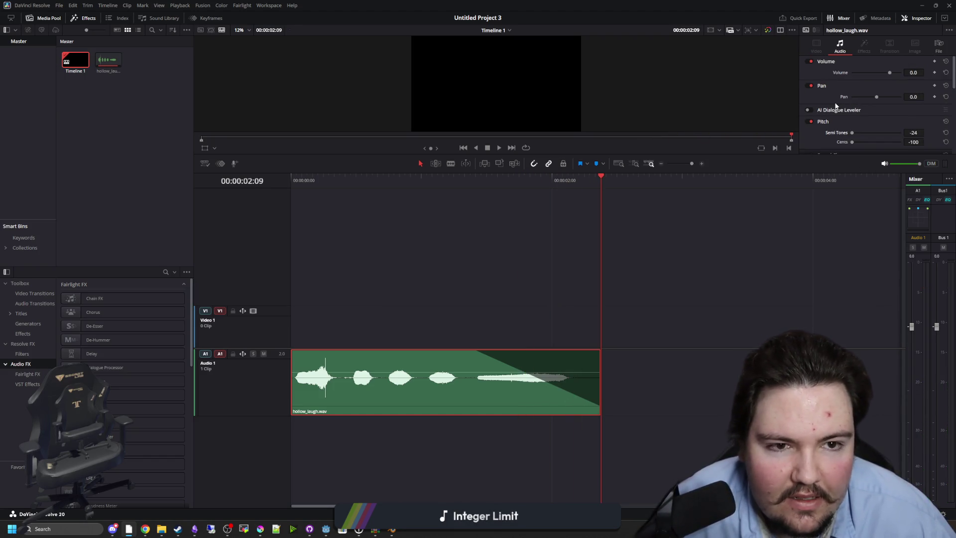
scroll(down, 3)
scroll(down, 3)
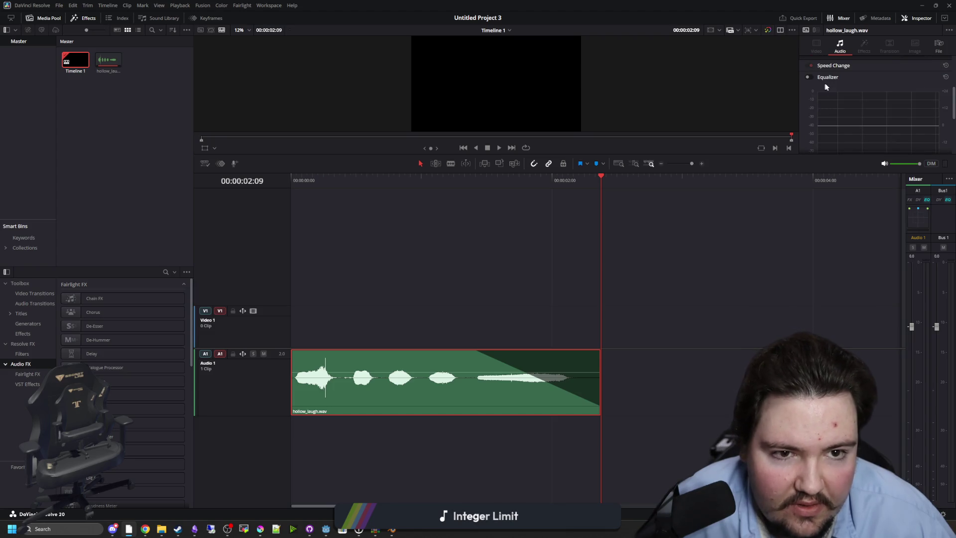
scroll(up, 3)
scroll(down, 3)
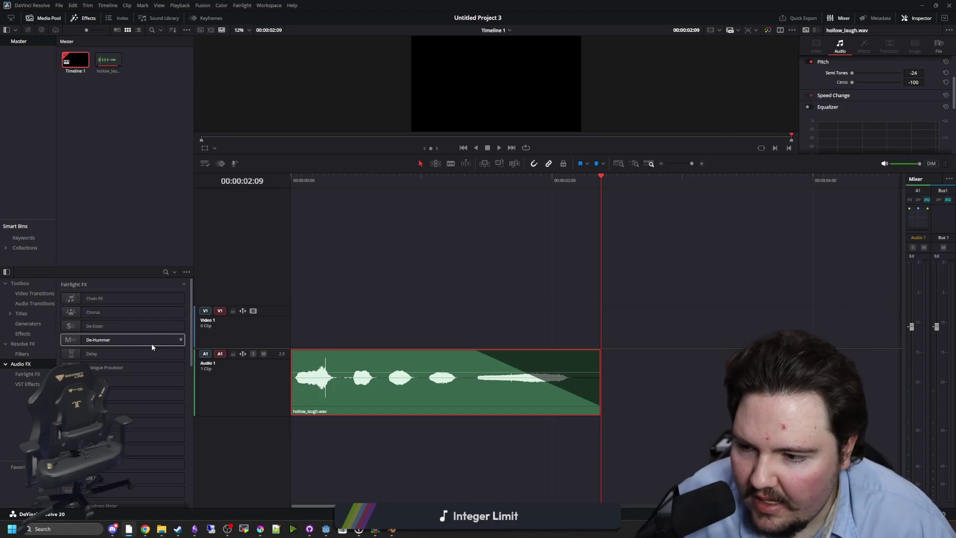
drag(122, 313, 379, 388)
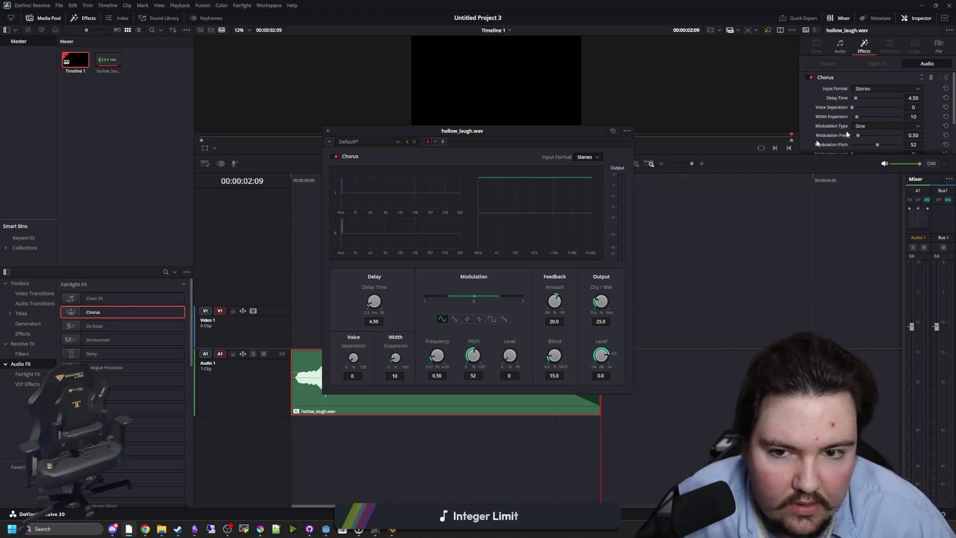
Step: Apply the Large preset to the Chorus effect and close its settings window
drag(494, 134, 529, 141)
click(431, 148)
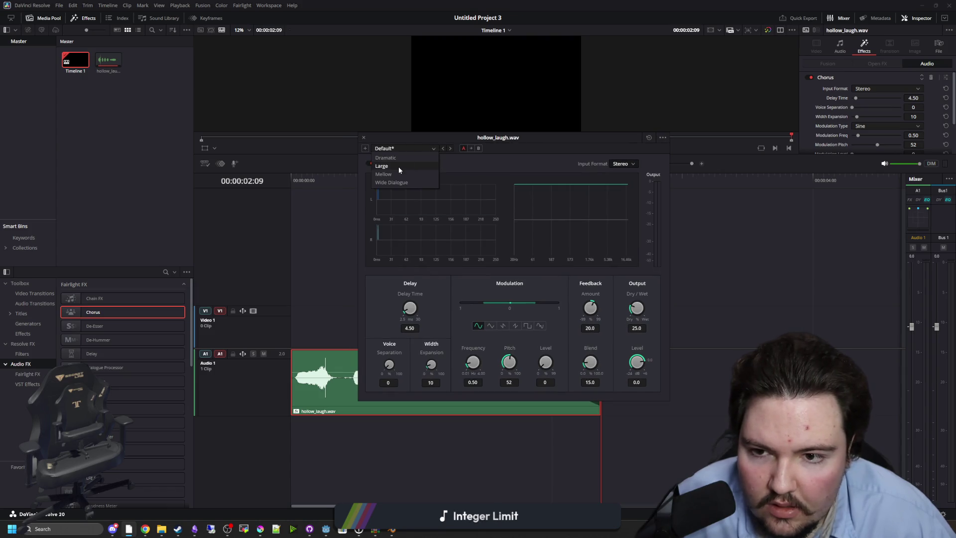
click(399, 168)
click(363, 137)
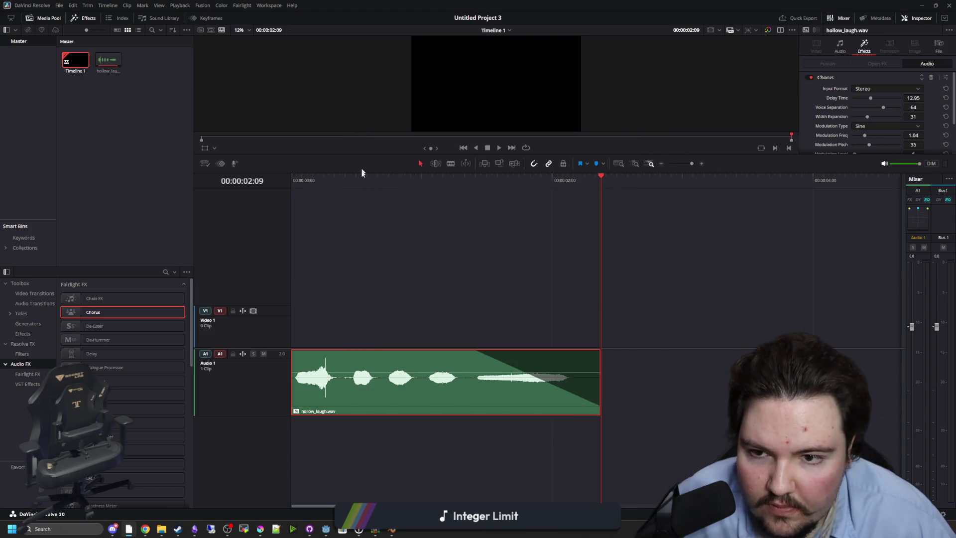
Step: Play the chorused clip from the start and save the project
key(Home)
key(space)
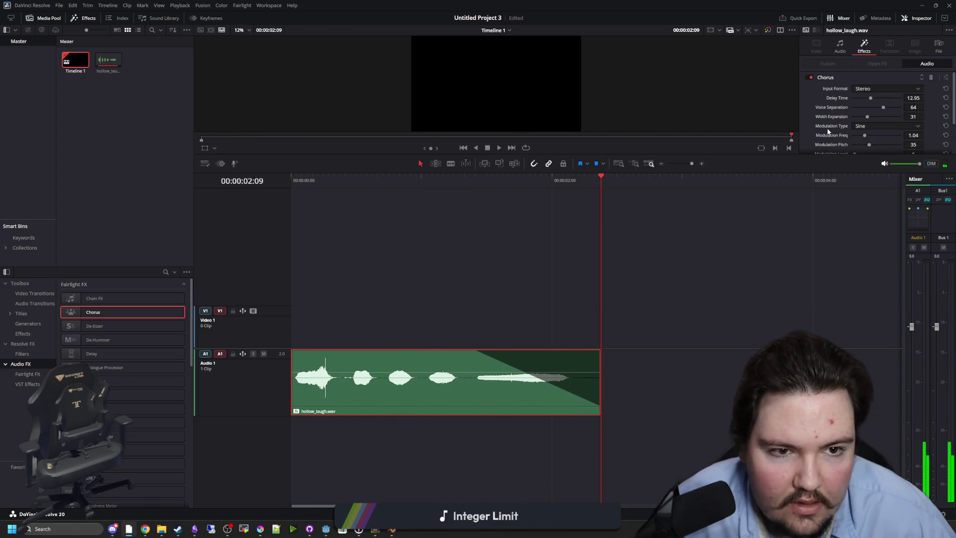
key(ctrl+s)
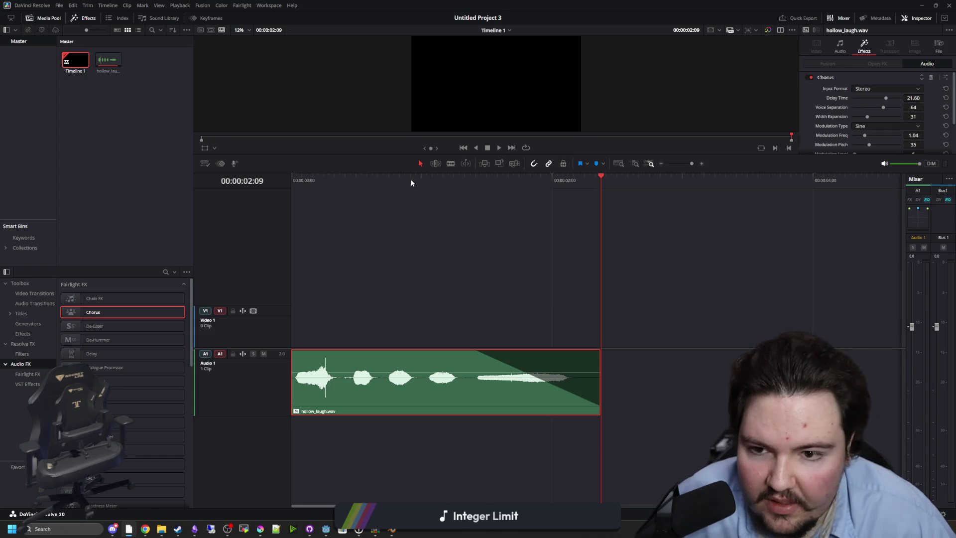
key(space)
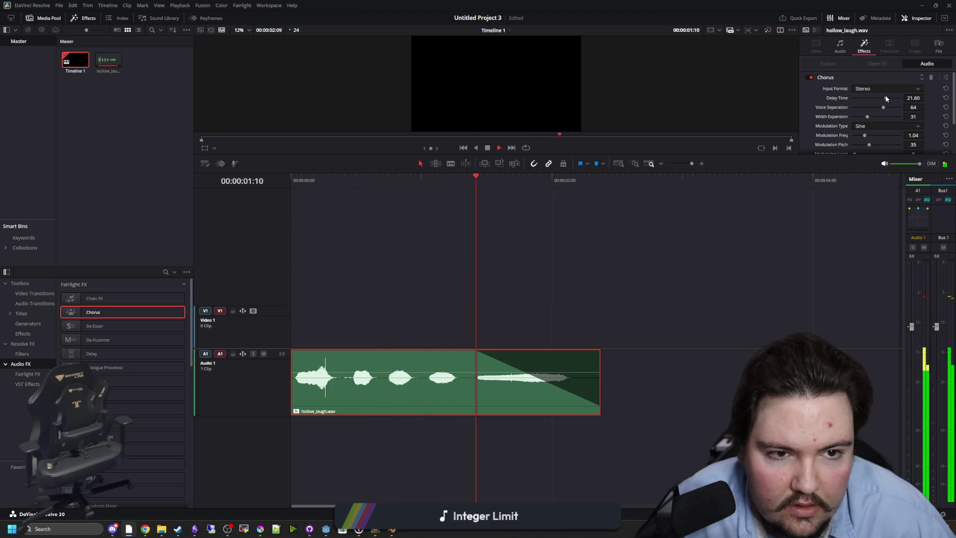
Step: Raise the Chorus Delay Time to 30.00 and add a Delay effect to the clip
drag(885, 98, 901, 98)
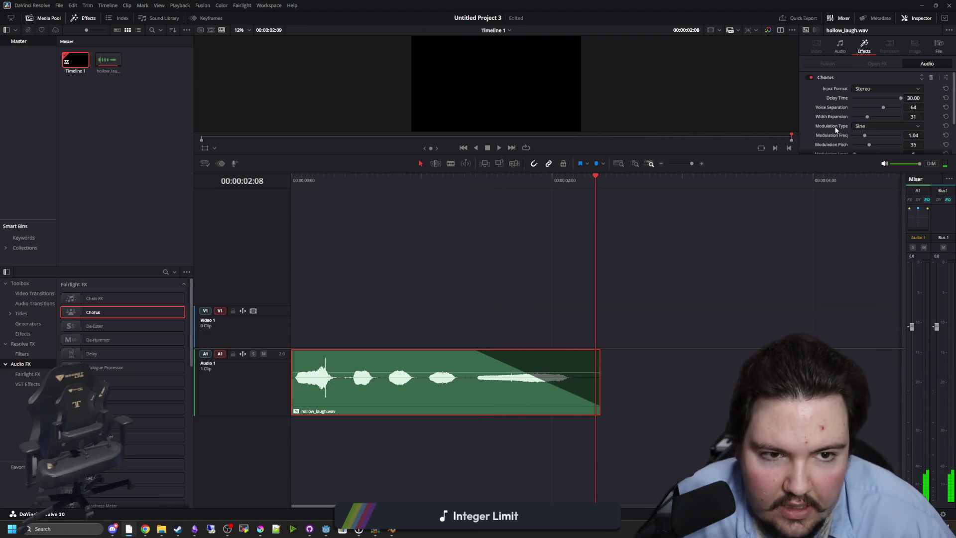
scroll(down, 3)
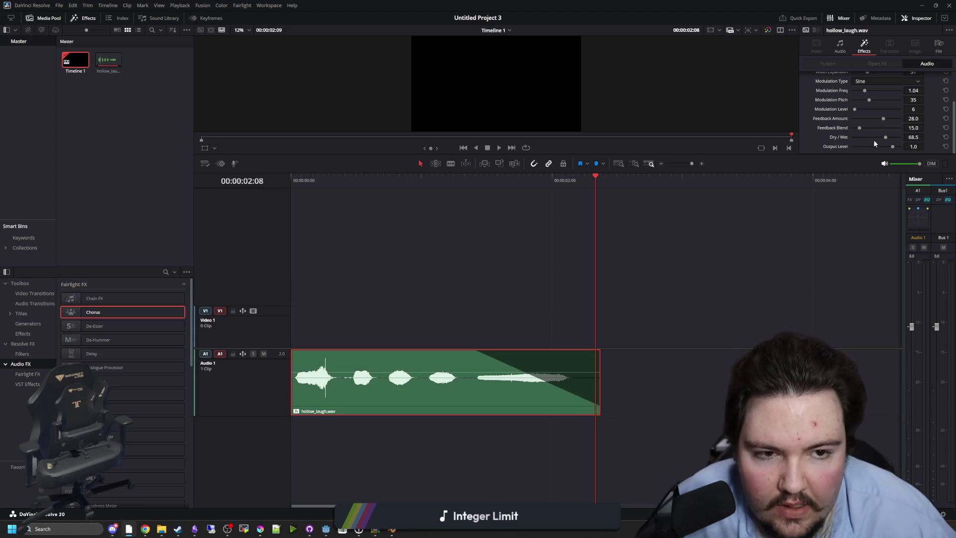
scroll(up, 3)
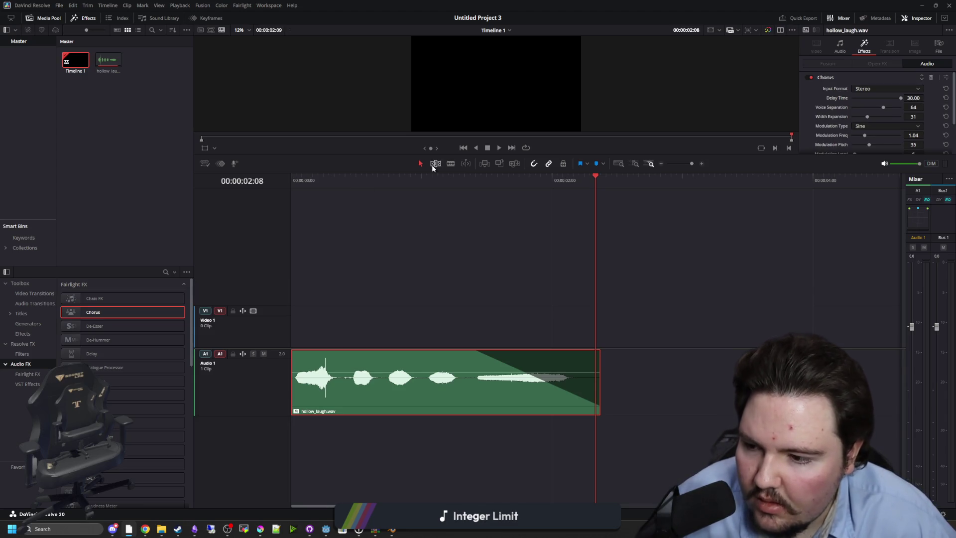
drag(117, 351, 400, 393)
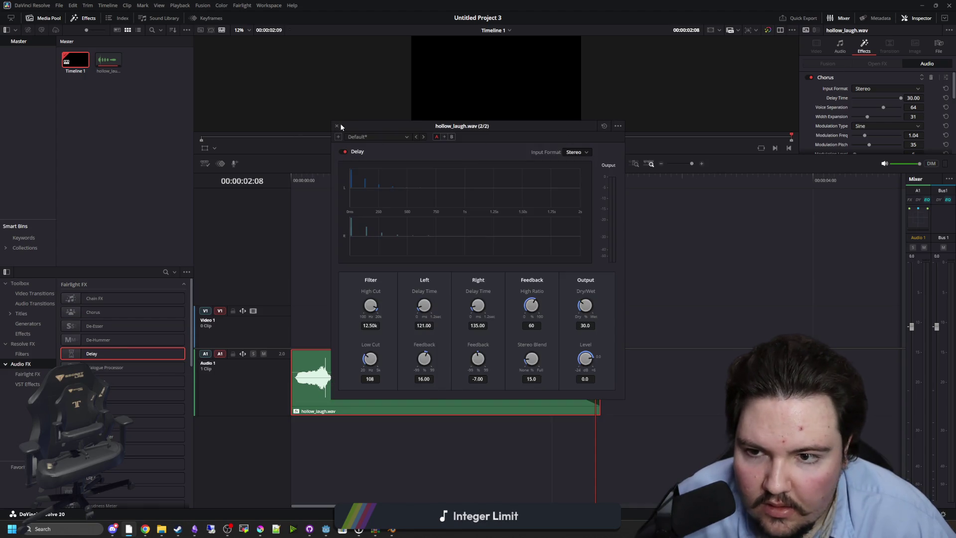
Step: Close the Delay plugin window and play the clip from the start
click(336, 126)
key(space)
key(Home)
key(Home)
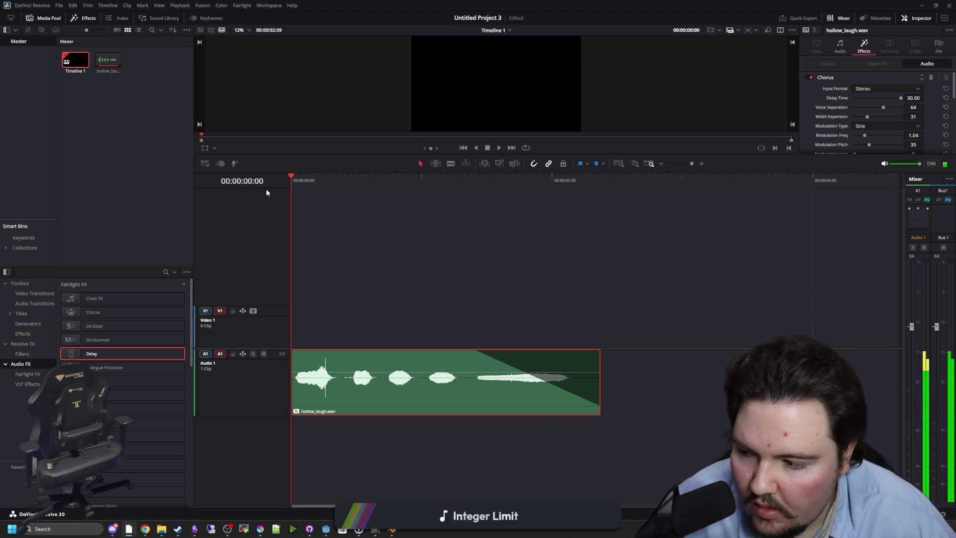
key(space)
scroll(down, 3)
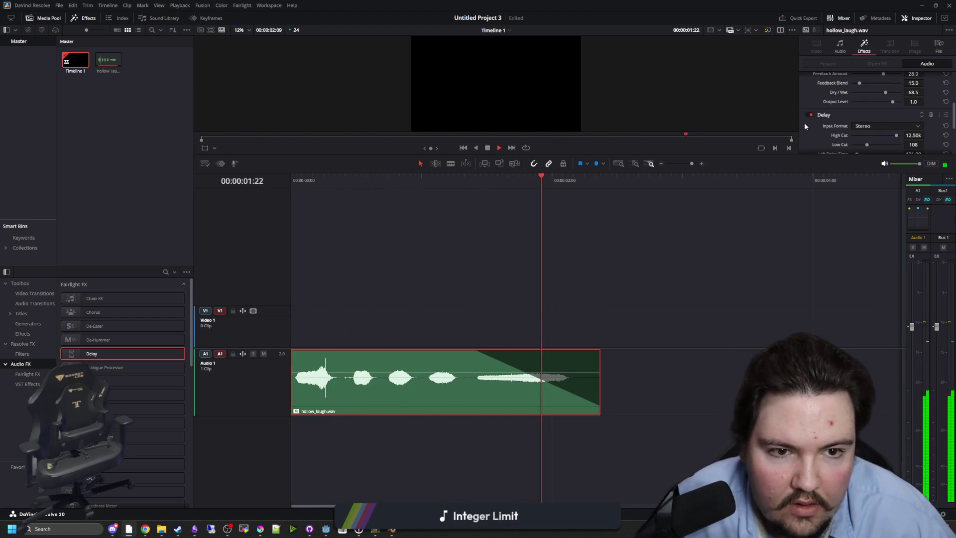
scroll(down, 3)
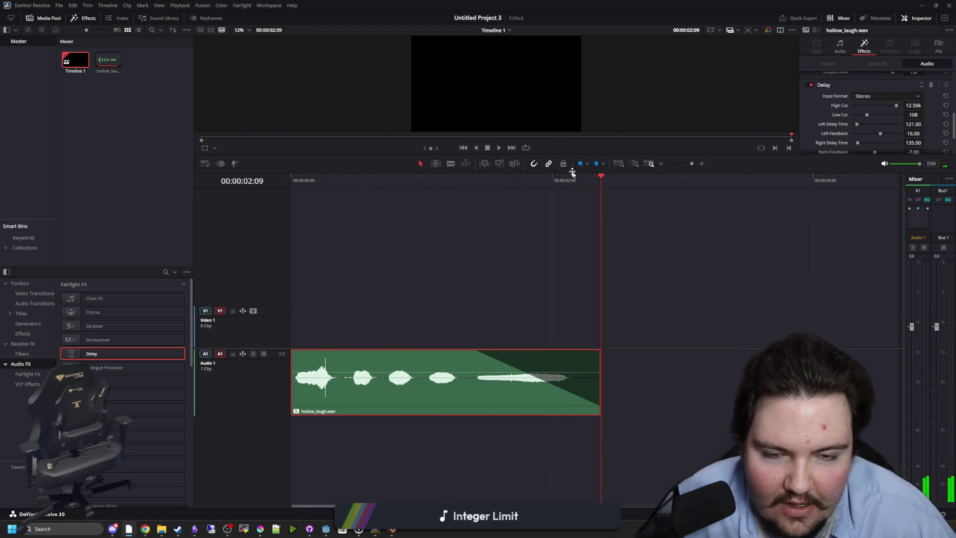
drag(572, 172, 215, 175)
key(space)
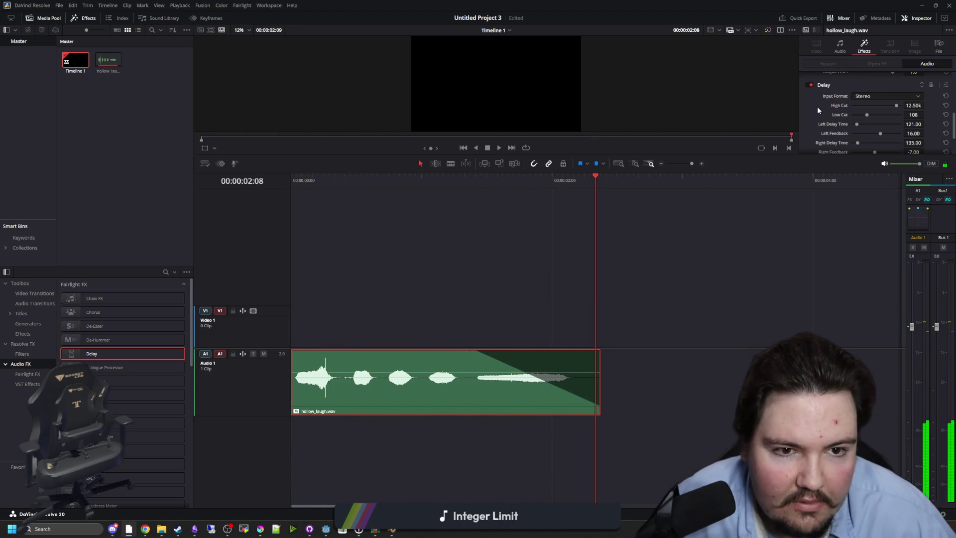
Step: Set the Delay Output Level to -1.6 and preview the clip
scroll(down, 3)
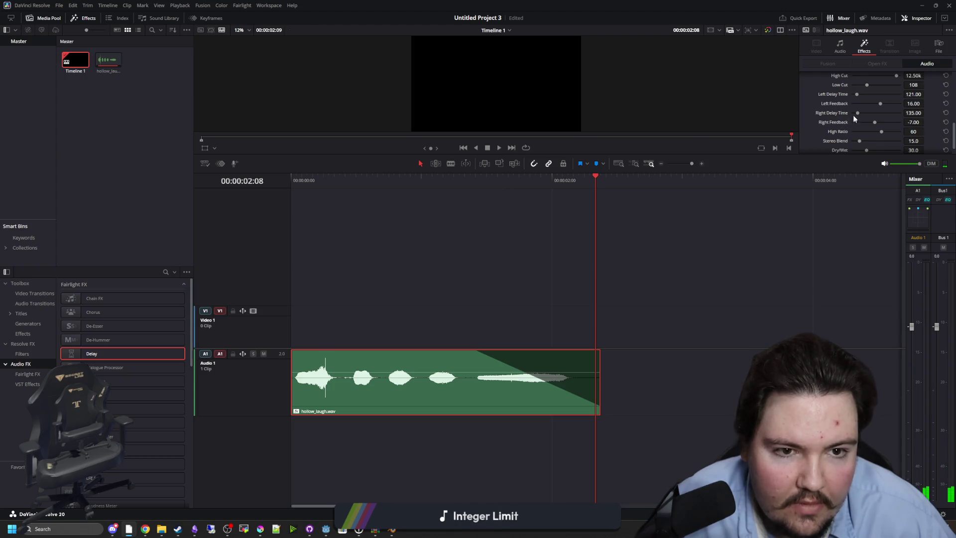
scroll(down, 3)
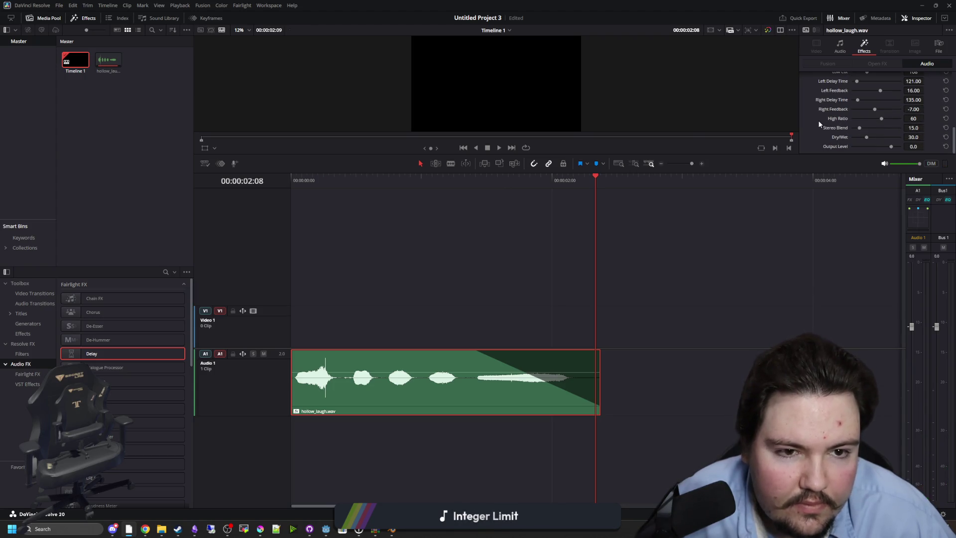
scroll(up, 3)
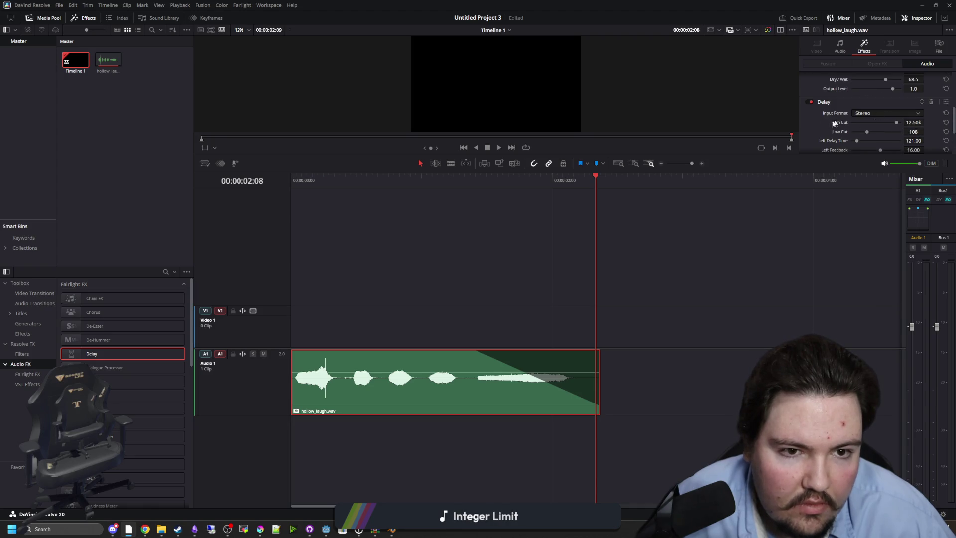
scroll(down, 3)
drag(891, 146, 887, 148)
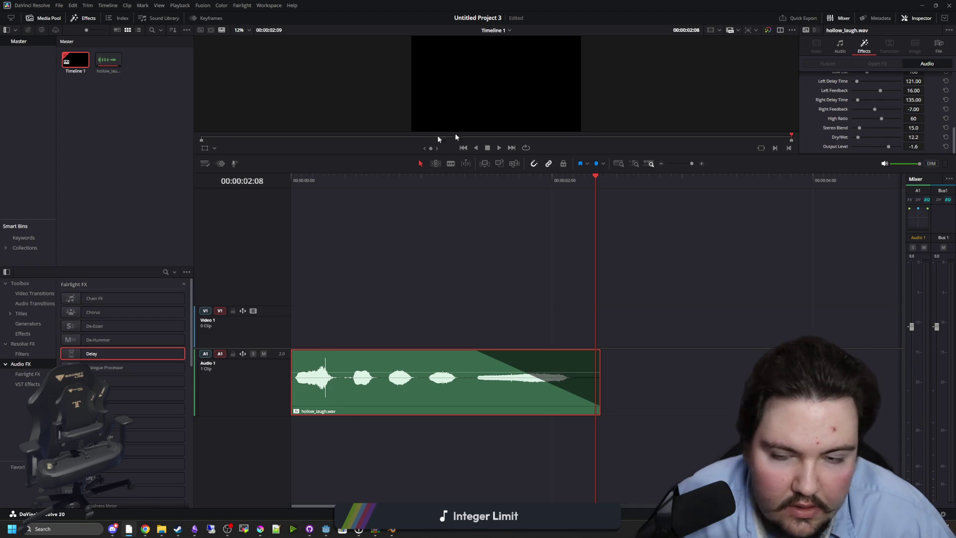
click(302, 178)
key(space)
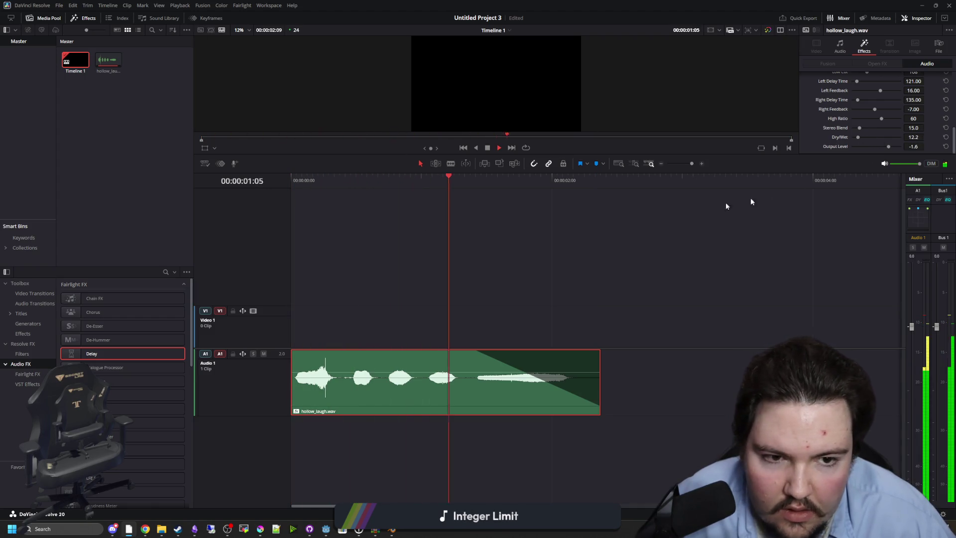
key(space)
Step: Raise the Delay Dry/Wet from 12.2 to 21.4, replay, then go to the Deliver page
drag(858, 136, 862, 135)
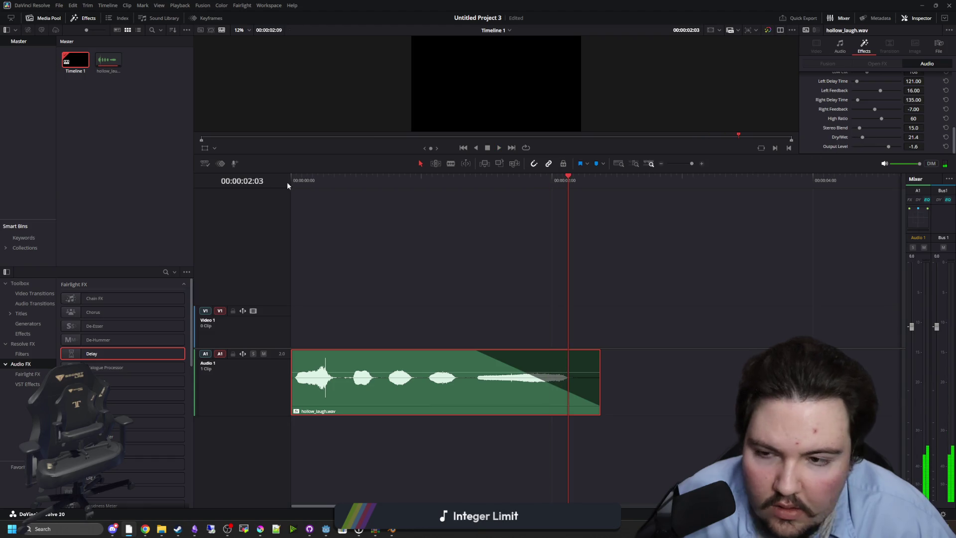
key(Home)
key(space)
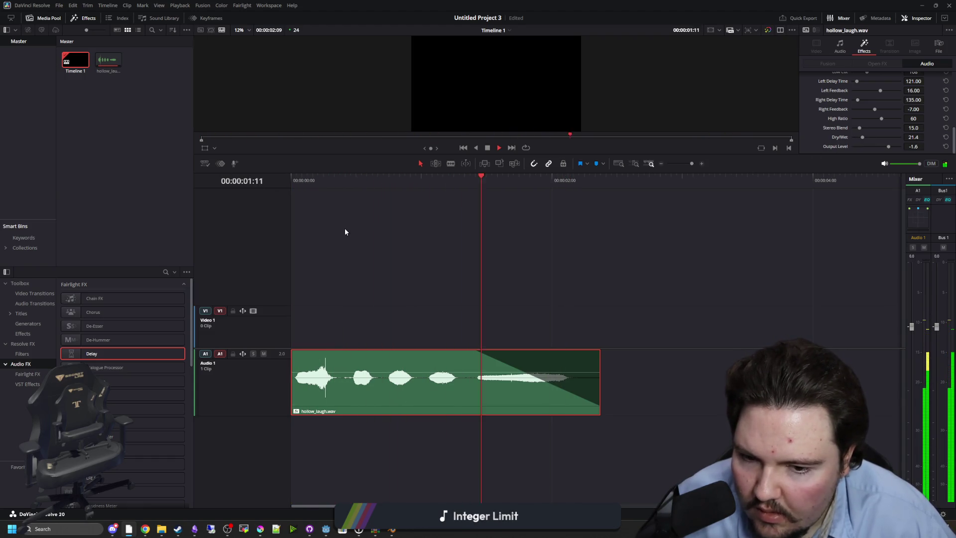
click(324, 181)
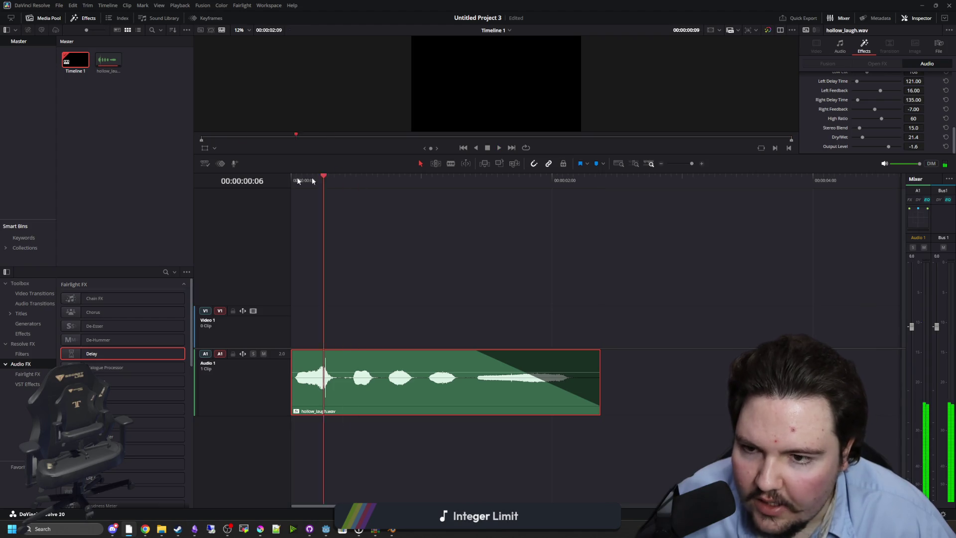
key(Home)
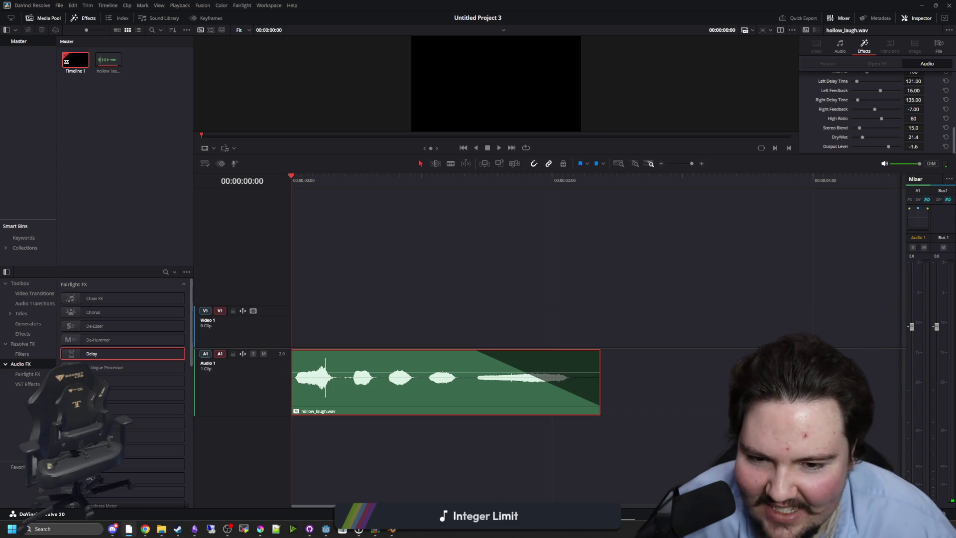
key(shift+8)
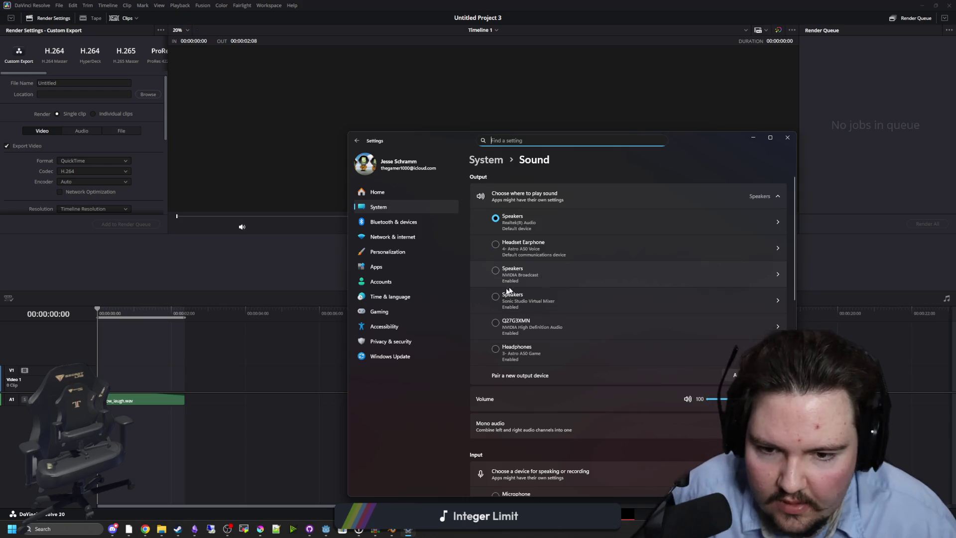
Step: Make Headphones the default sound output and minimize the Sound settings
click(496, 349)
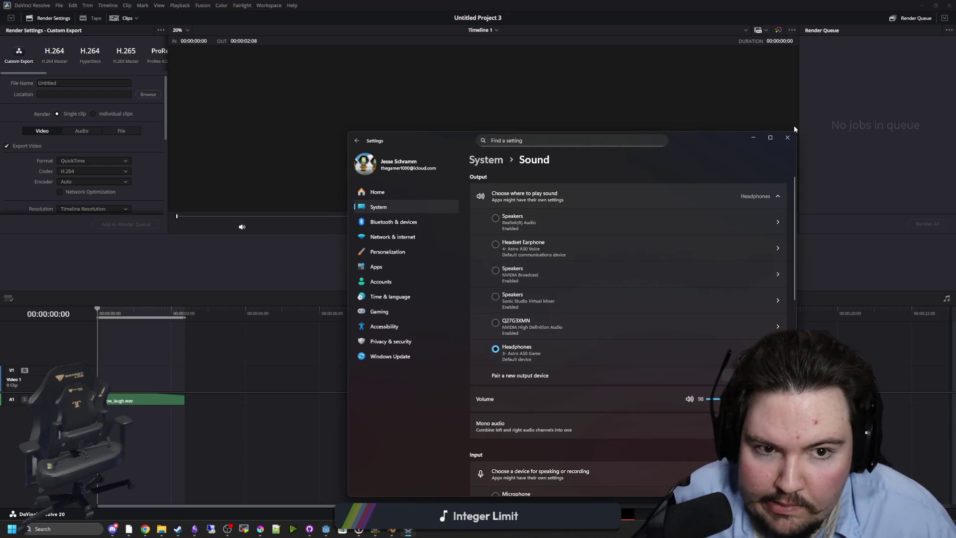
click(753, 139)
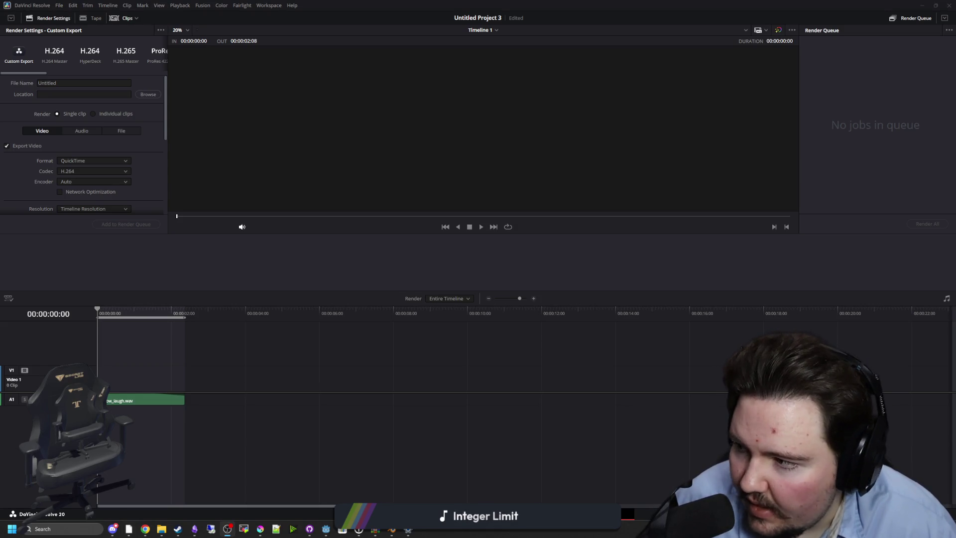
Step: Set OBS Desktop Audio to Headphones (3- Astro A50 Game), then place the playhead at 00:00:00:15
click(127, 155)
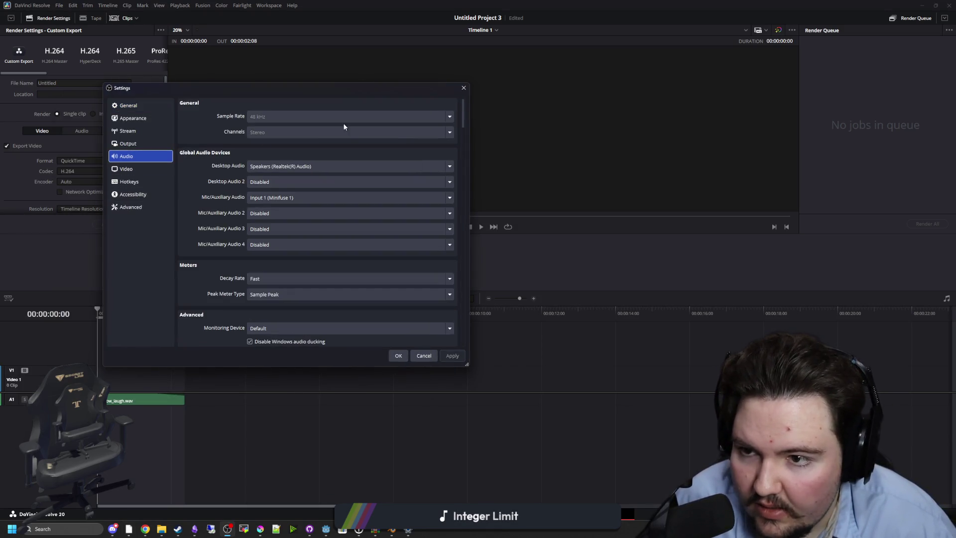
click(324, 164)
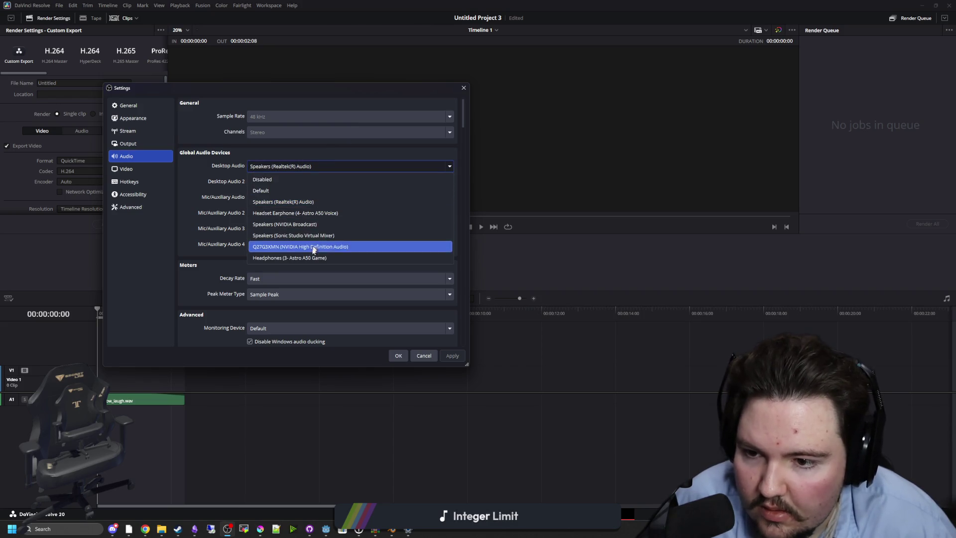
click(308, 257)
click(397, 355)
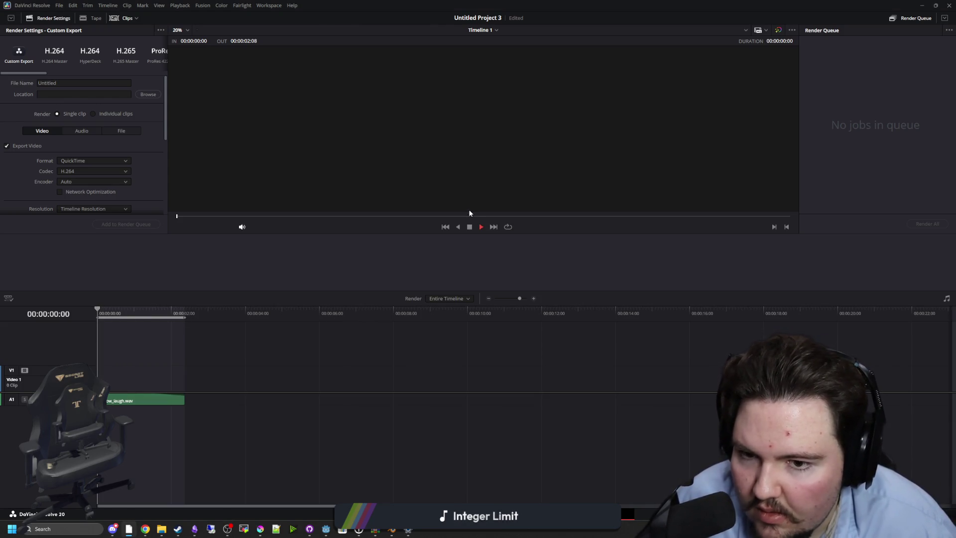
click(121, 311)
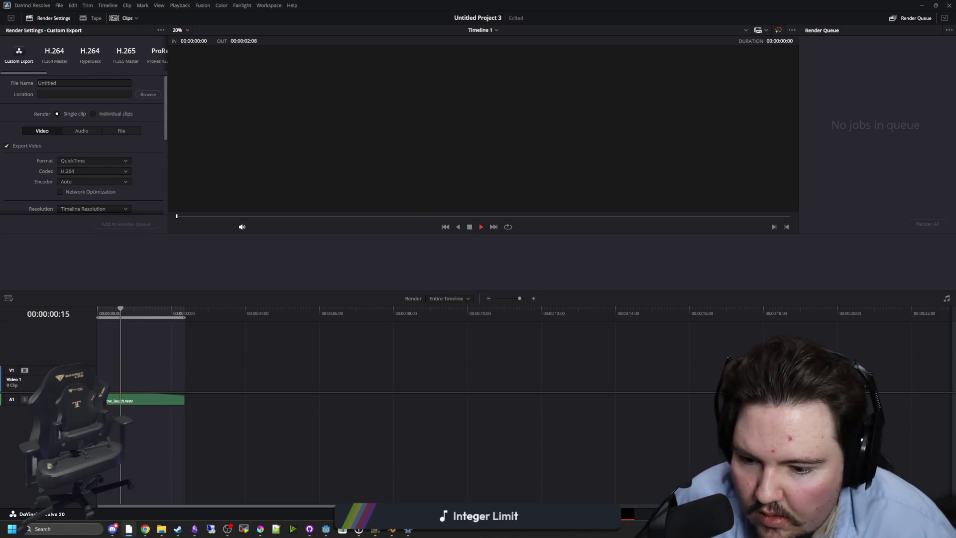
Step: Return to the Edit page, select hollow_laugh.wav and preview it from the start
key(shift+4)
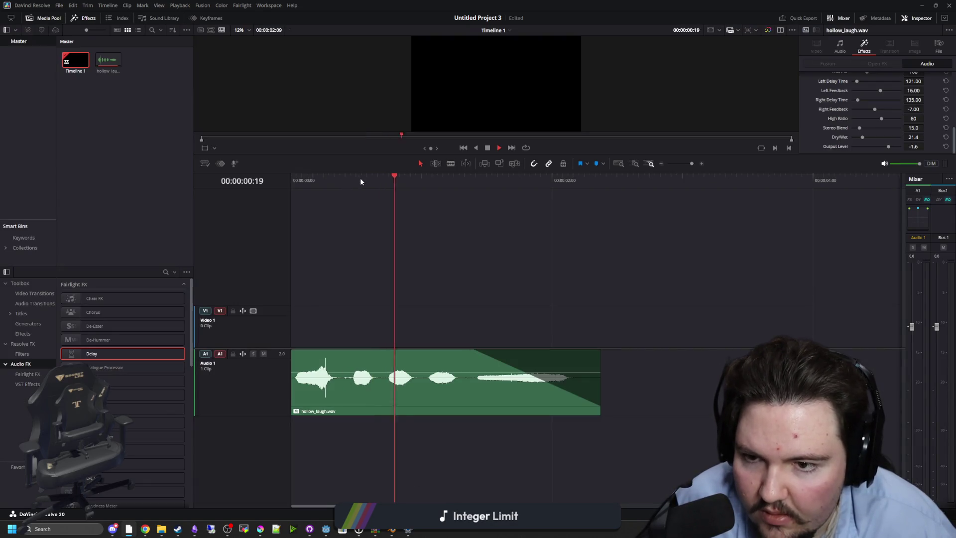
drag(360, 177, 312, 180)
key(space)
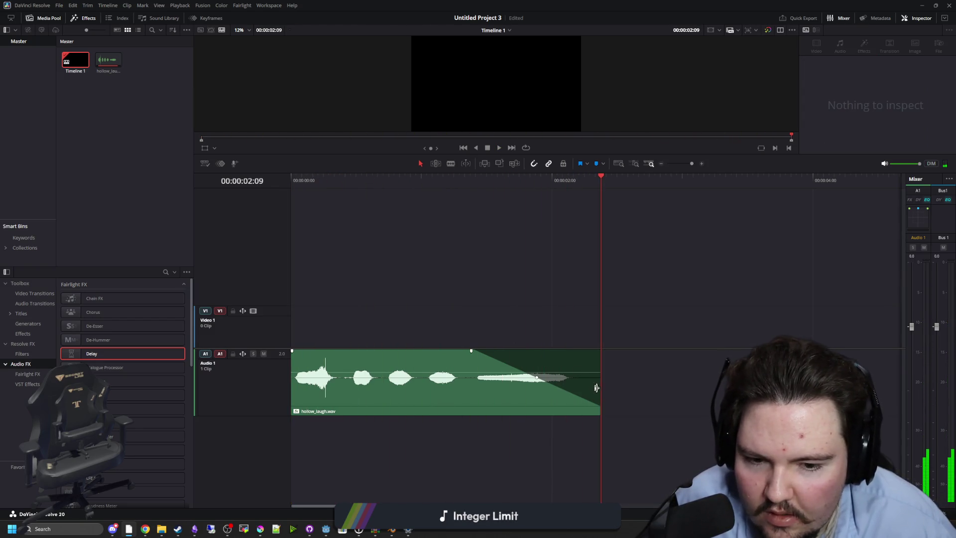
click(548, 401)
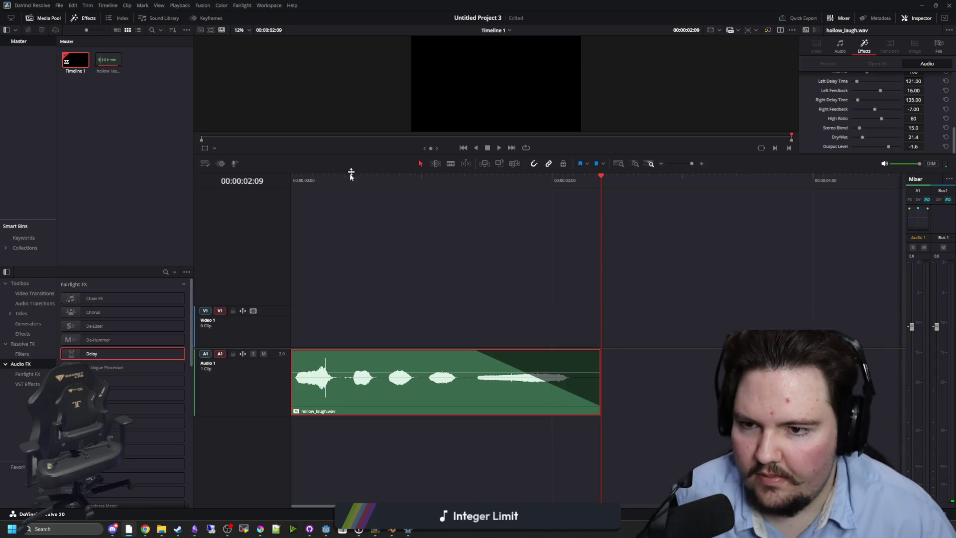
key(Home)
key(space)
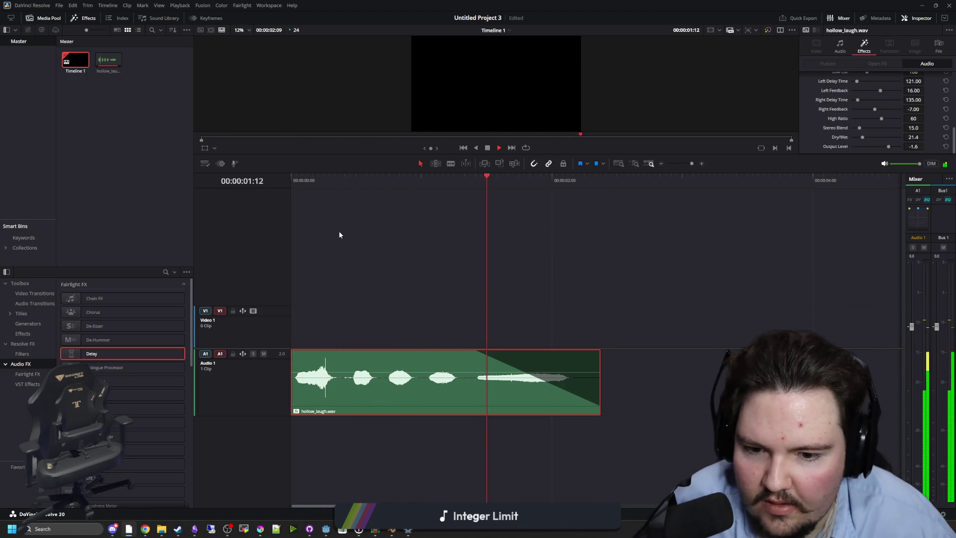
key(space)
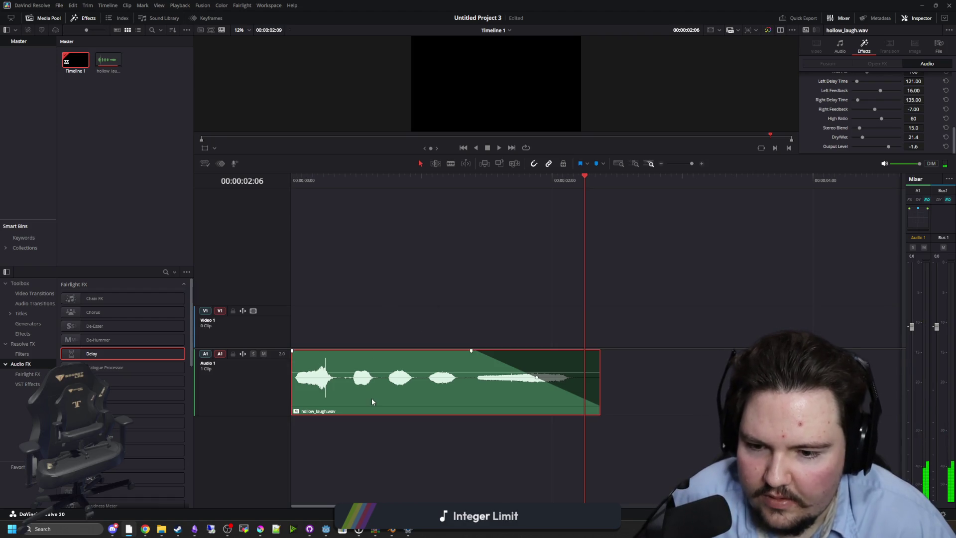
key(Home)
key(space)
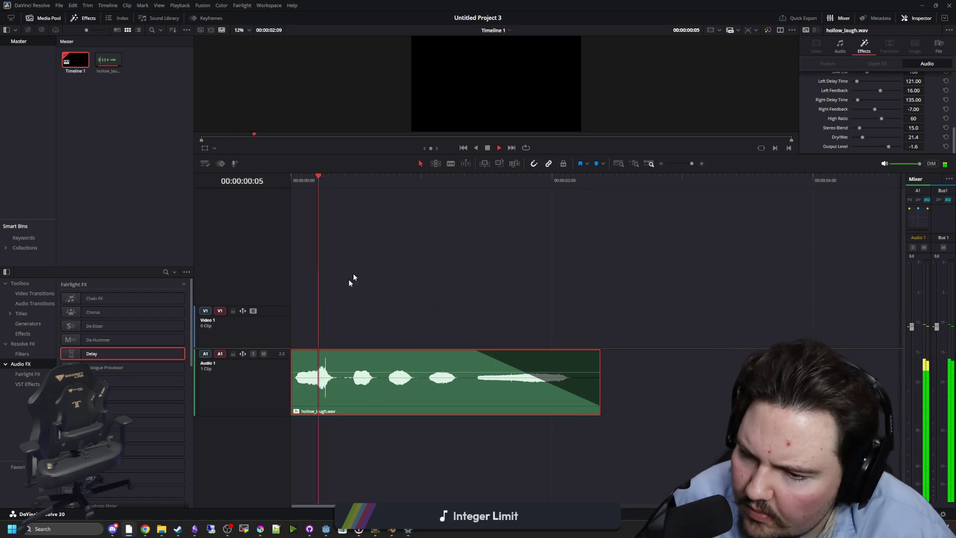
key(space)
Step: Add a short fade-in to the clip start, preview it, and switch to the Deliver page
drag(292, 351, 300, 350)
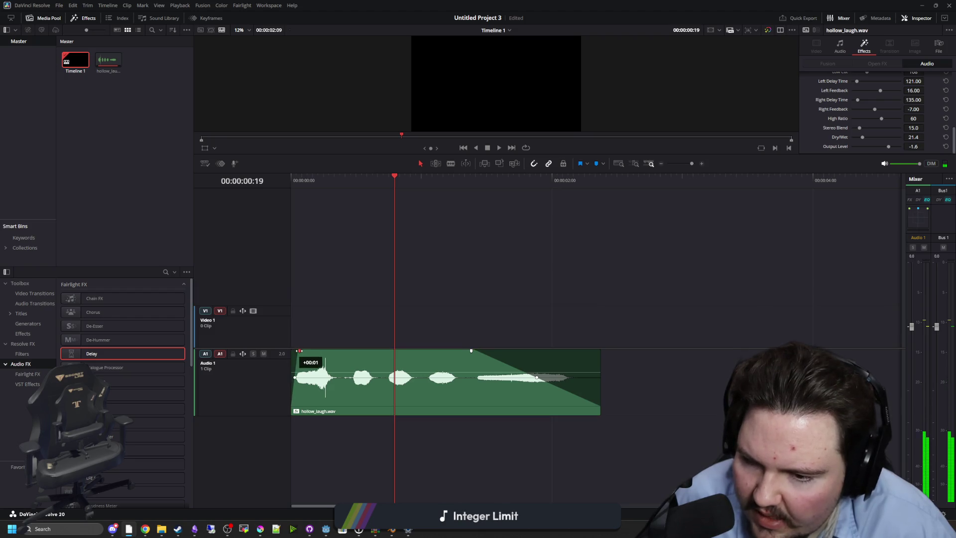
key(Home)
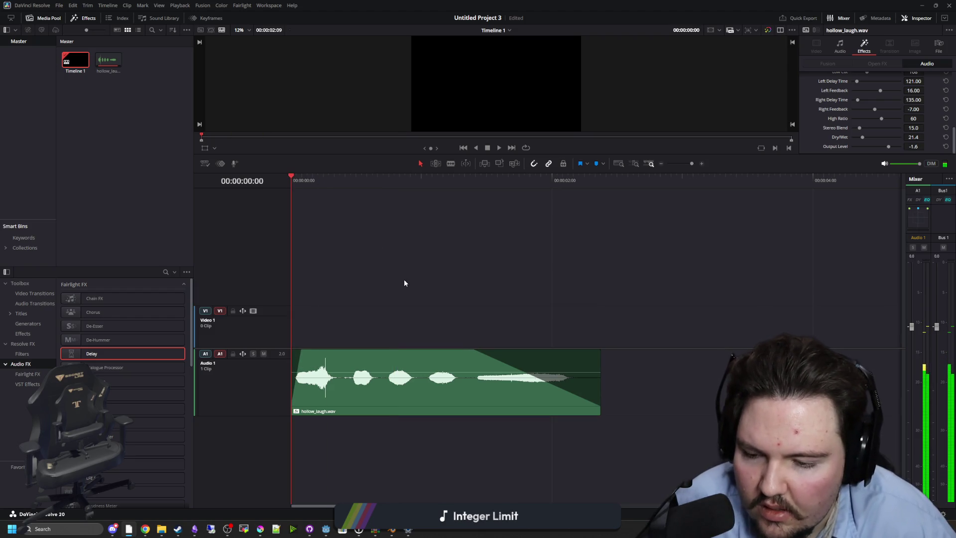
key(space)
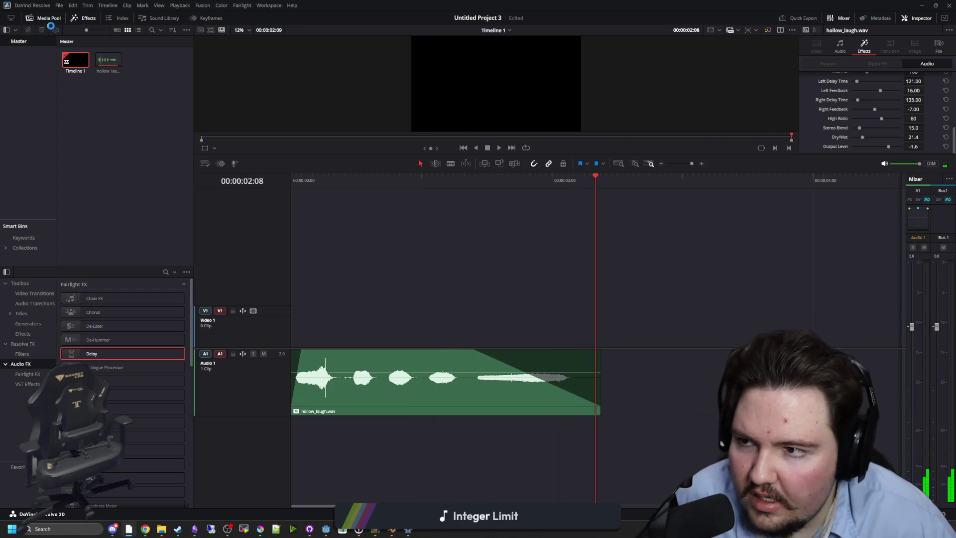
key(shift+8)
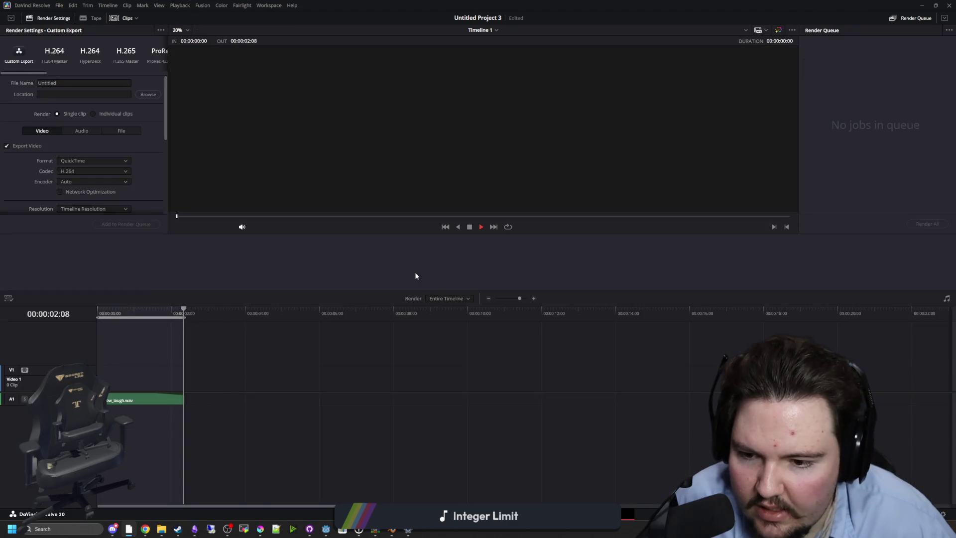
Step: Switch the render settings to Audio with Wave as the format
drag(132, 313, 74, 308)
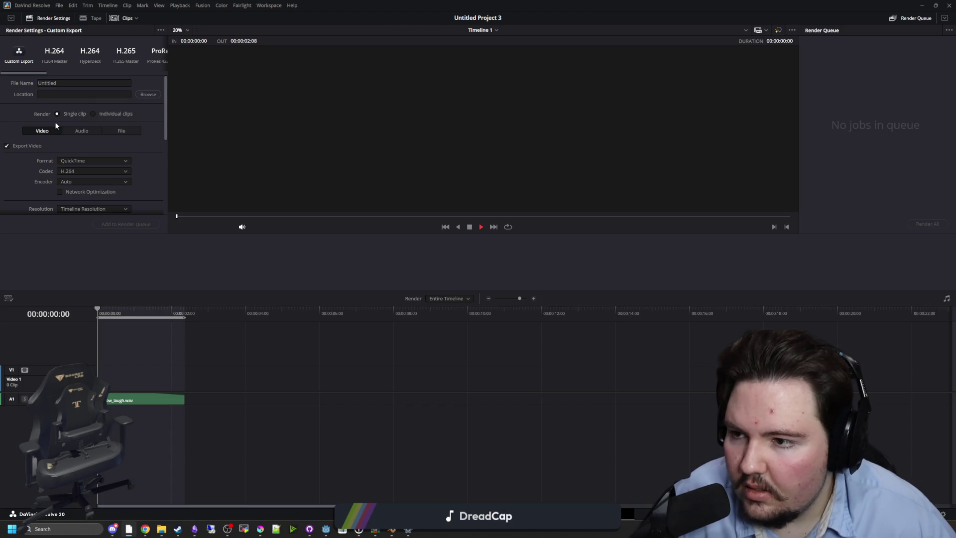
click(76, 132)
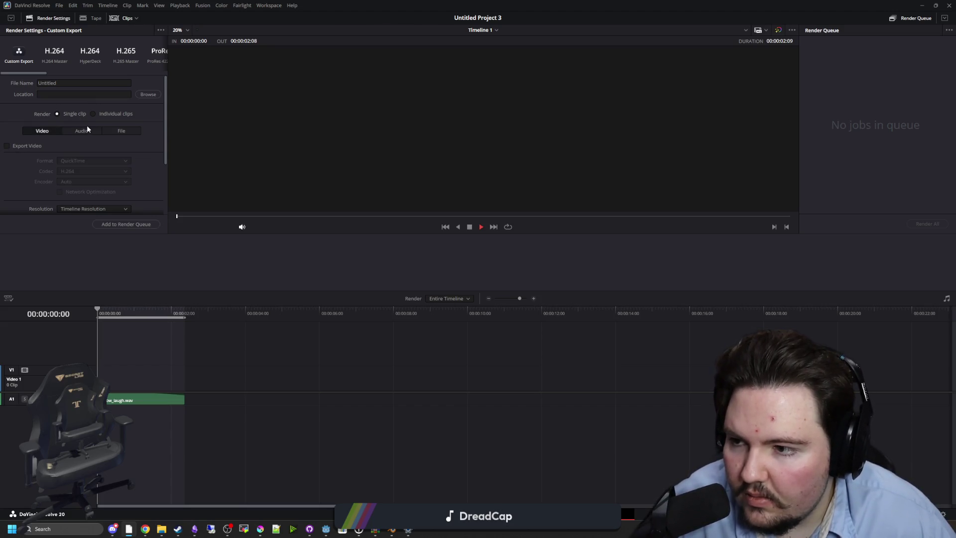
click(84, 160)
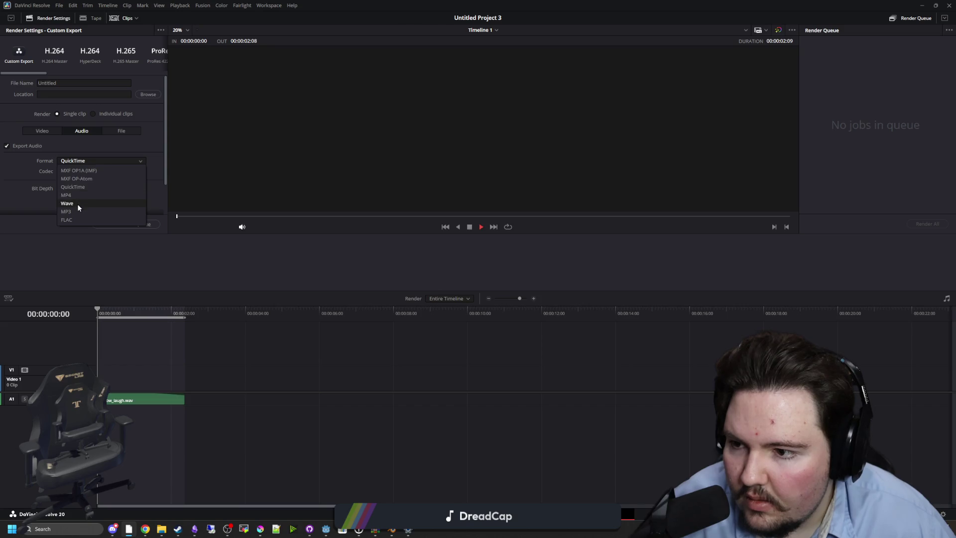
click(78, 208)
scroll(down, 3)
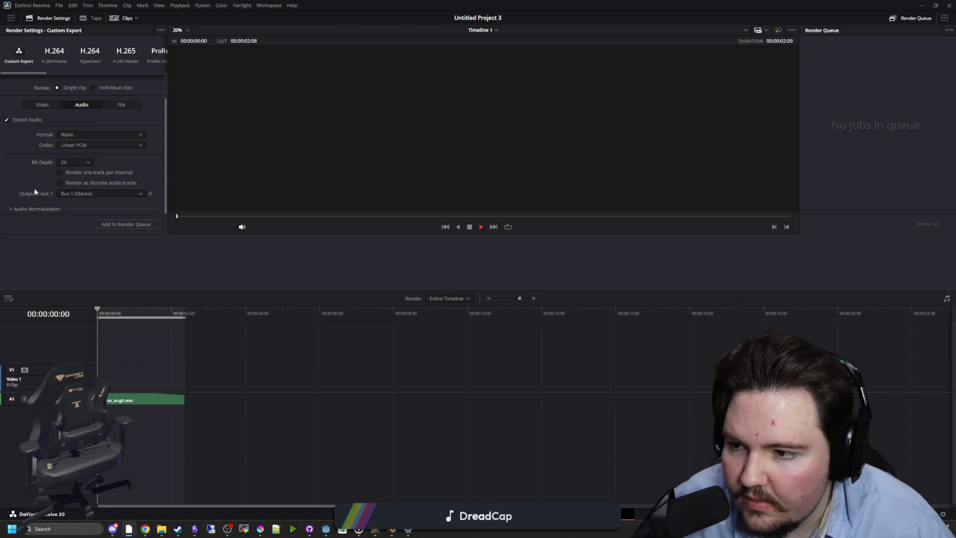
scroll(up, 3)
Step: Name the export laugh, save it to Davinci Export, and add it to the render queue
double_click(115, 83)
text(laugh)
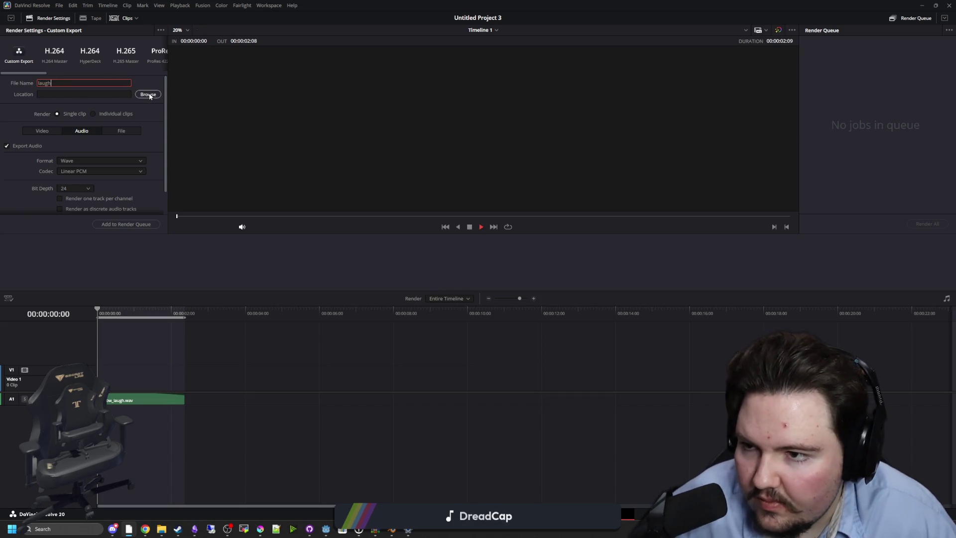
click(149, 94)
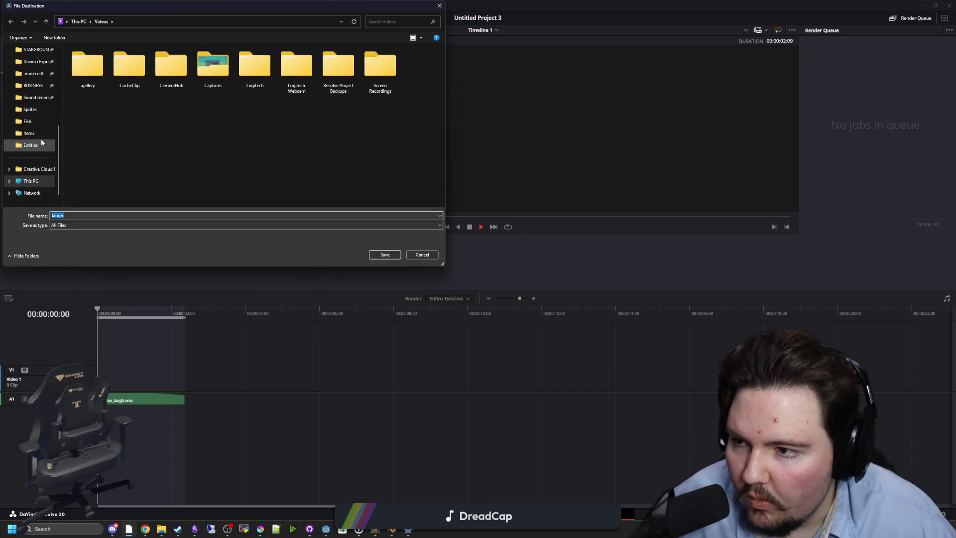
scroll(down, 3)
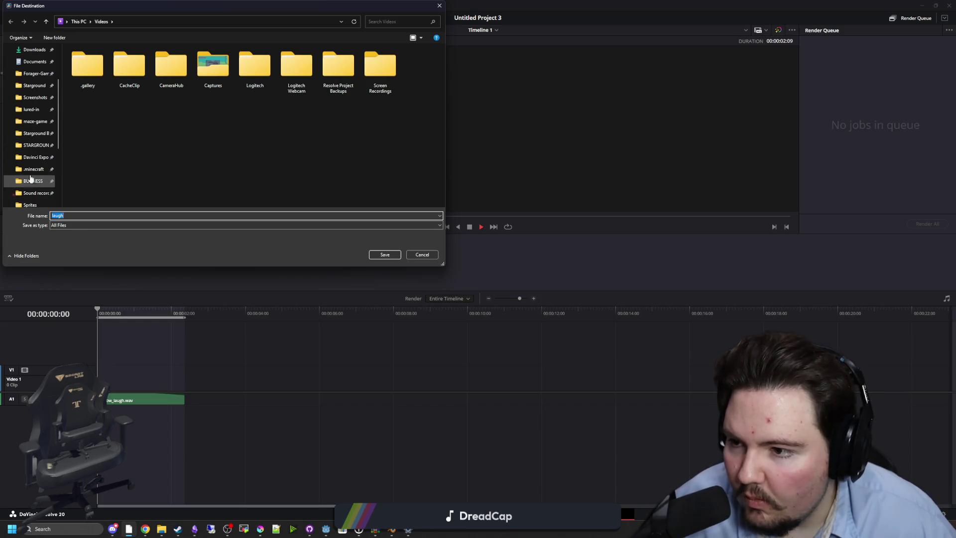
click(35, 157)
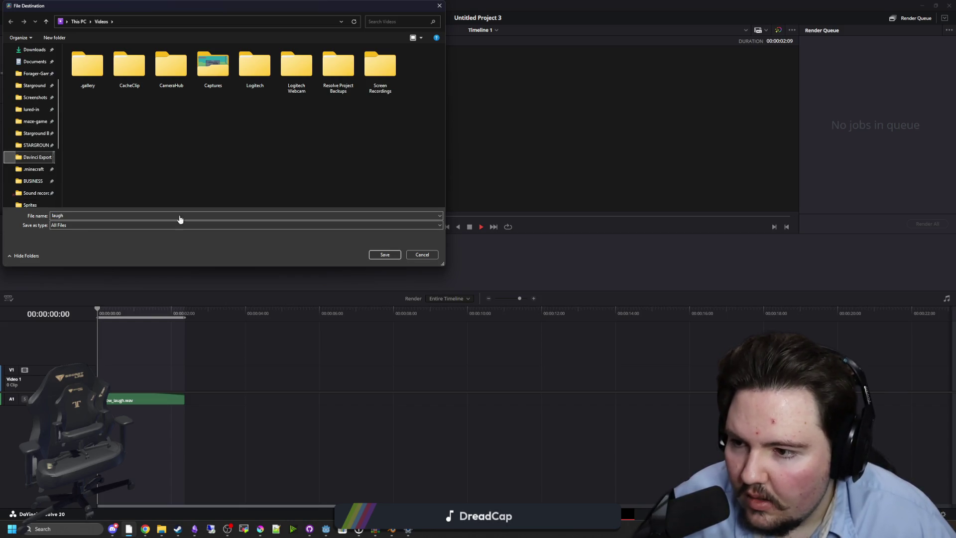
click(379, 254)
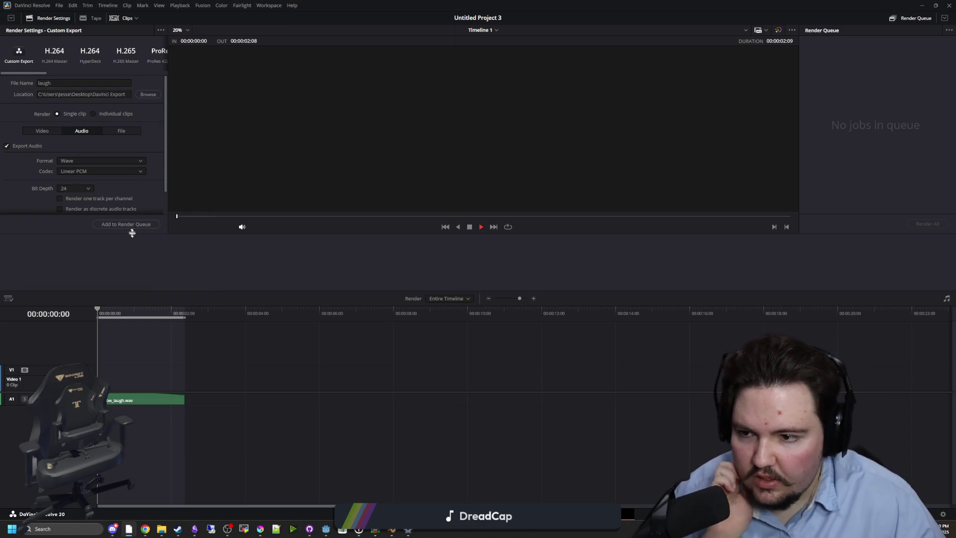
click(126, 225)
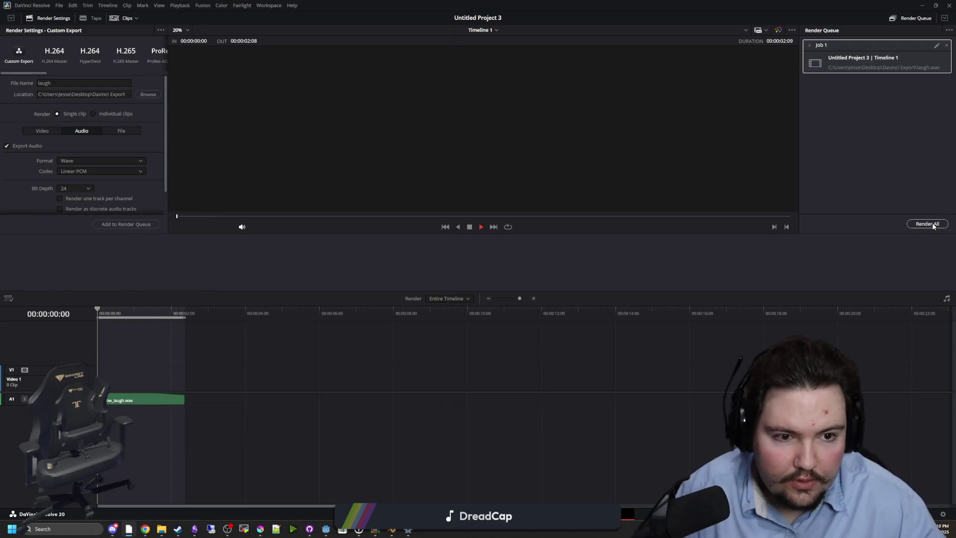
mouse_move(161, 529)
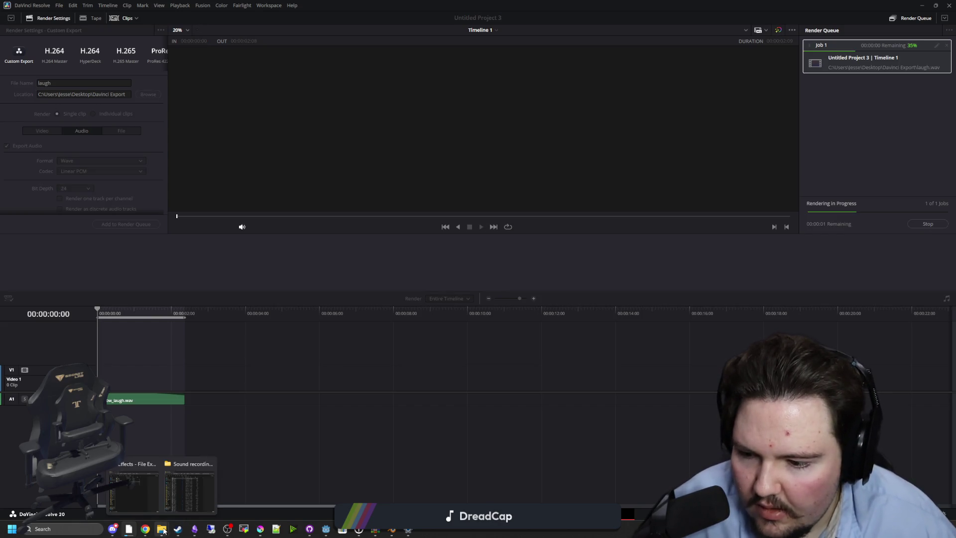
click(189, 483)
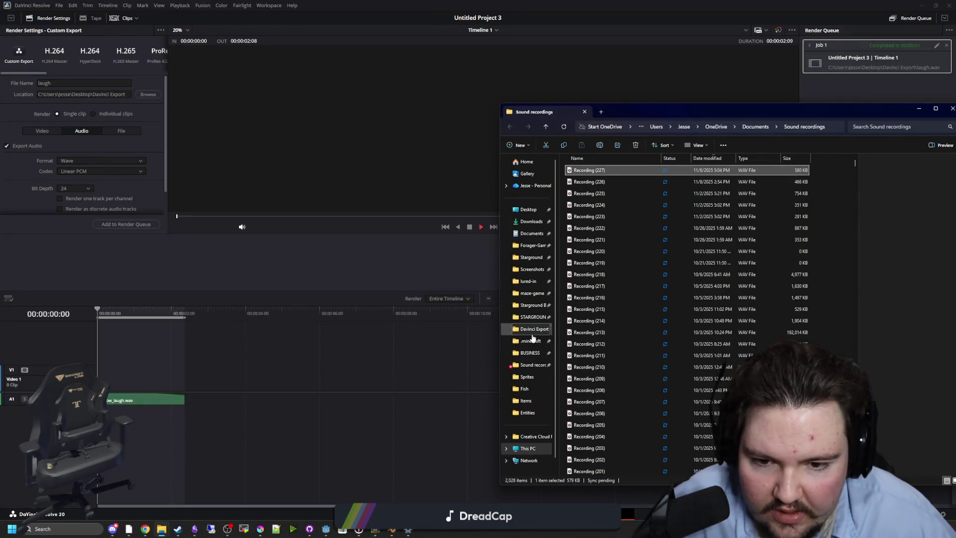
Step: Run the batch file in Davinci Export so scratch.py converts every WAV, laugh.wav included
click(529, 329)
drag(719, 109, 426, 122)
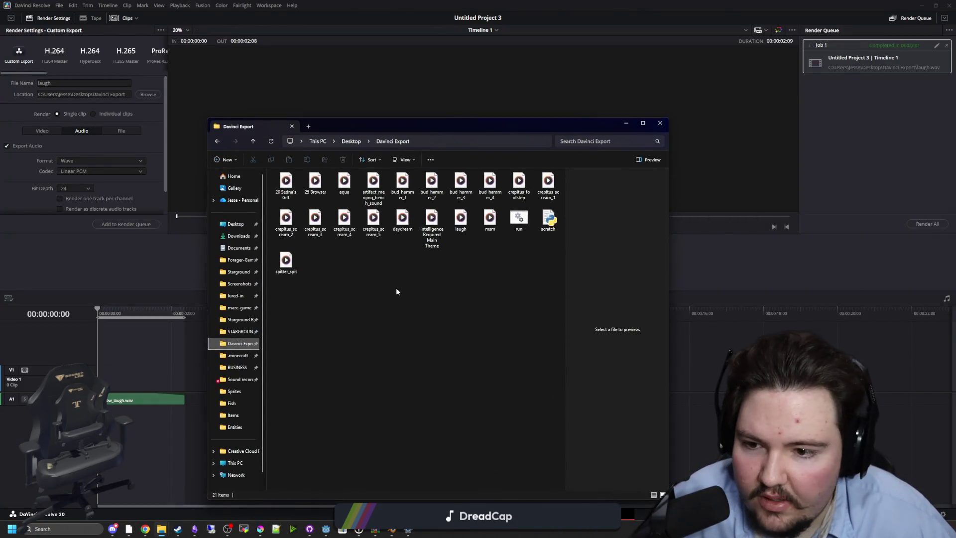
click(519, 218)
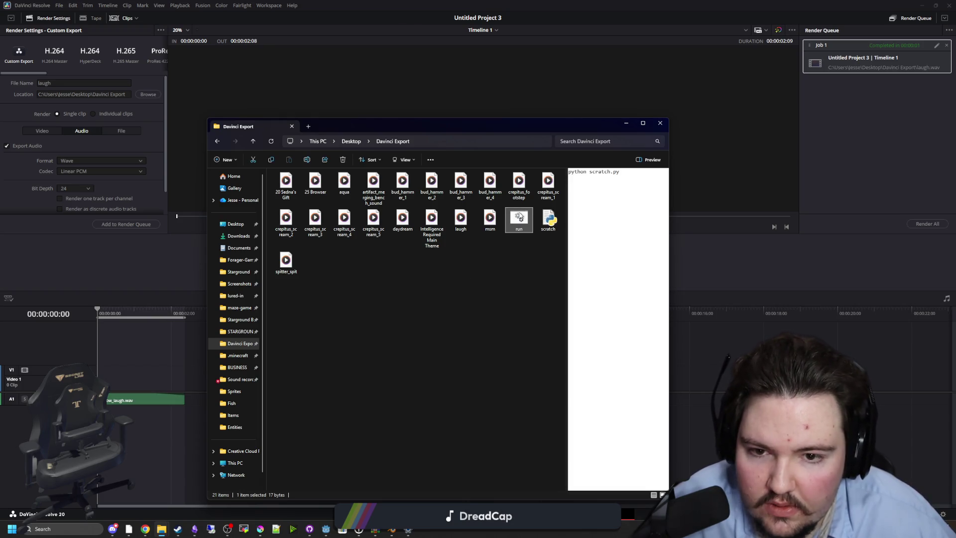
double_click(519, 218)
text(d)
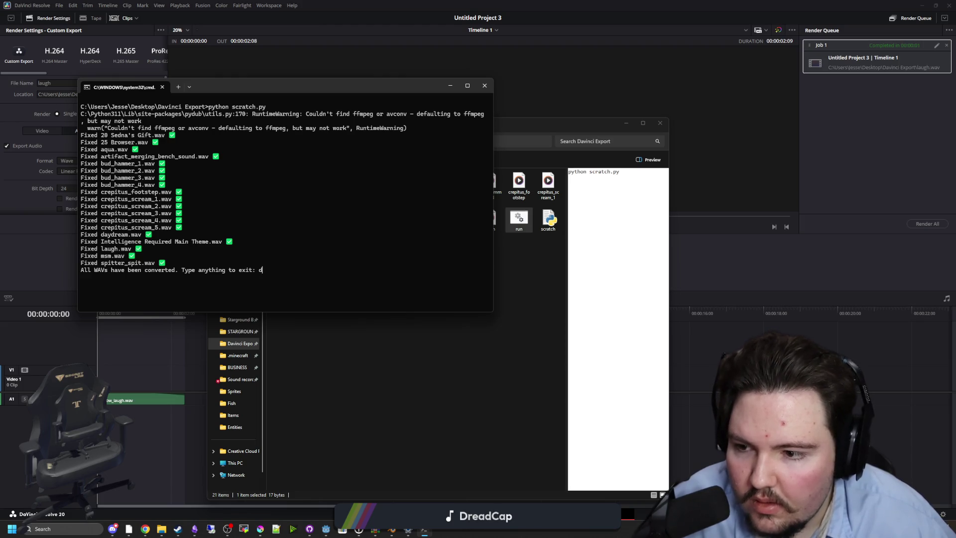
key(Return)
click(387, 303)
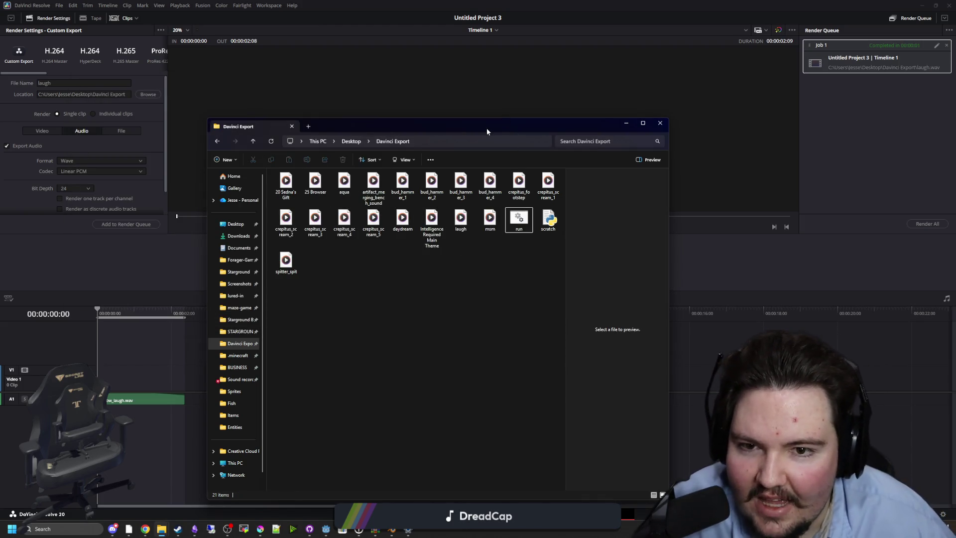
drag(486, 130, 141, 89)
key(alt+Tab)
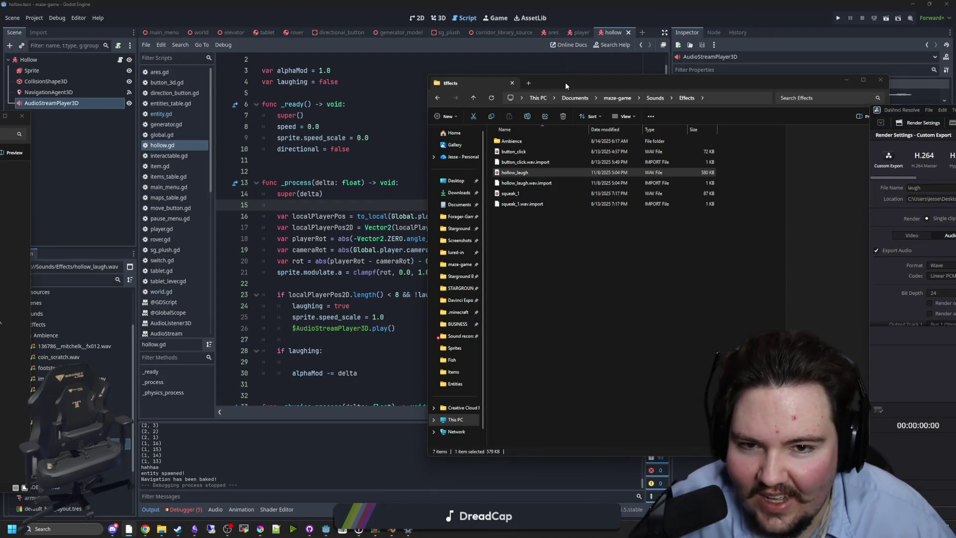
Step: Delete the old hollow_laugh.wav and rename laugh.wav to hollow_laugh.wav
click(473, 261)
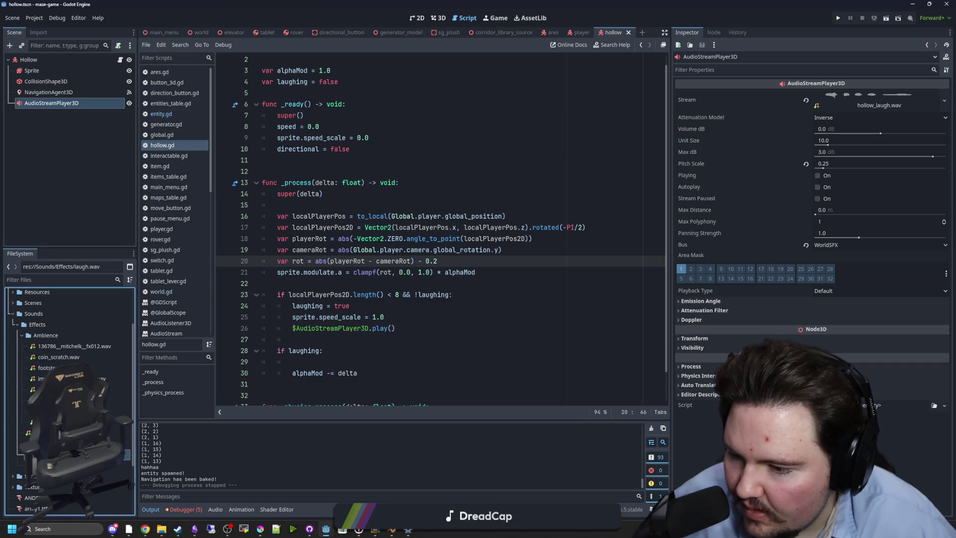
right_click(56, 443)
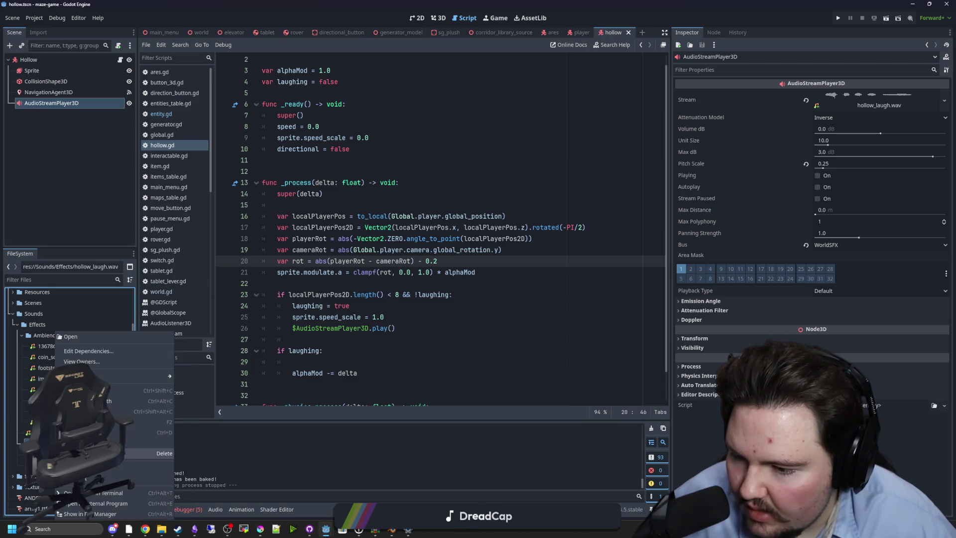
click(164, 453)
click(430, 339)
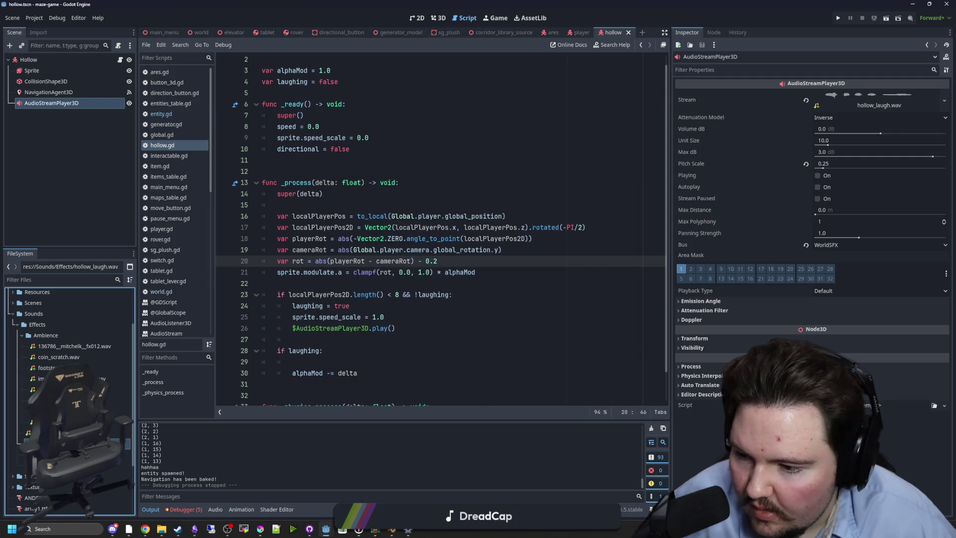
right_click(52, 443)
click(90, 422)
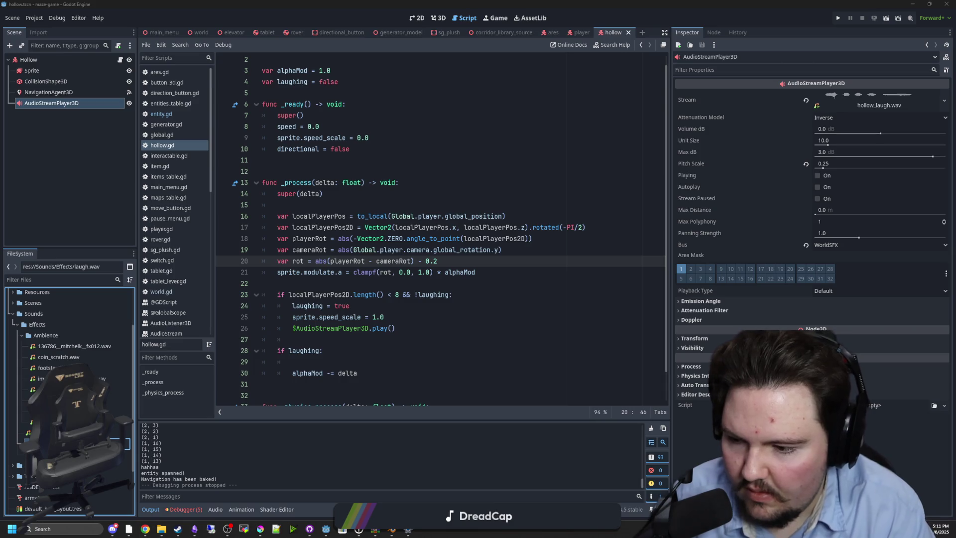
key(Return)
Step: Assign hollow_laugh.wav as the AudioStreamPlayer3D stream, save the scene, and run the game
click(48, 102)
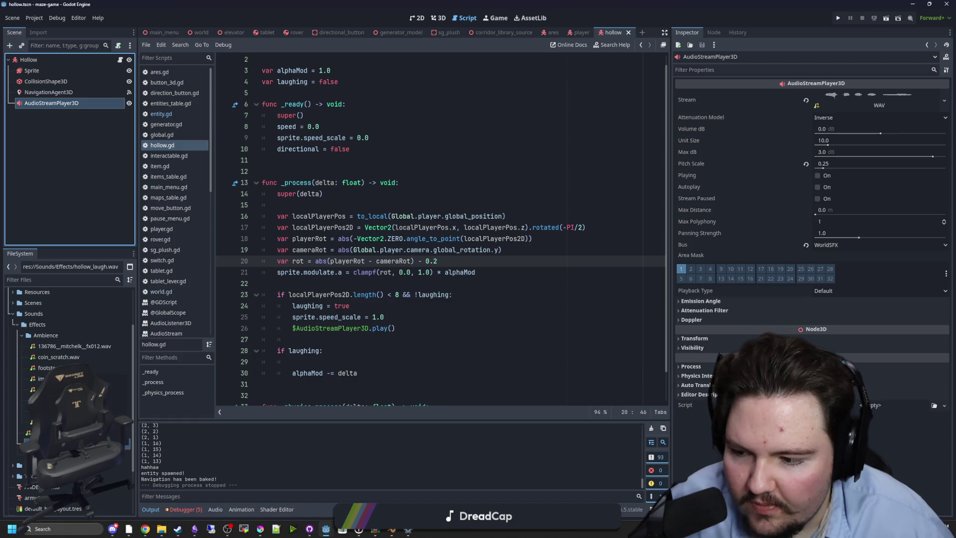
drag(60, 434, 879, 102)
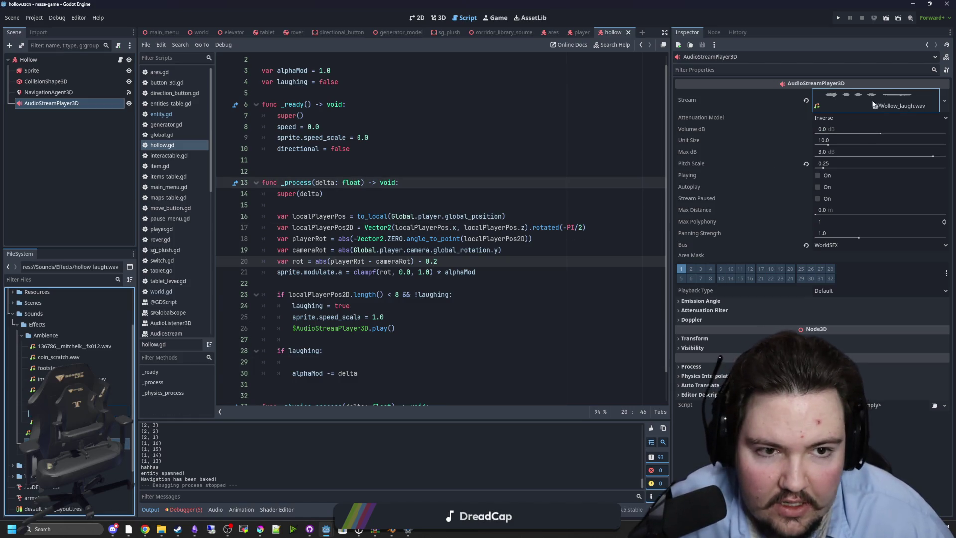
click(449, 171)
key(ctrl+s)
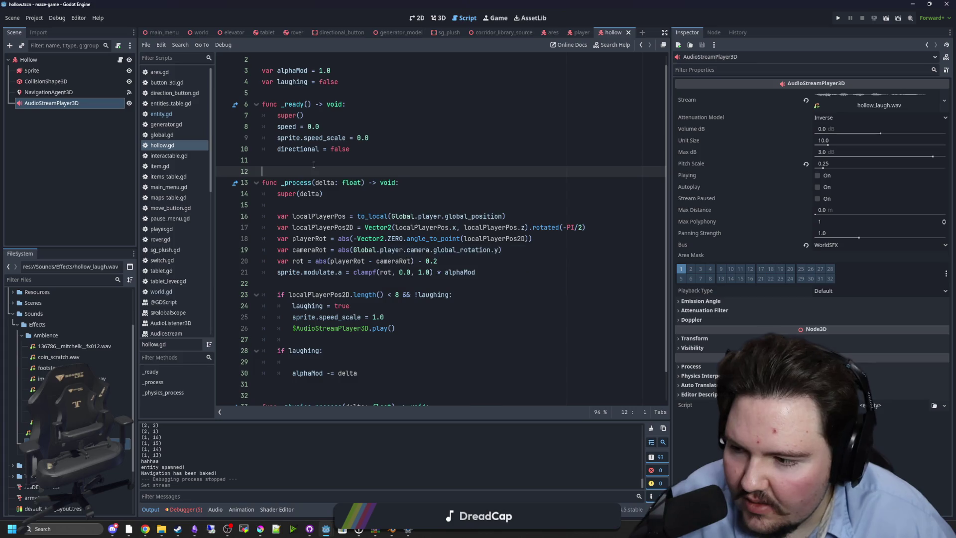
click(838, 18)
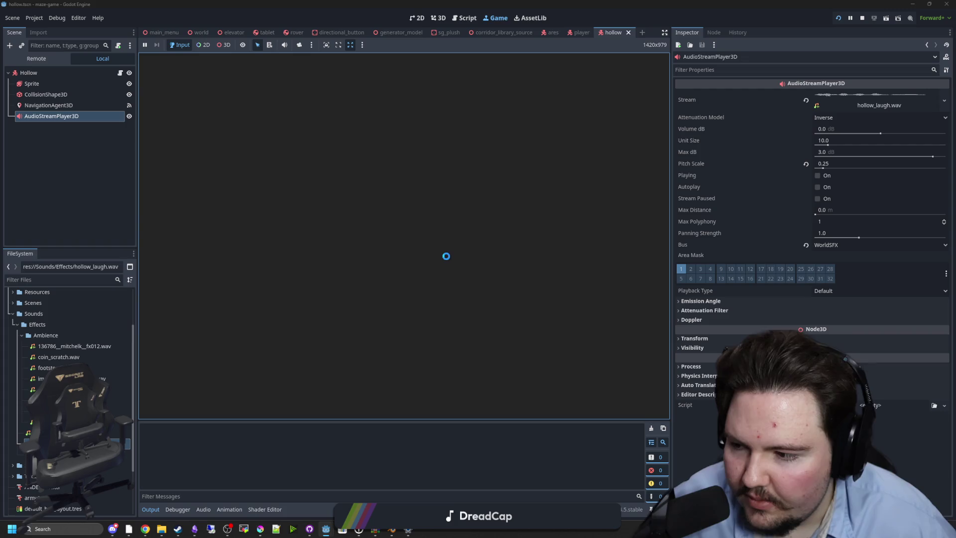
Step: Start the game, walk through the dark corridor, then stop the running game
click(410, 246)
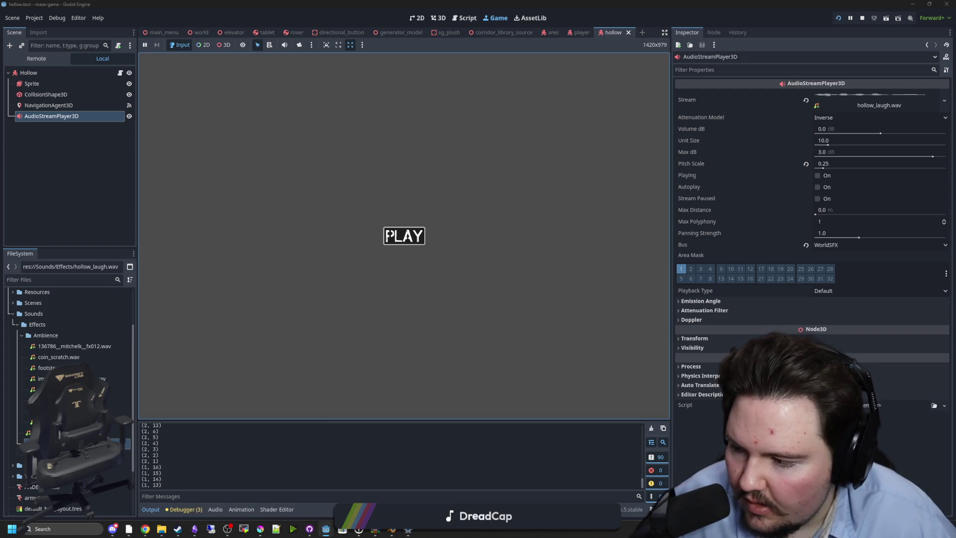
key(Escape)
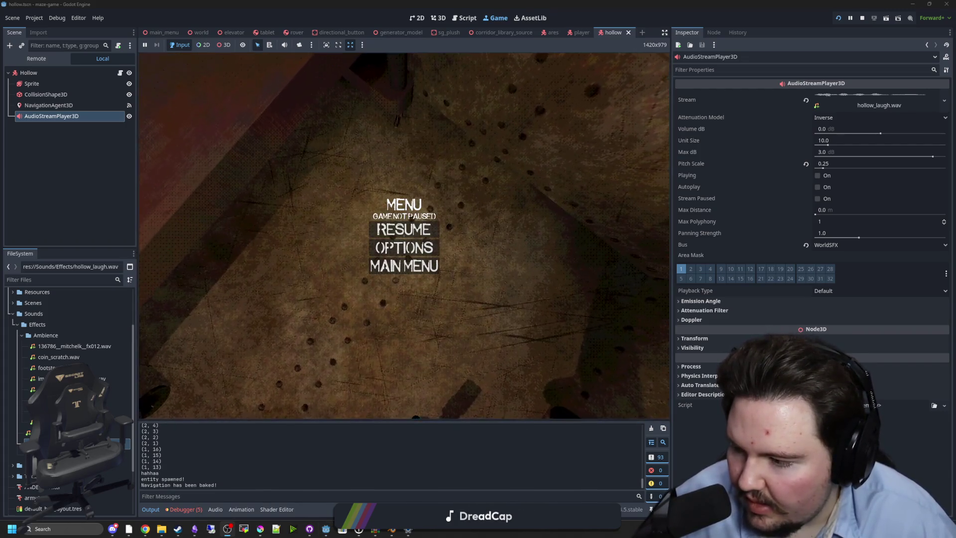
key(Escape)
key(w)
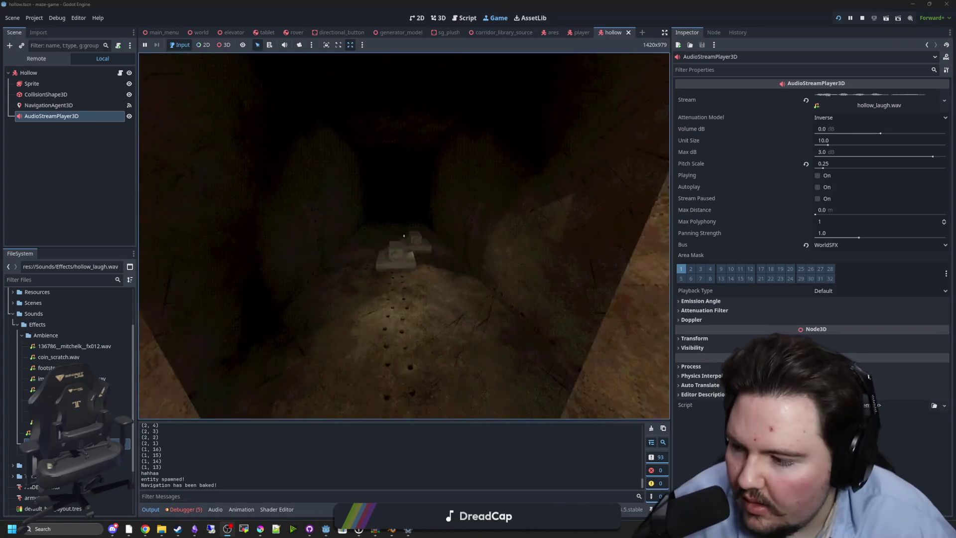
key(w)
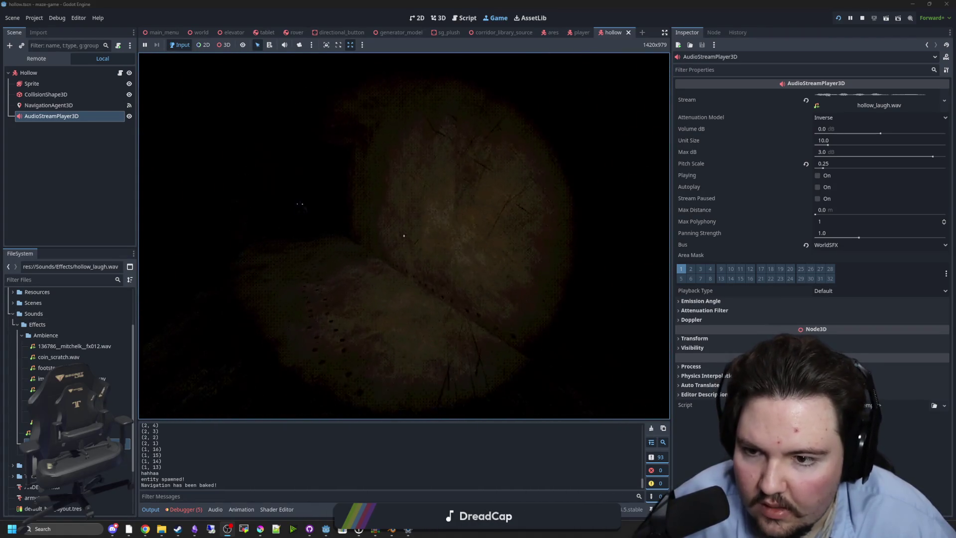
key(w)
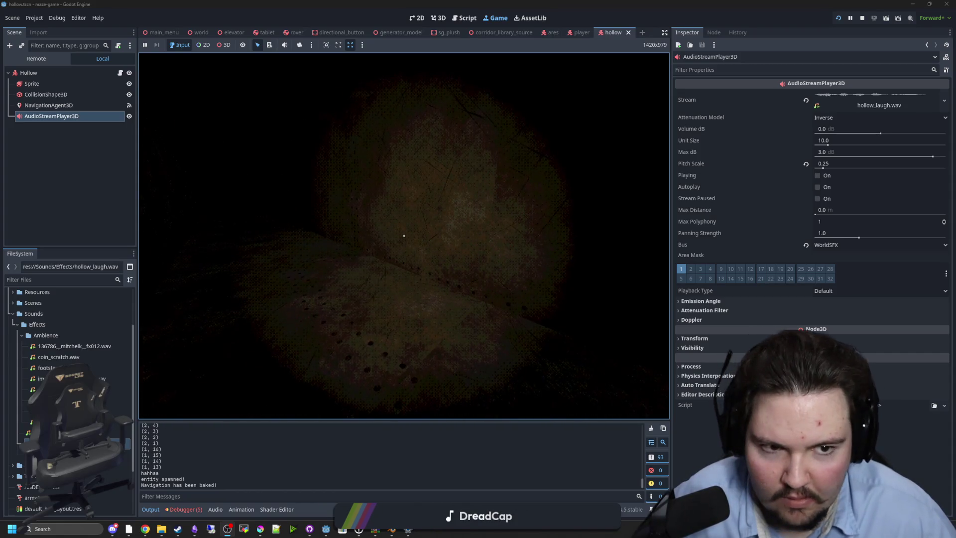
key(Escape)
click(860, 20)
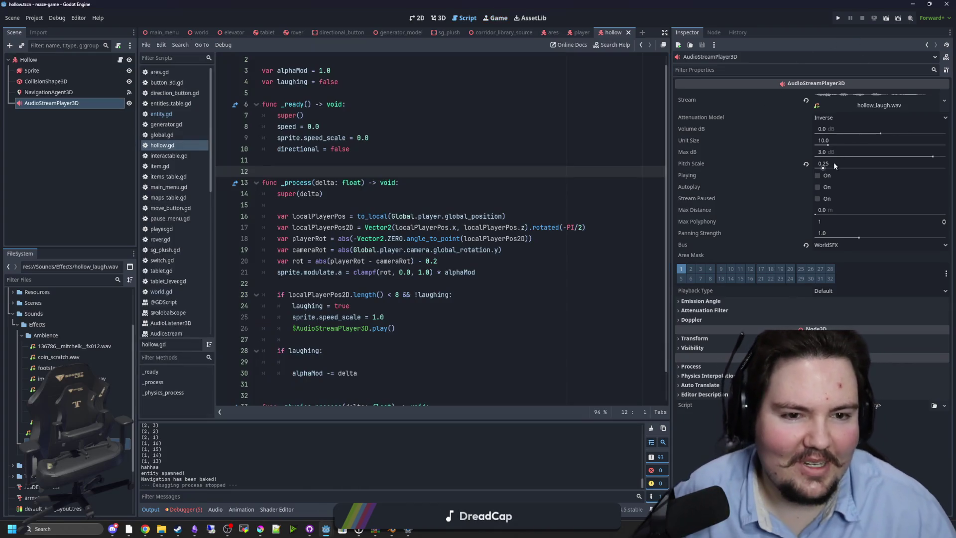
Step: Set the laugh sound's Pitch Scale to 1 and relaunch the game to a new game
click(833, 162)
text(1)
key(Return)
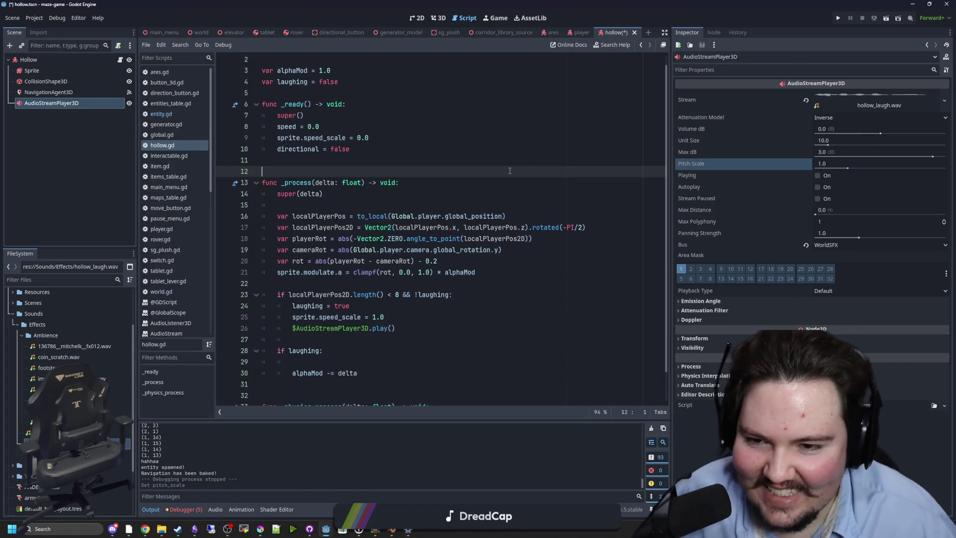
click(837, 19)
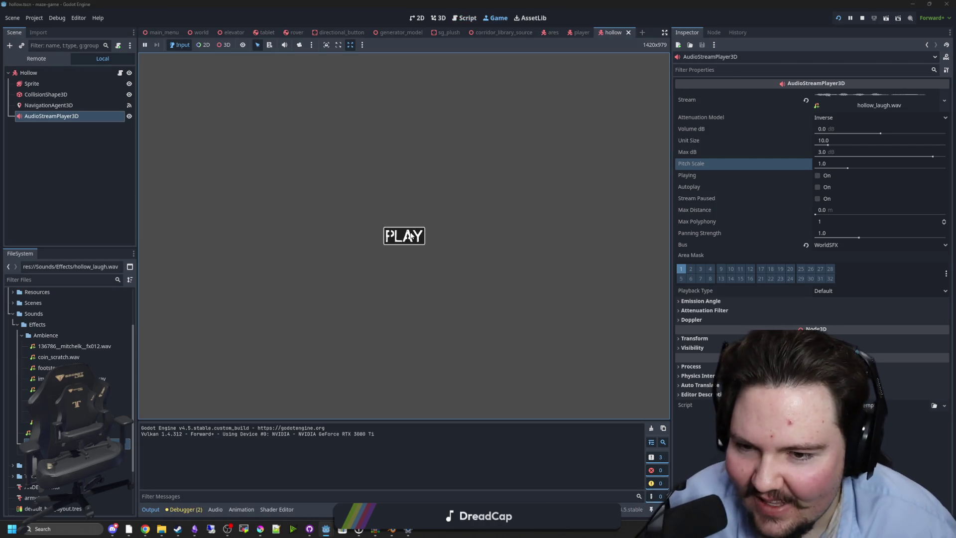
click(404, 234)
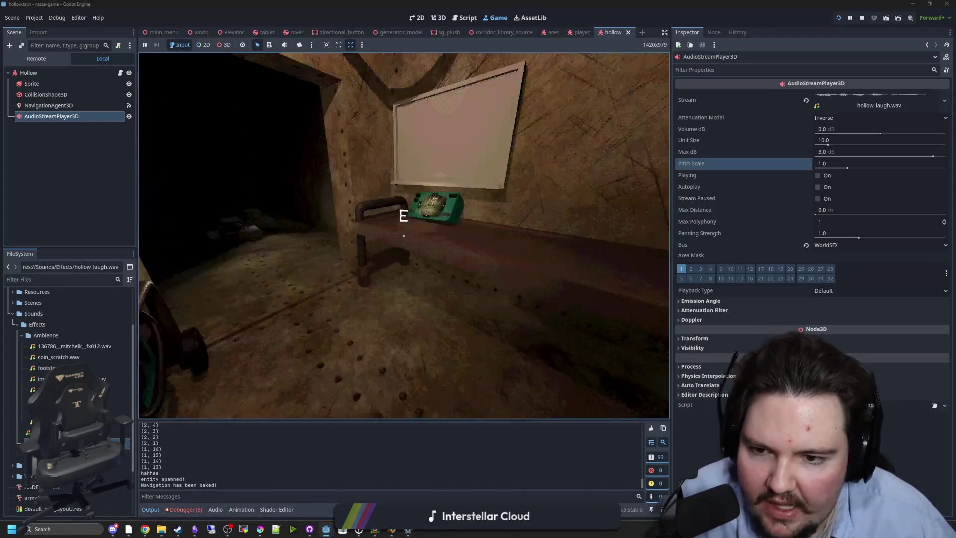
Step: Walk into the dark corridor and hold the interaction on the ceiling lamp several times
key(w)
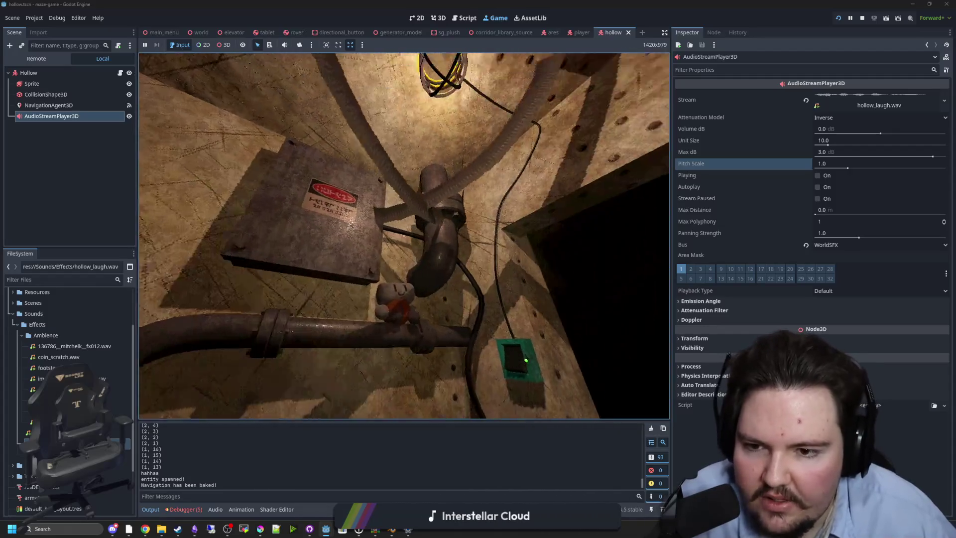
key(w)
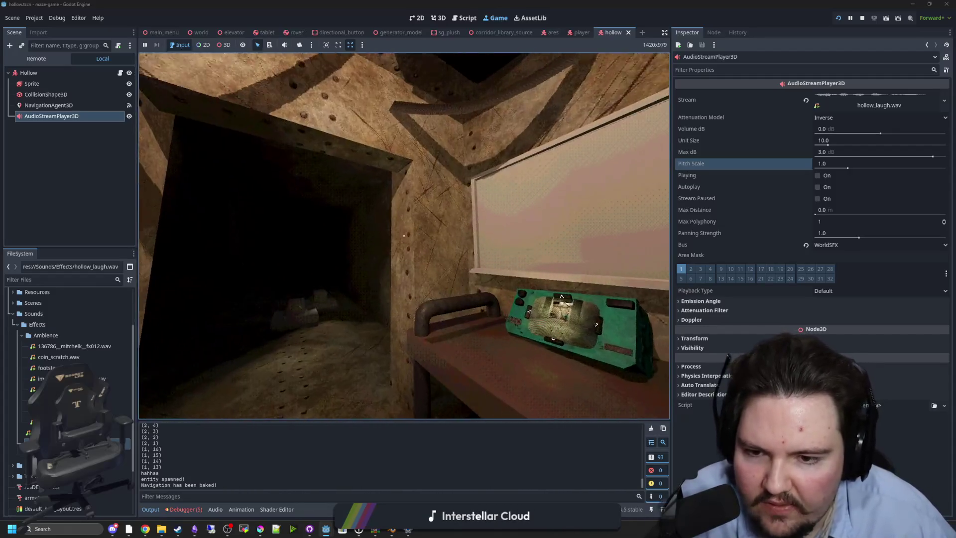
key(w)
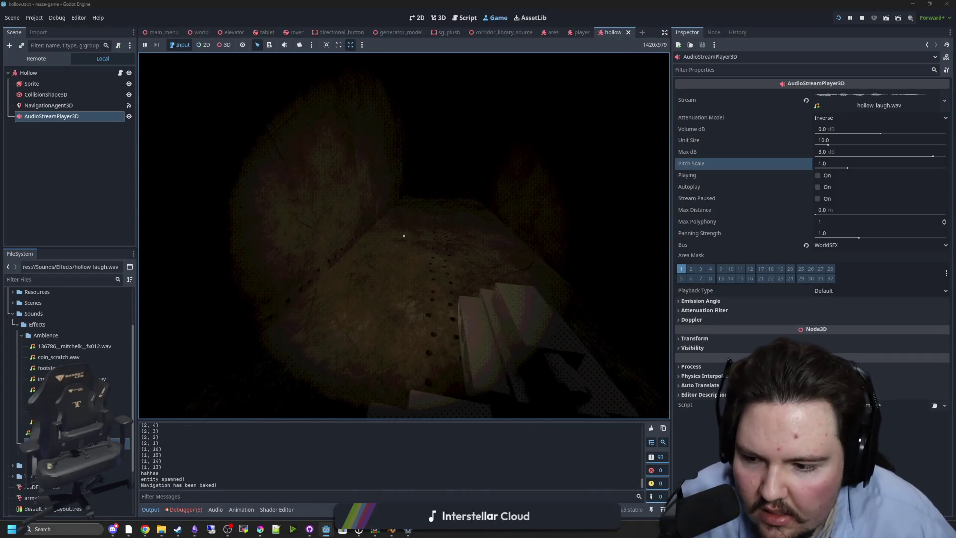
key(e)
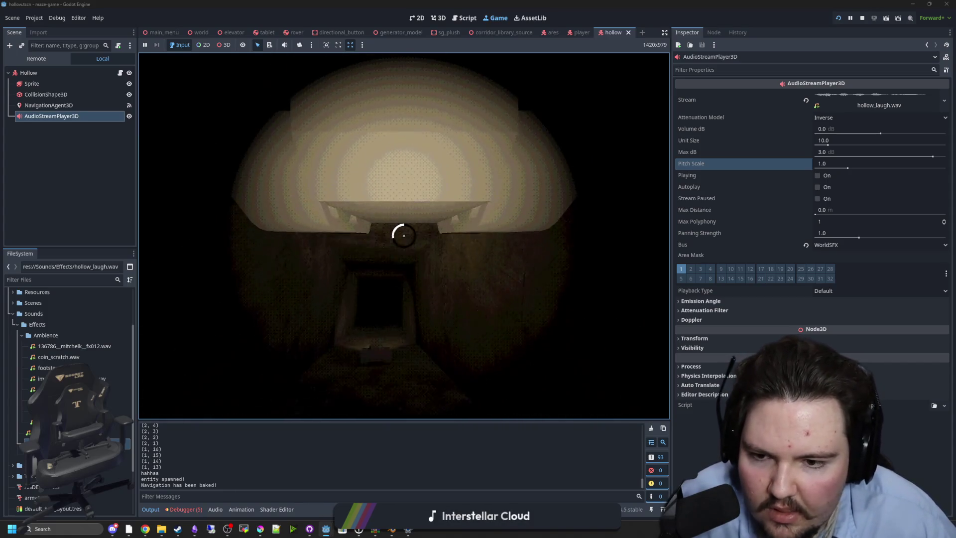
key(e)
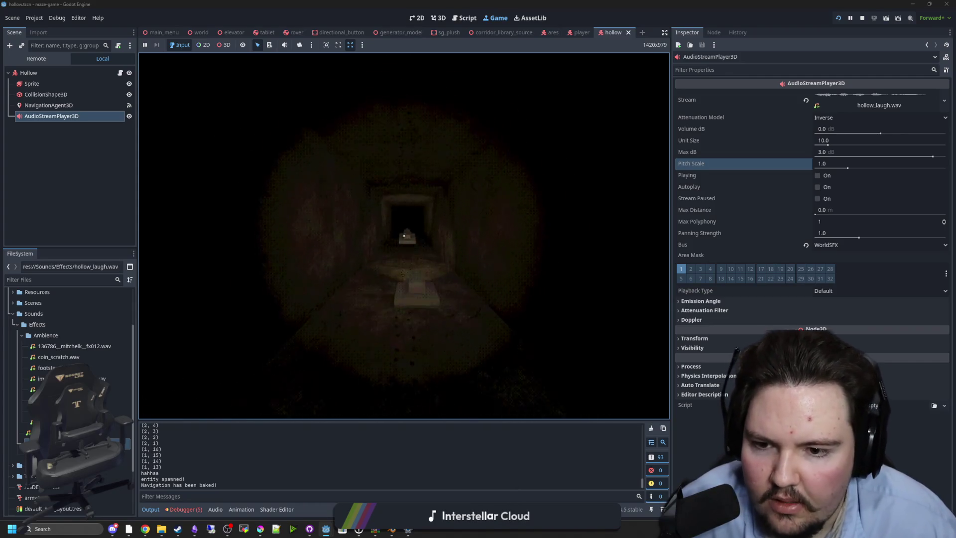
key(e)
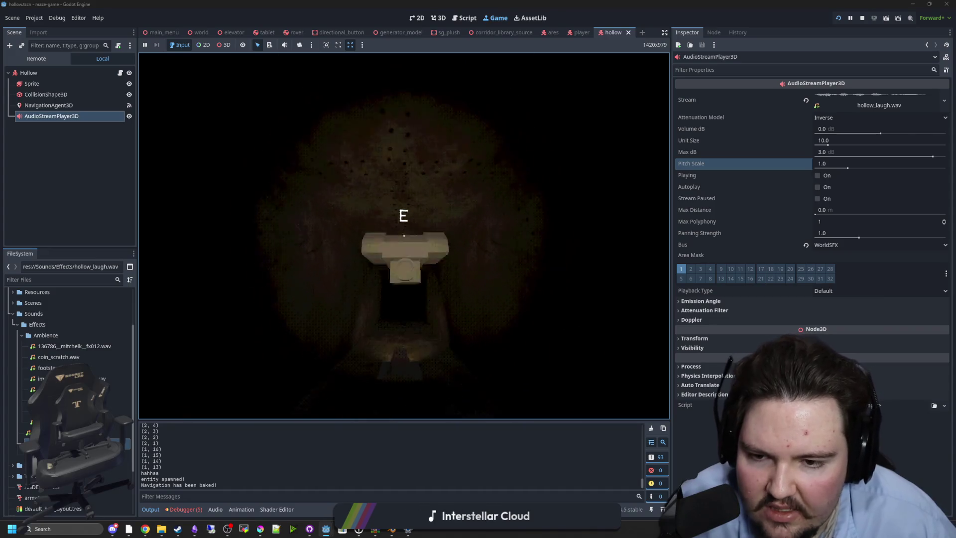
key(e)
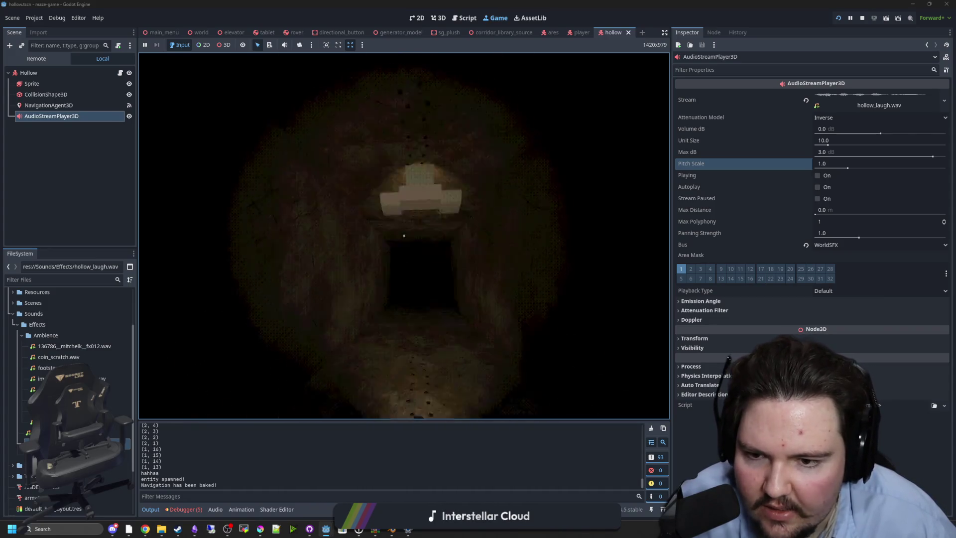
key(e)
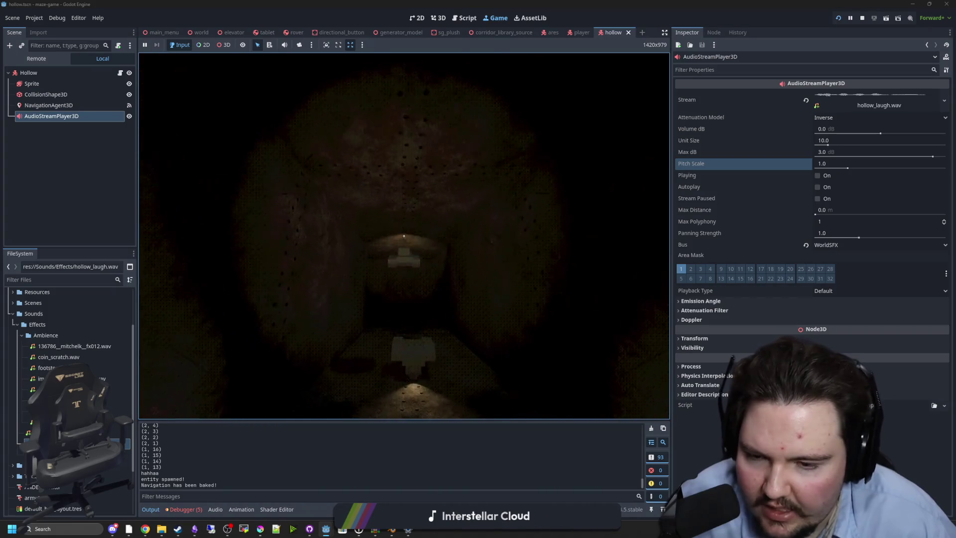
Step: Walk on toward the corridor opening, then pause and stop the test run
key(w)
key(w)
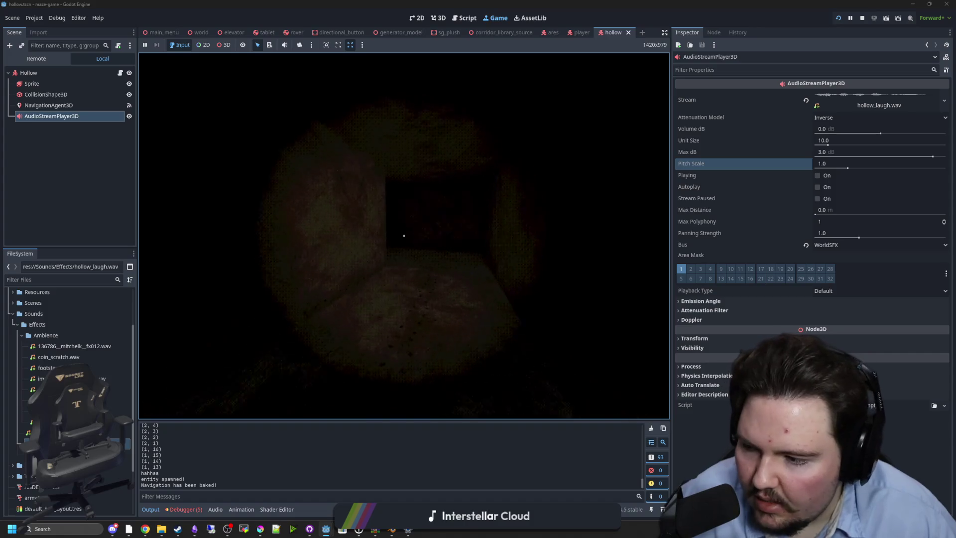
key(w)
key(w)
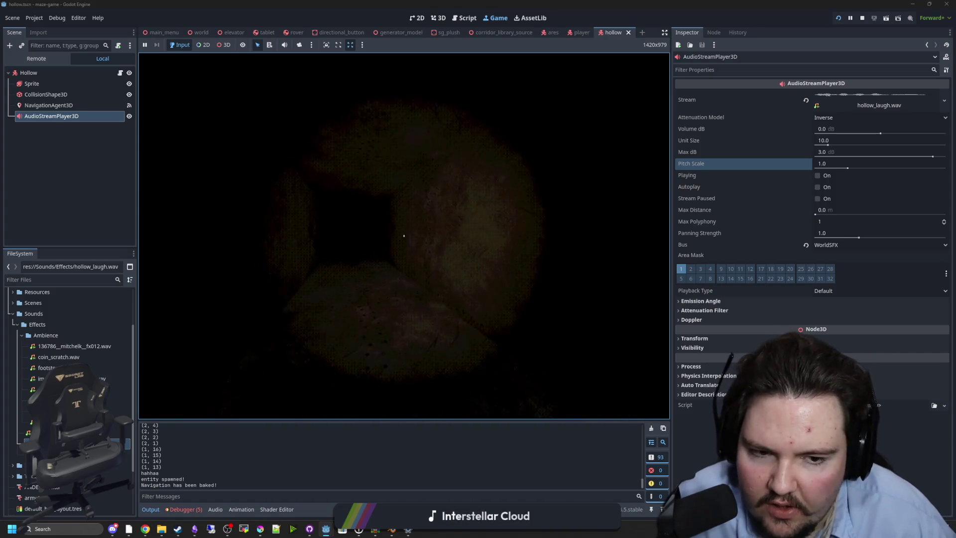
key(w)
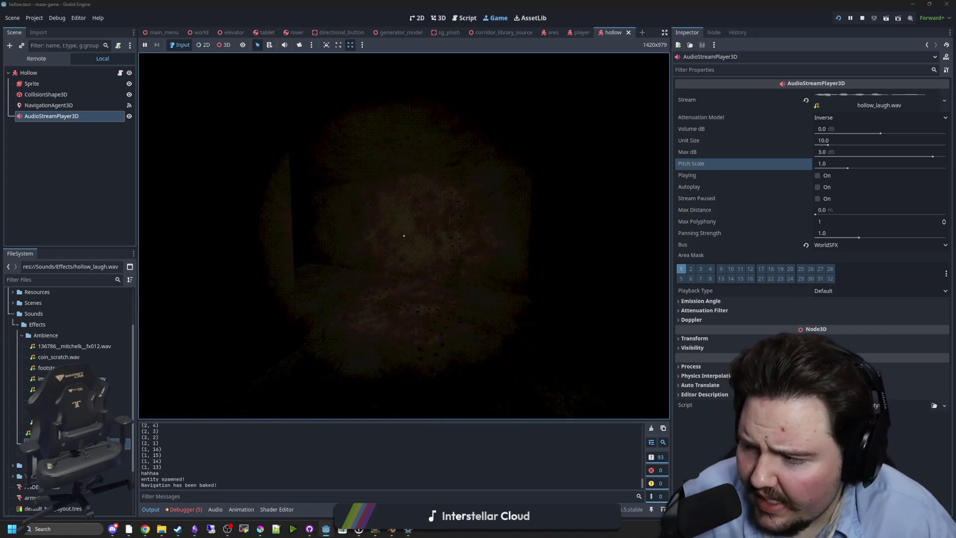
key(w)
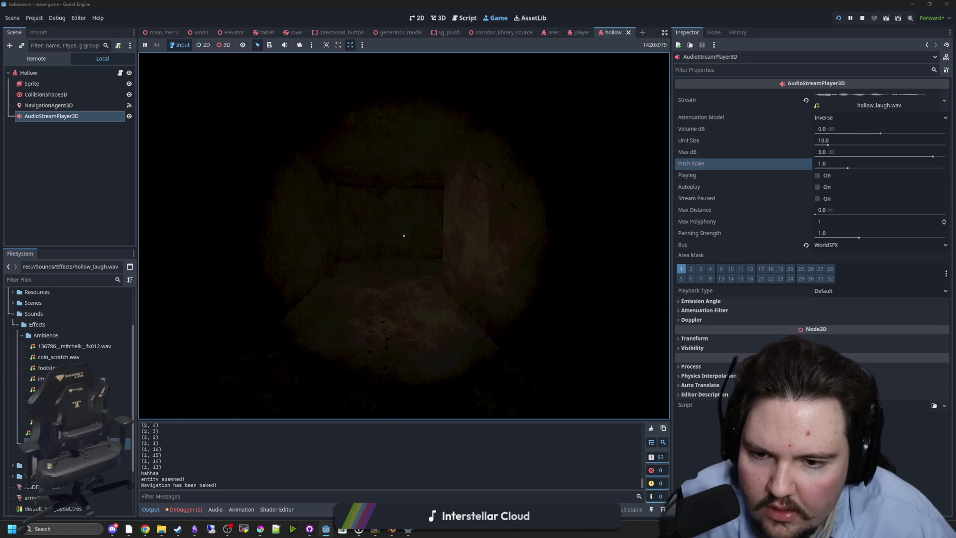
key(Escape)
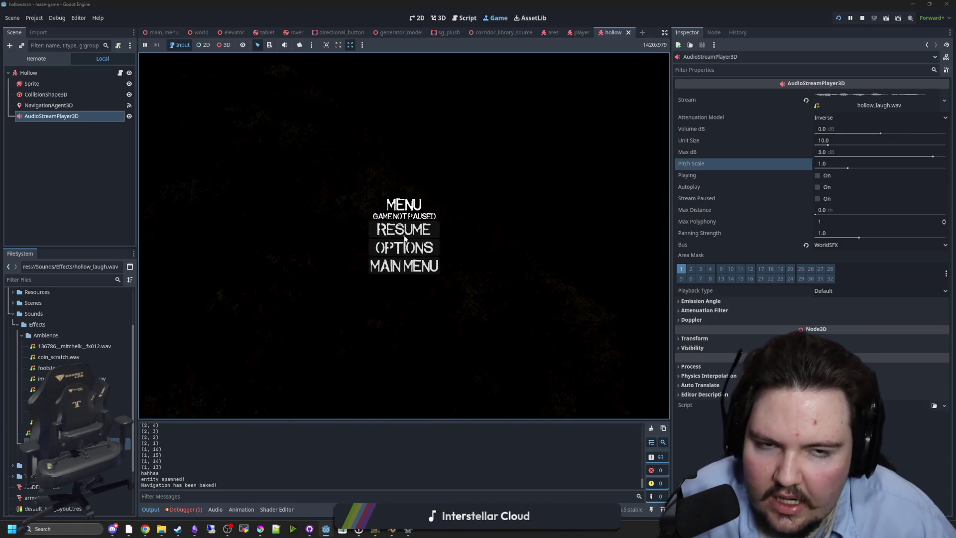
click(863, 19)
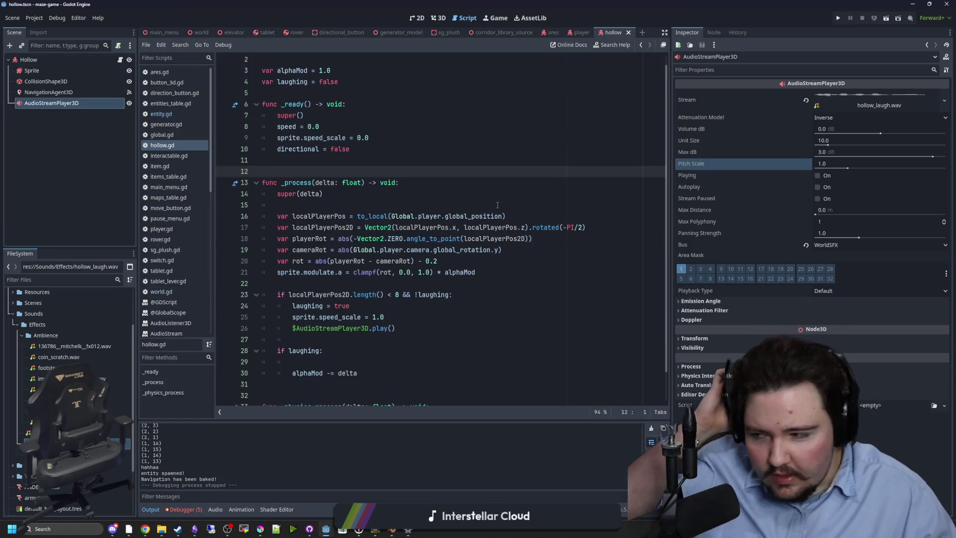
Step: Check the blank lines around the variables, _ready and _process in hollow.gd
click(491, 204)
click(370, 160)
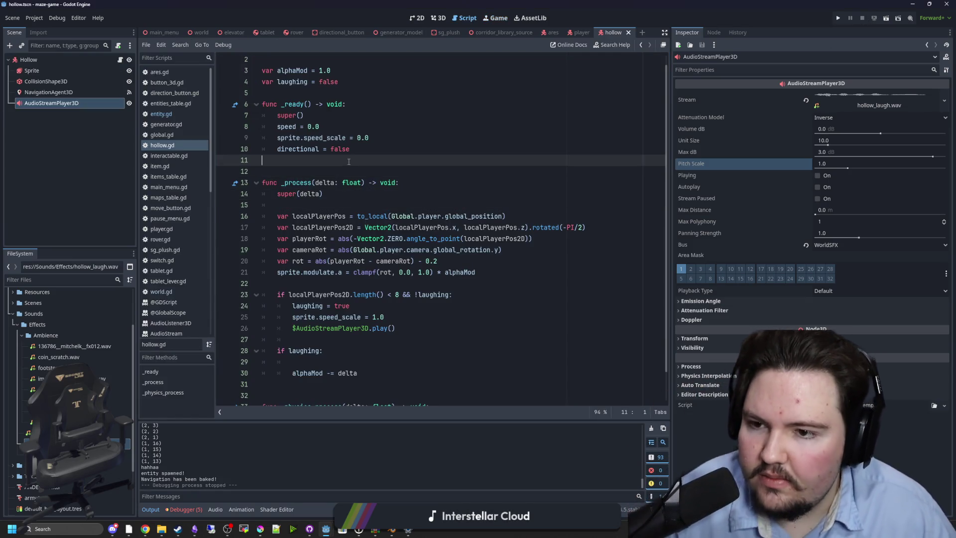
scroll(up, 3)
scroll(down, 3)
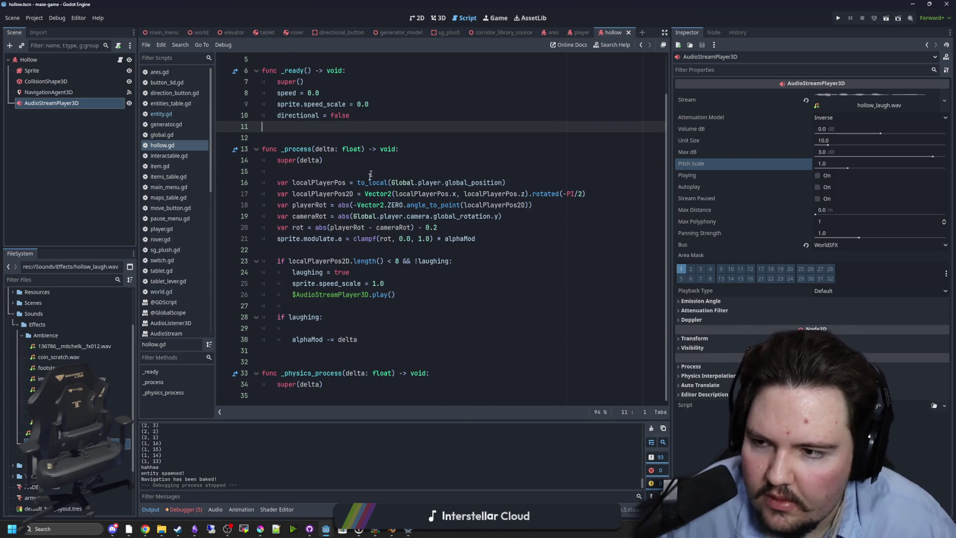
scroll(up, 3)
click(294, 106)
click(314, 179)
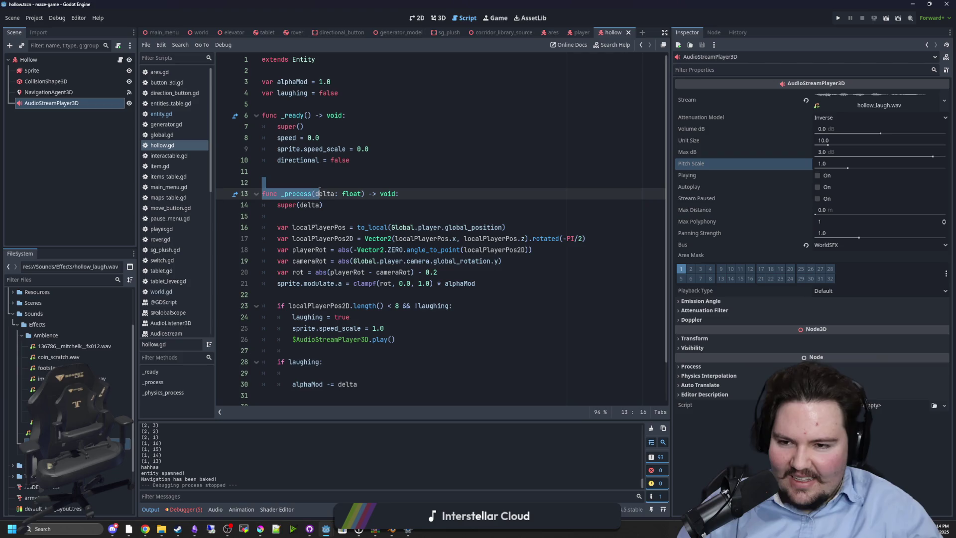
click(320, 193)
Step: Delete the blank line inside the laughing block
key(Up)
key(Up)
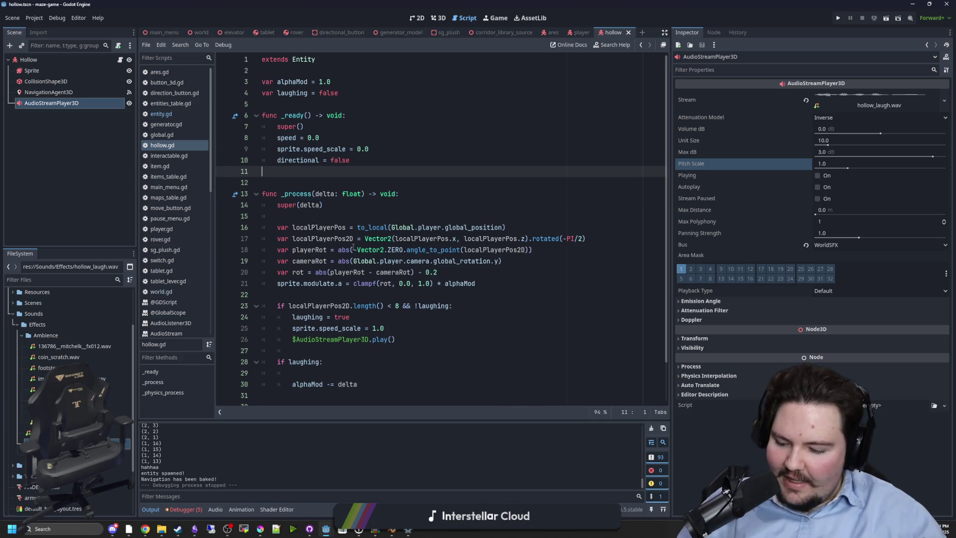
scroll(down, 3)
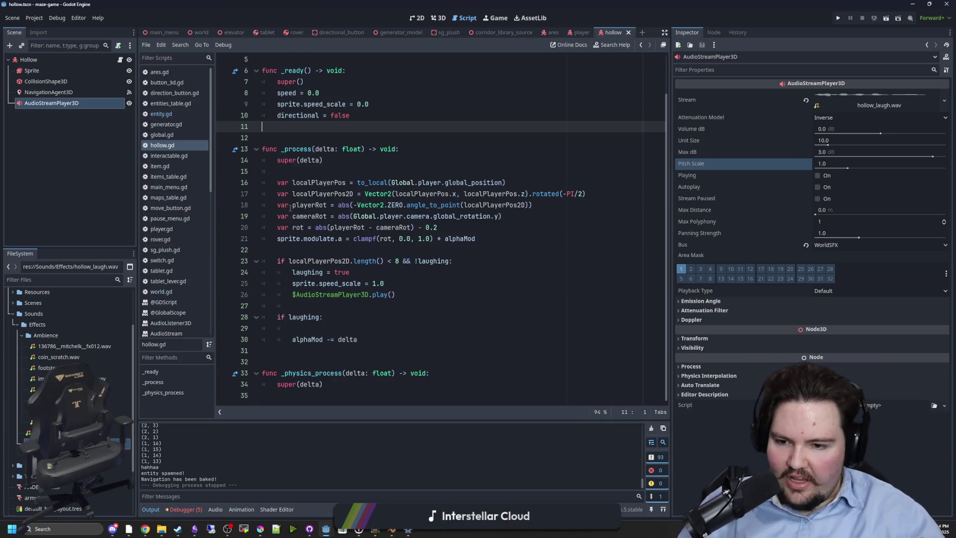
click(309, 329)
key(BackSpace)
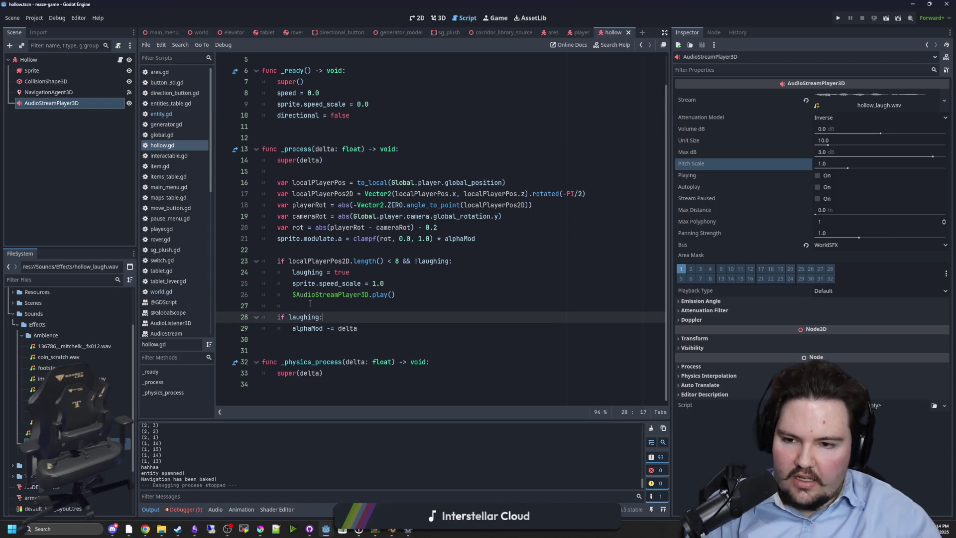
key(Up)
Step: Save the hollow.gd script
click(314, 246)
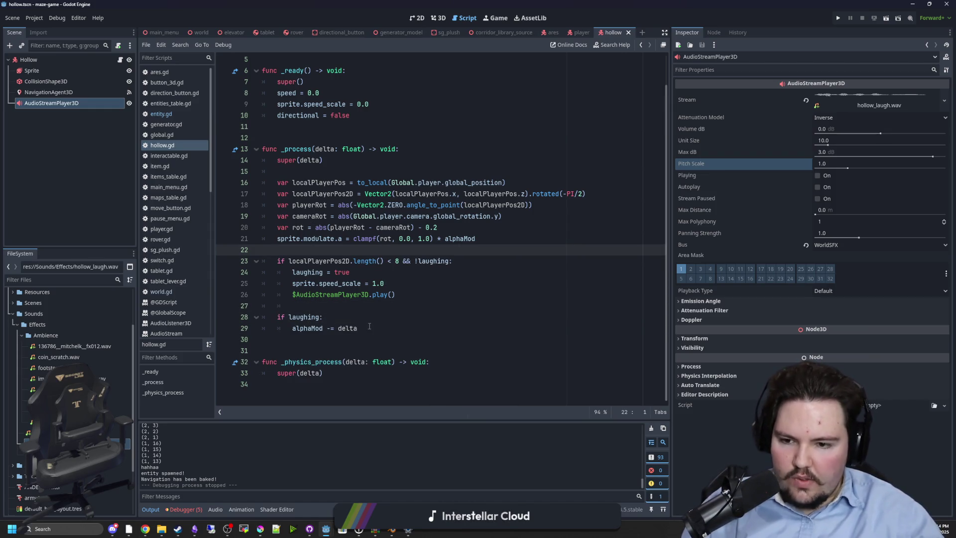
scroll(up, 3)
click(304, 182)
key(ctrl+s)
click(304, 174)
key(ctrl+s)
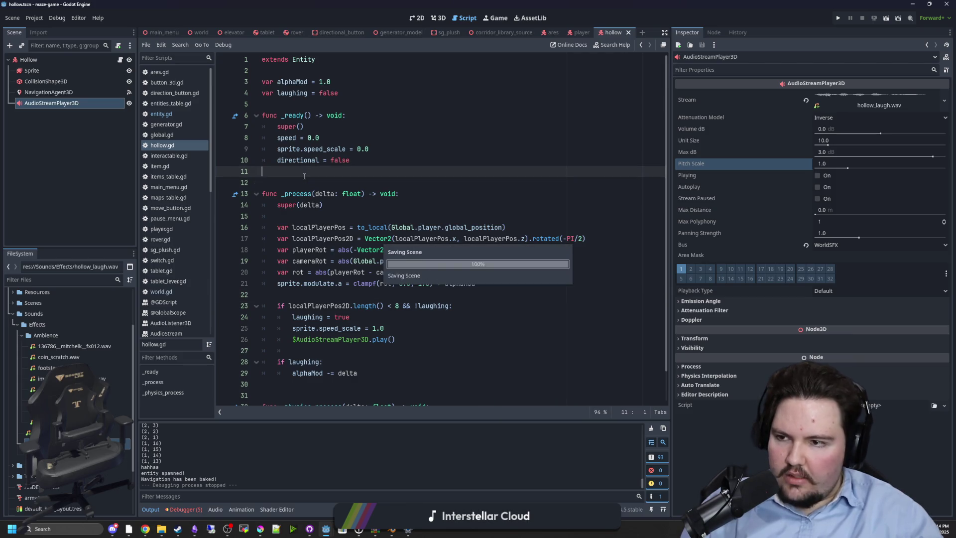
key(ctrl+s)
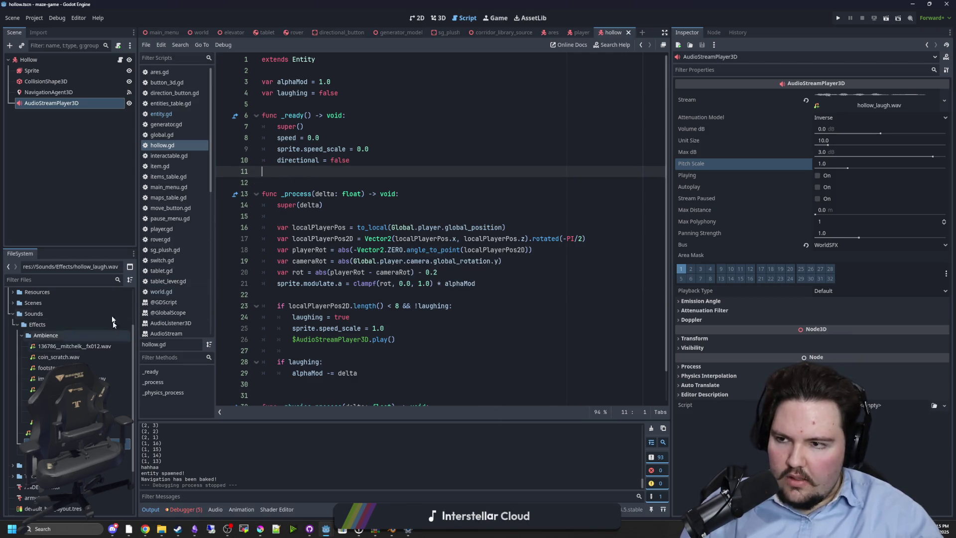
Step: Add 'if alphaMod <= 0:' on a new line after alphaMod -= delta
scroll(down, 3)
click(381, 340)
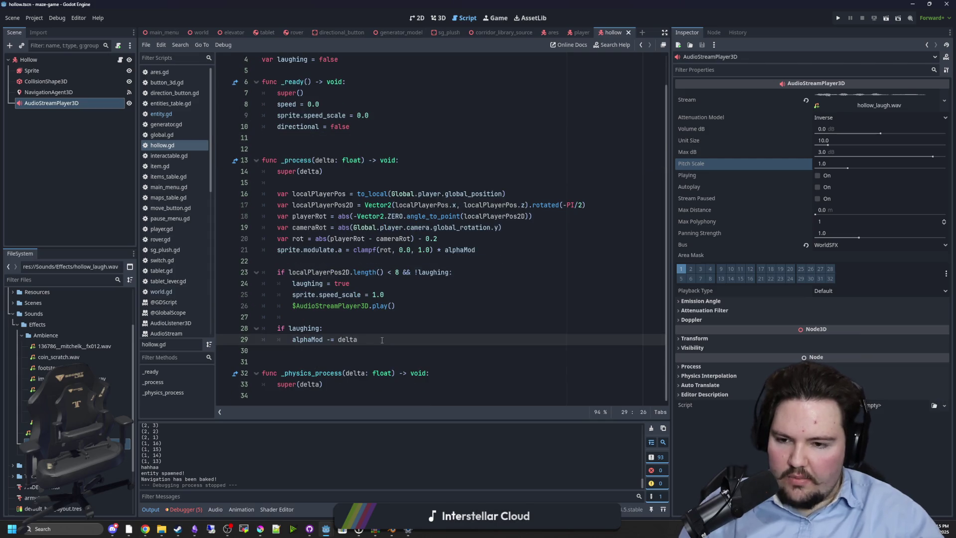
key(Return)
text(if )
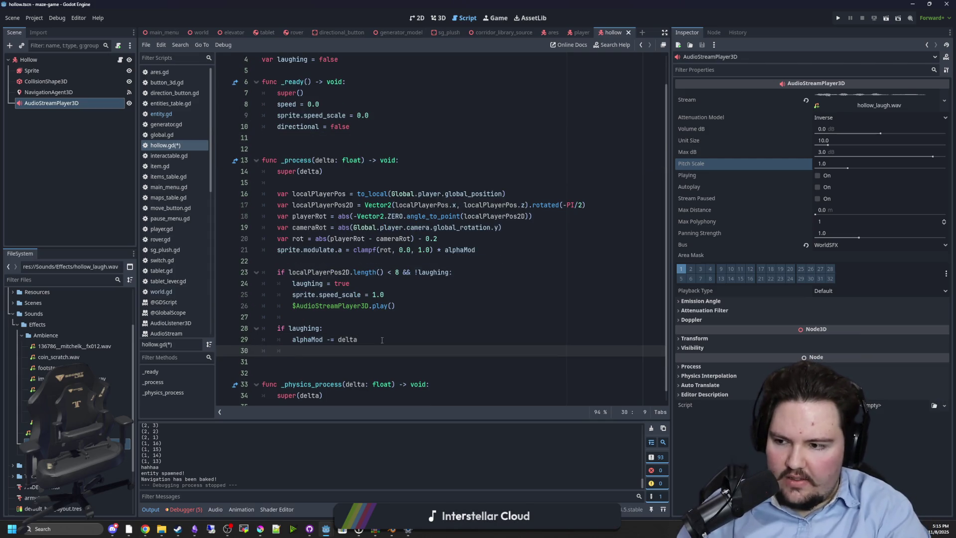
text(alphaMod <= 0)
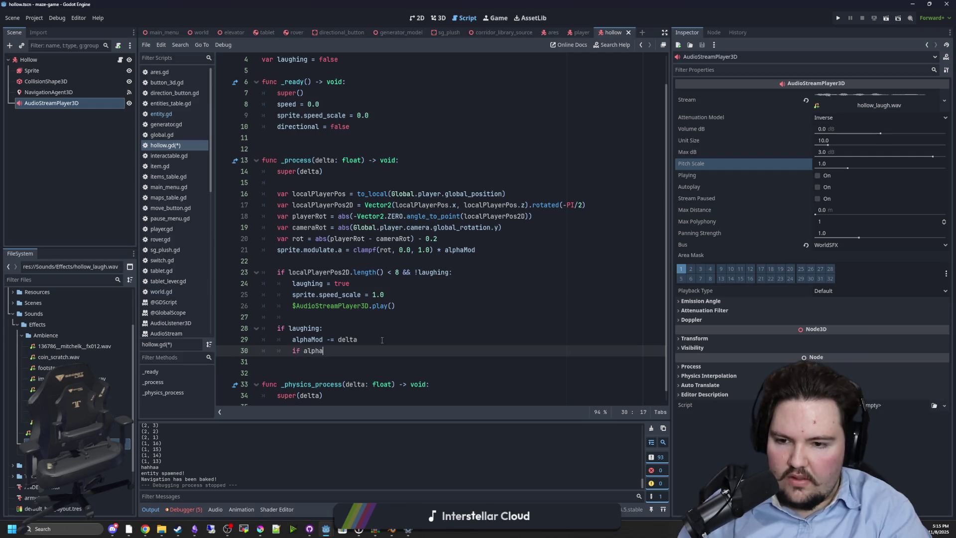
text(:)
Step: Put queue_free() inside the alphaMod check and save hollow.gd
key(Return)
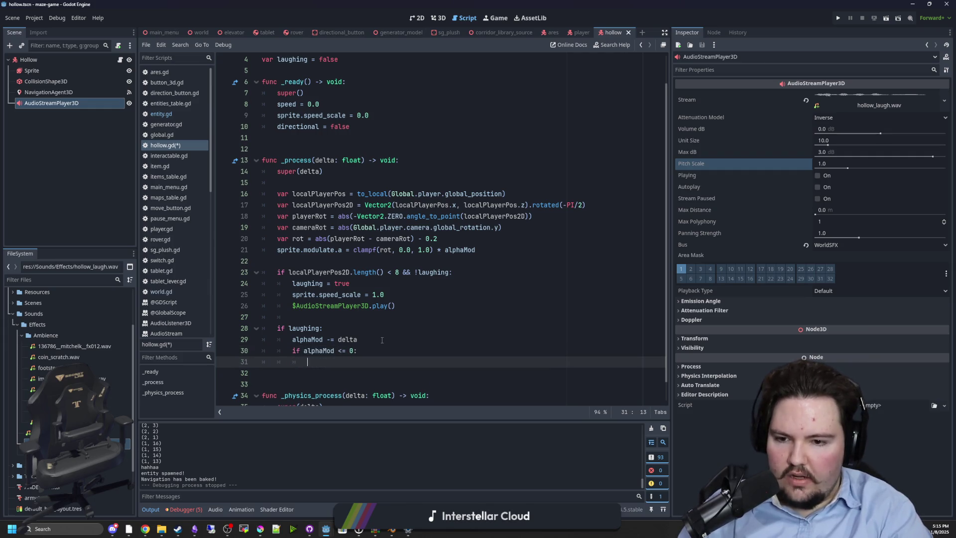
text(queue_fre)
text(e())
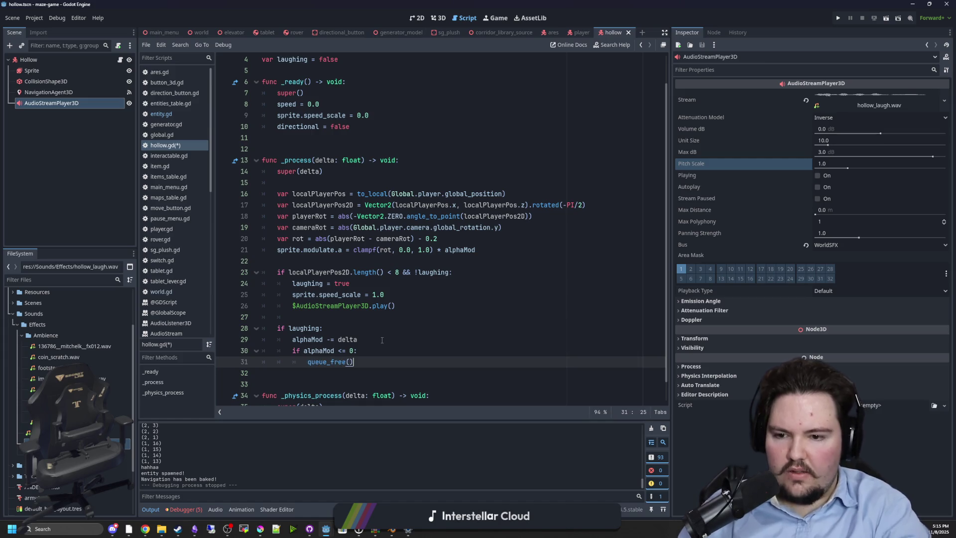
click(382, 340)
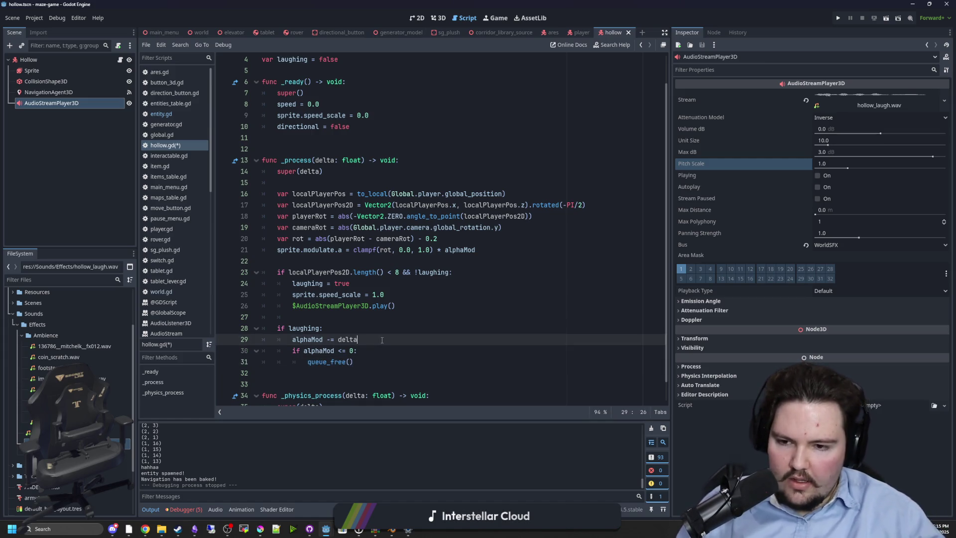
click(307, 315)
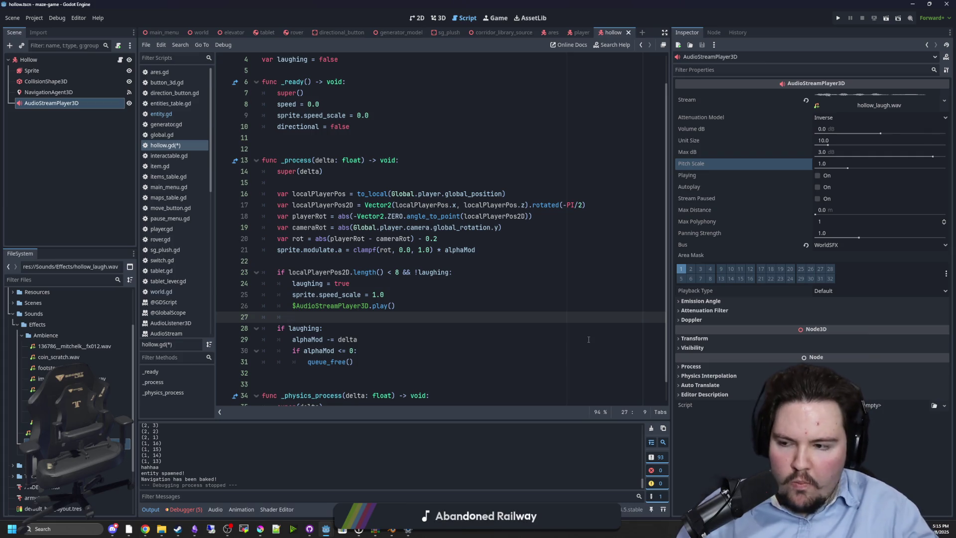
key(ctrl+s)
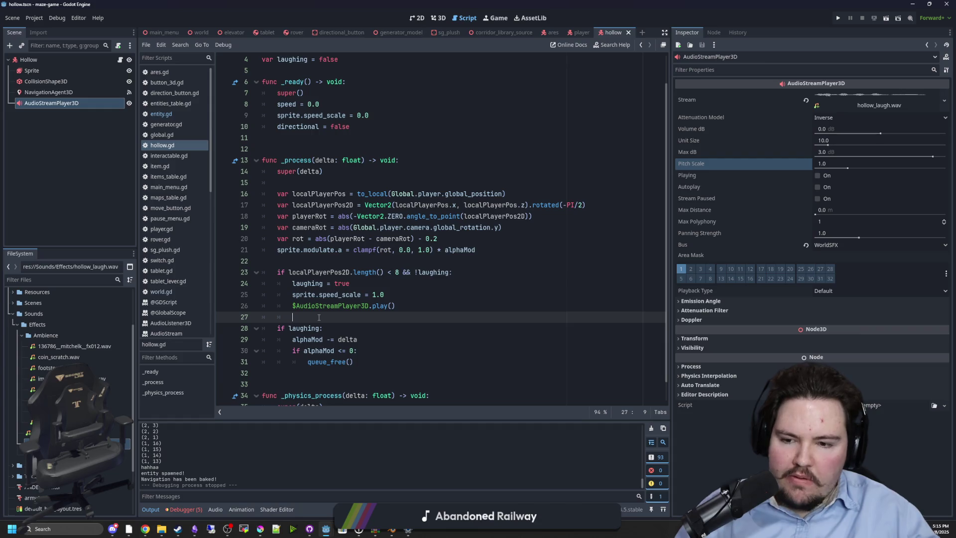
Step: Select the AudioStreamPlayer3D node in the scene tree
scroll(down, 3)
click(345, 354)
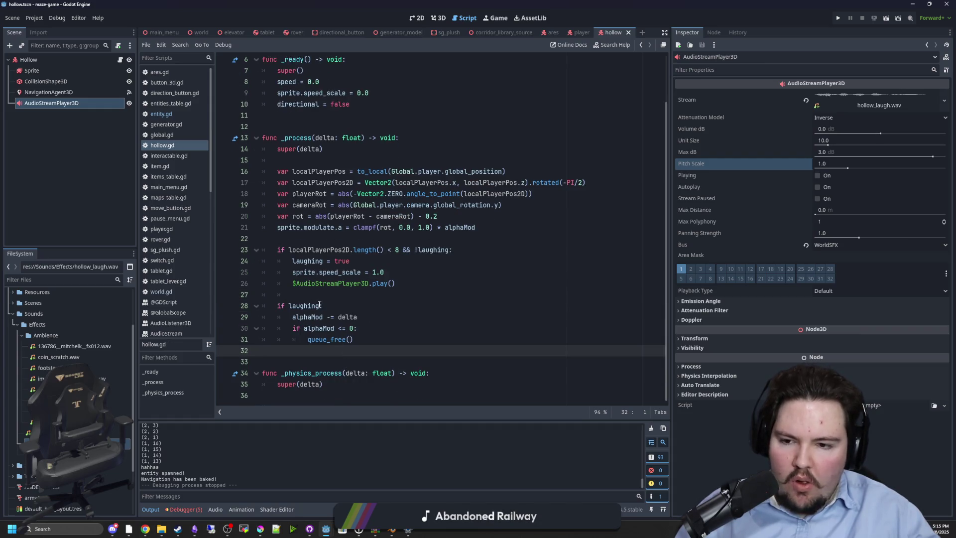
click(319, 296)
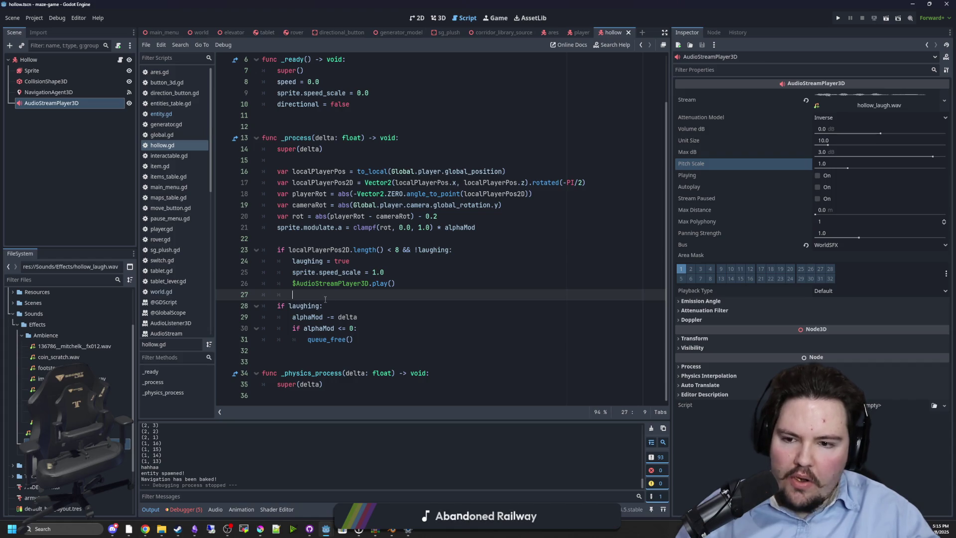
scroll(up, 3)
click(61, 103)
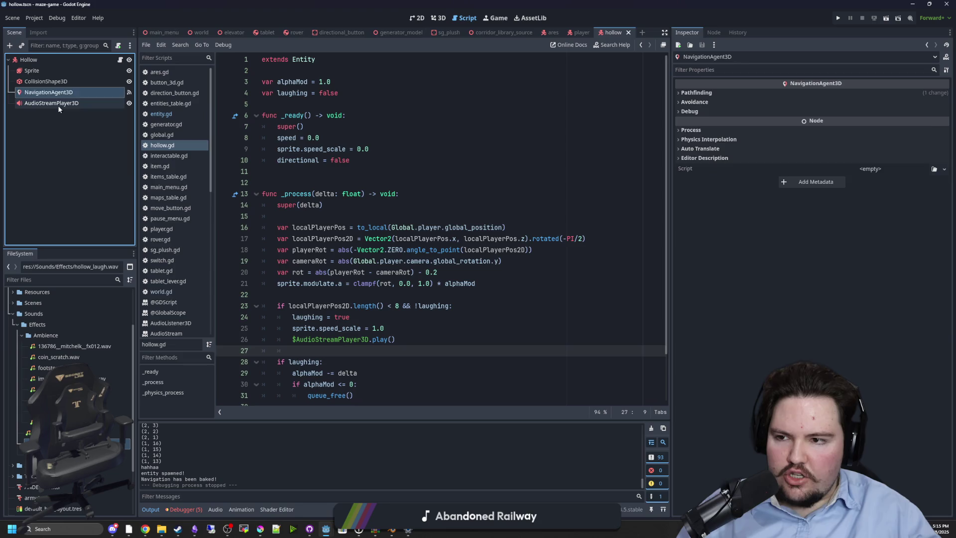
Step: Add '&& !$AudioStreamPlayer3D.playing' to line 30's free condition and save
scroll(down, 3)
click(714, 32)
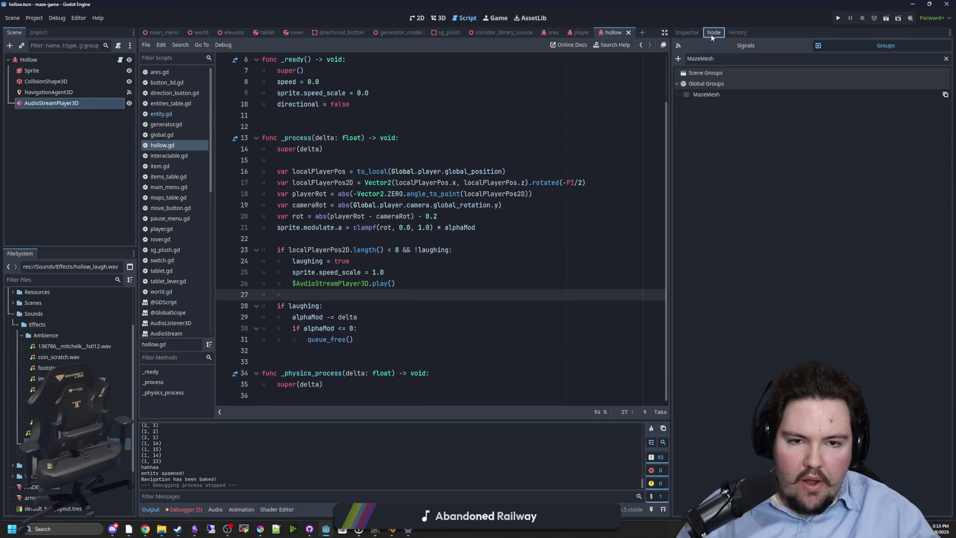
click(687, 32)
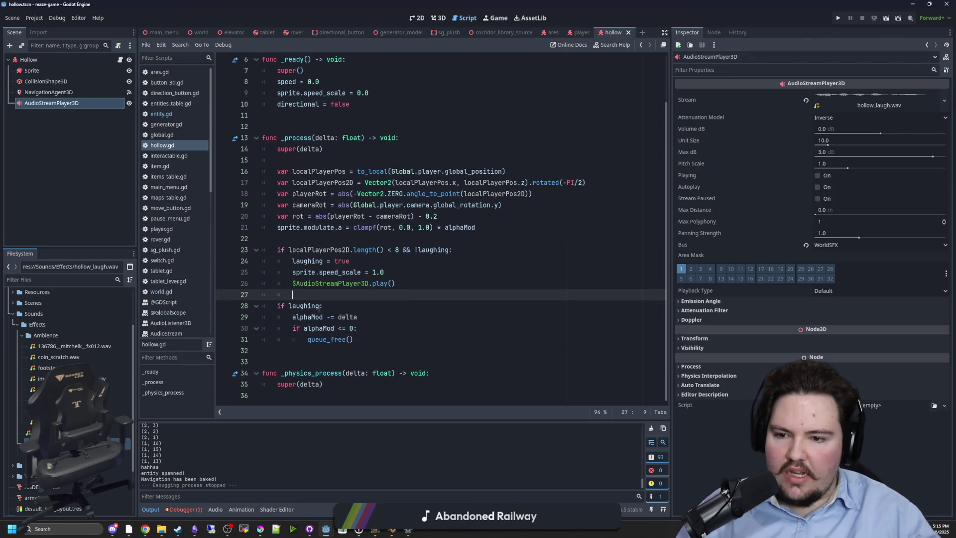
drag(62, 103, 355, 329)
text(&& $AudioStreamPlayer3D.is)
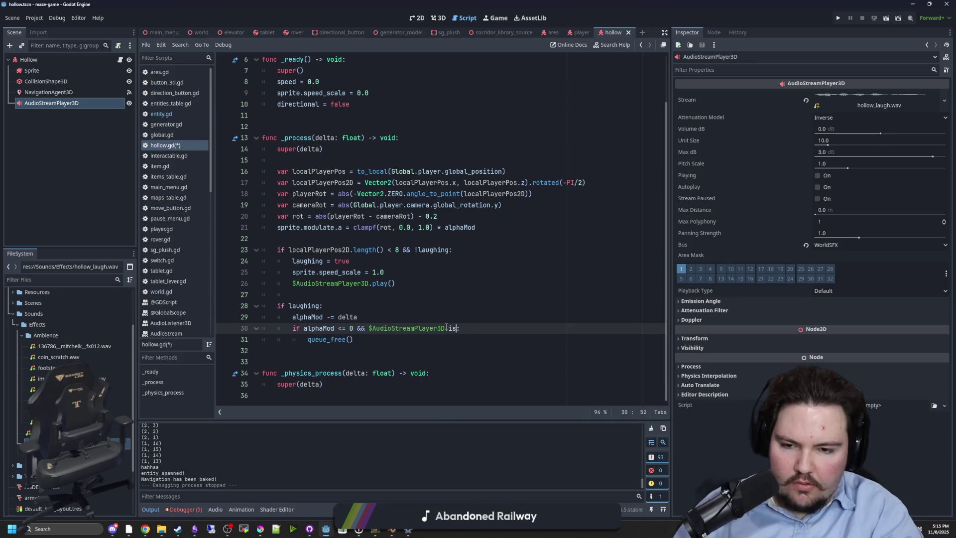
text(_play)
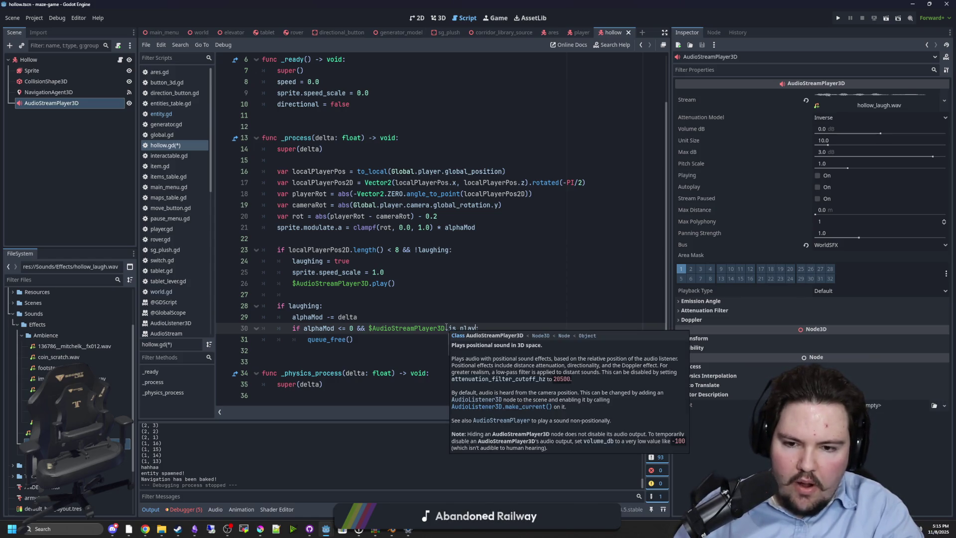
key(BackSpace)
key(BackSpace)
key(BackSpace)
text(play)
key(Return)
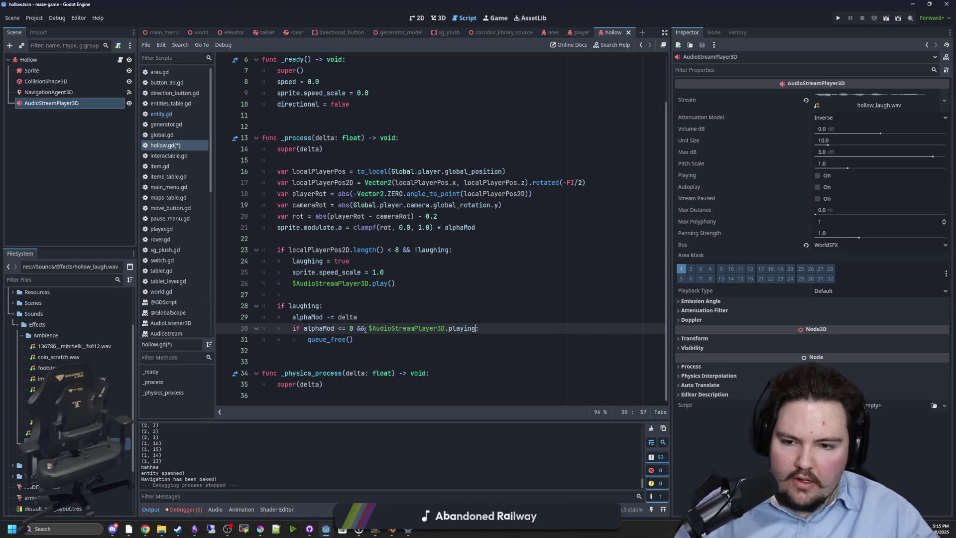
text(!)
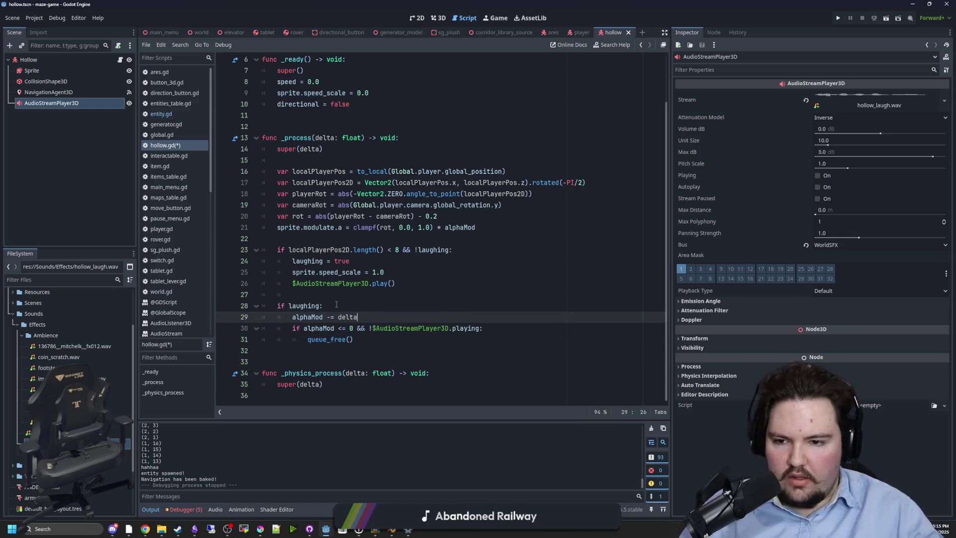
click(311, 295)
key(ctrl+s)
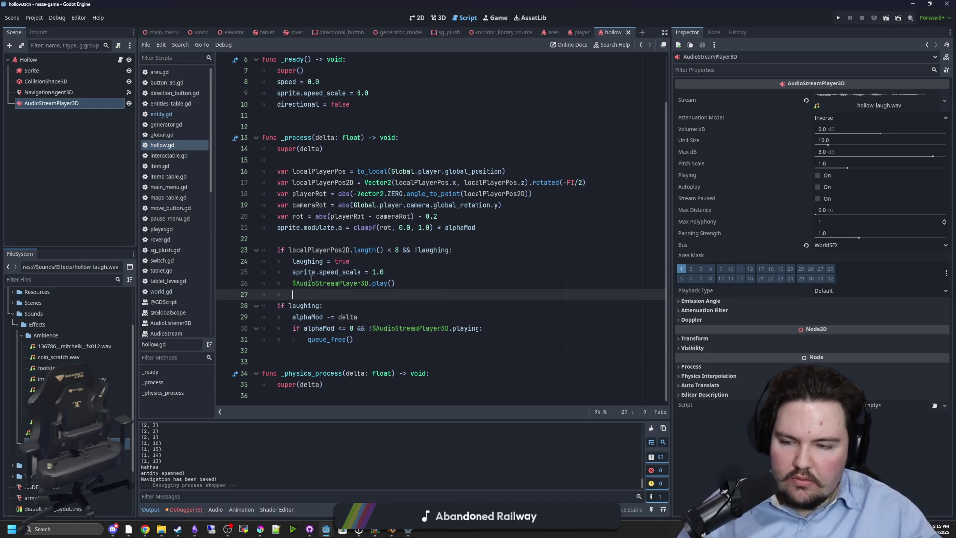
Step: Delete the empty _physics_process function from hollow.gd
click(305, 242)
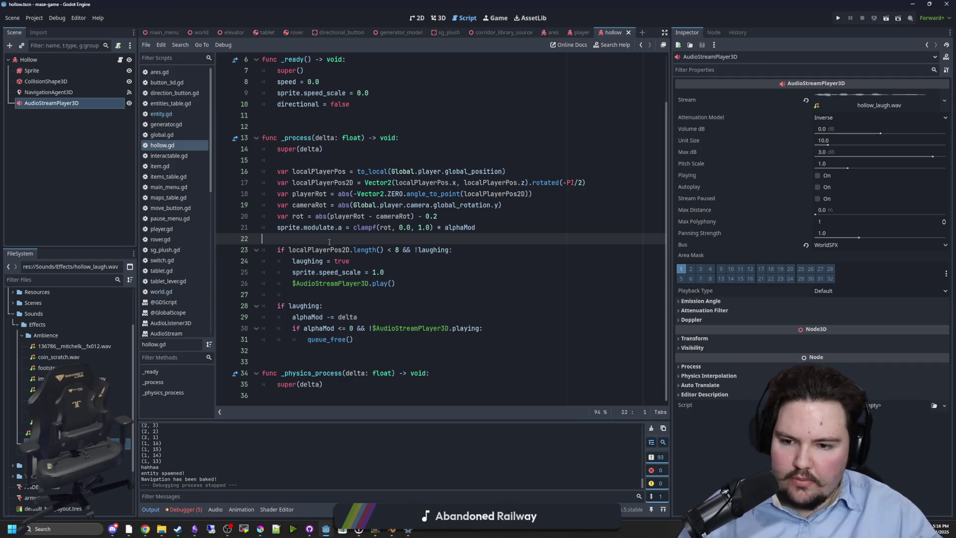
scroll(up, 3)
click(329, 182)
scroll(down, 3)
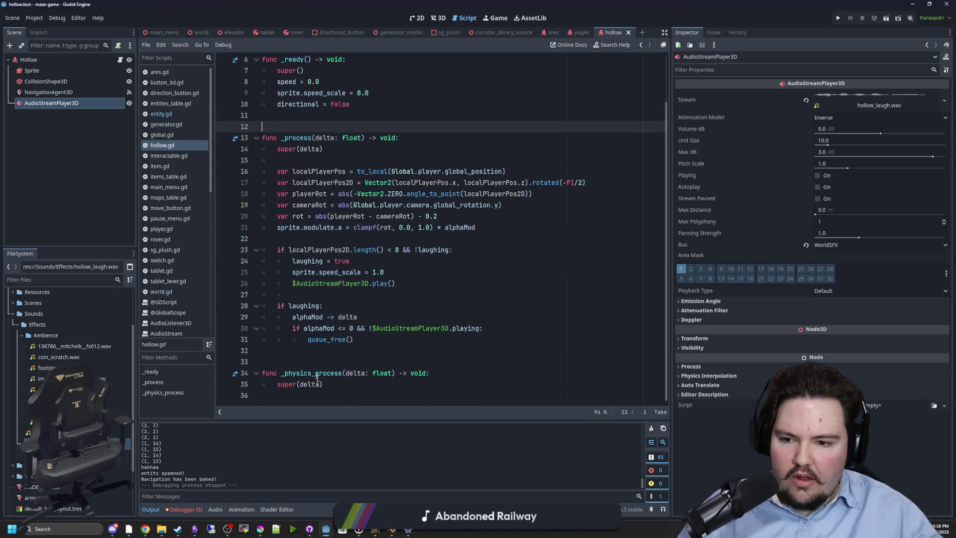
drag(325, 389, 279, 351)
key(BackSpace)
key(BackSpace)
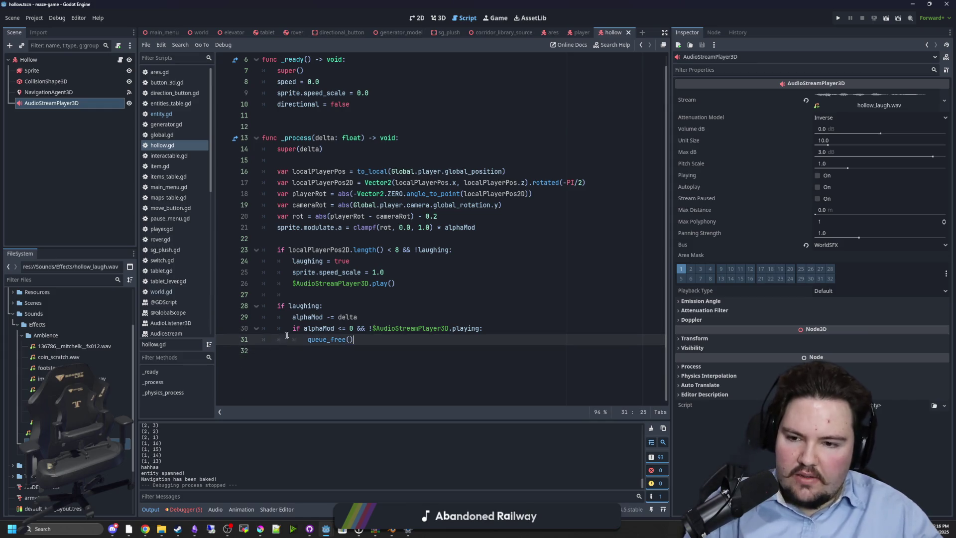
scroll(up, 3)
Step: Open the Entity base class script, entity.gd
click(288, 172)
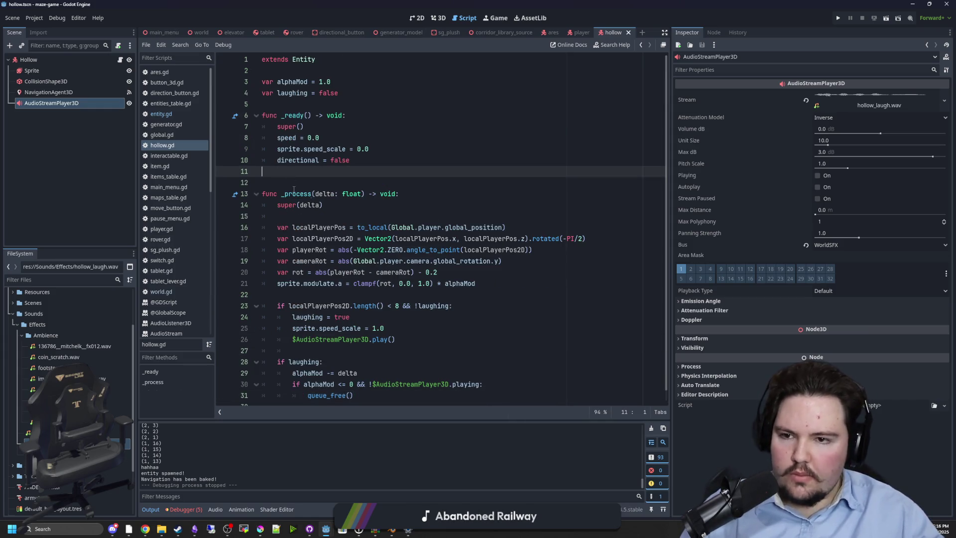
click(315, 106)
click(308, 93)
click(308, 82)
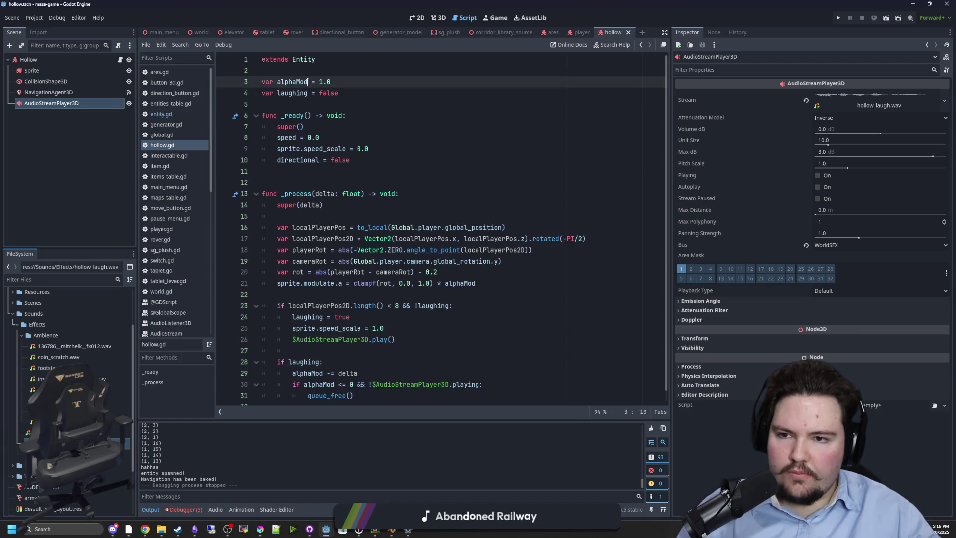
scroll(down, 3)
scroll(up, 3)
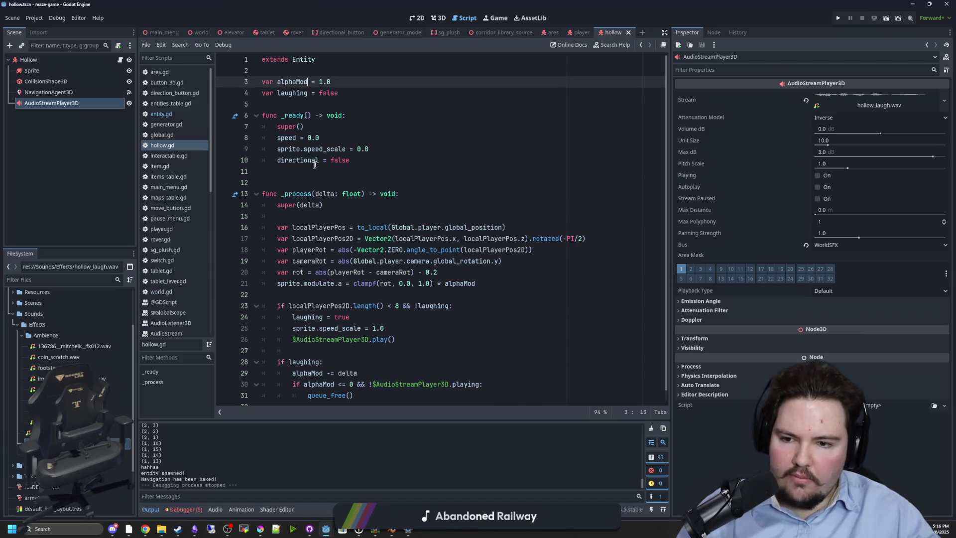
click(303, 181)
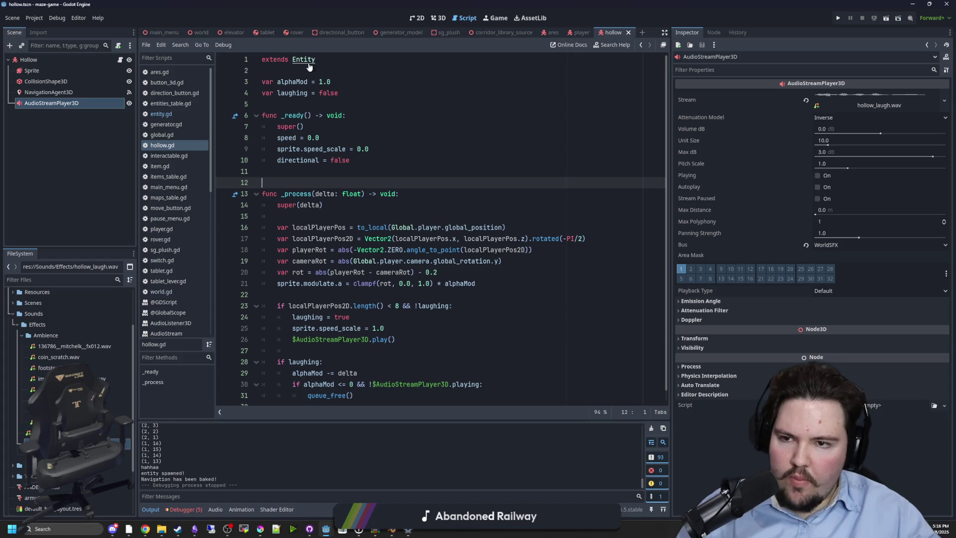
click(308, 63)
click(327, 191)
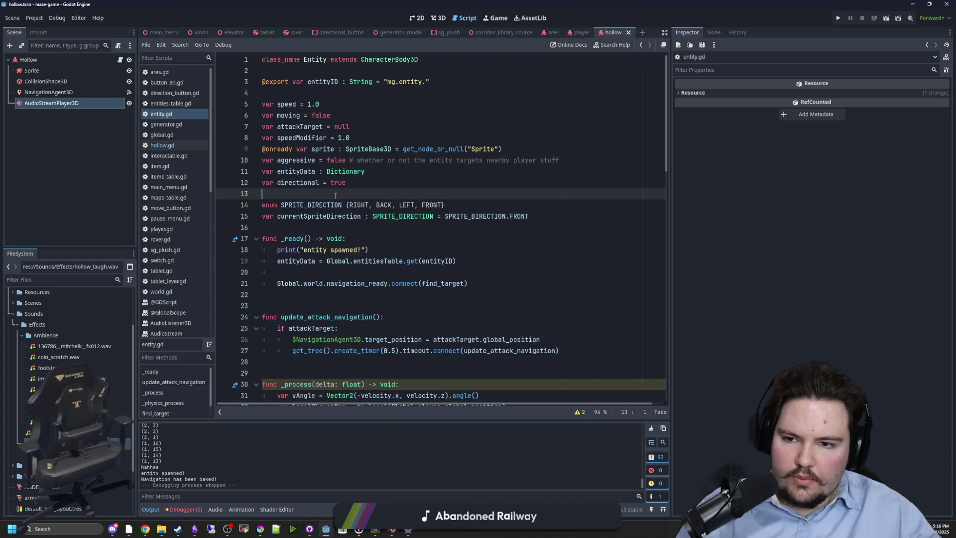
Step: Move the entityData declaration below the directional line
triple_click(383, 170)
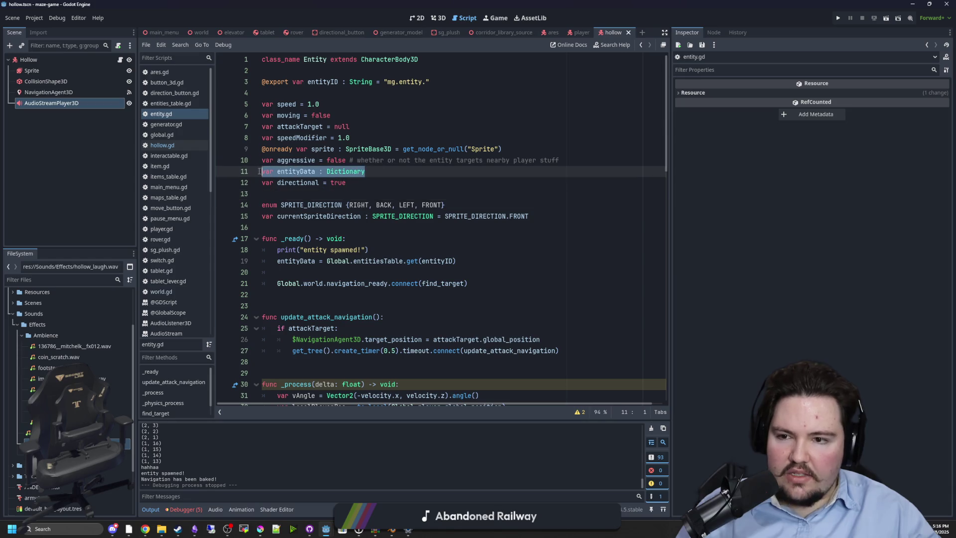
key(BackSpace)
click(362, 173)
key(Return)
key(Return)
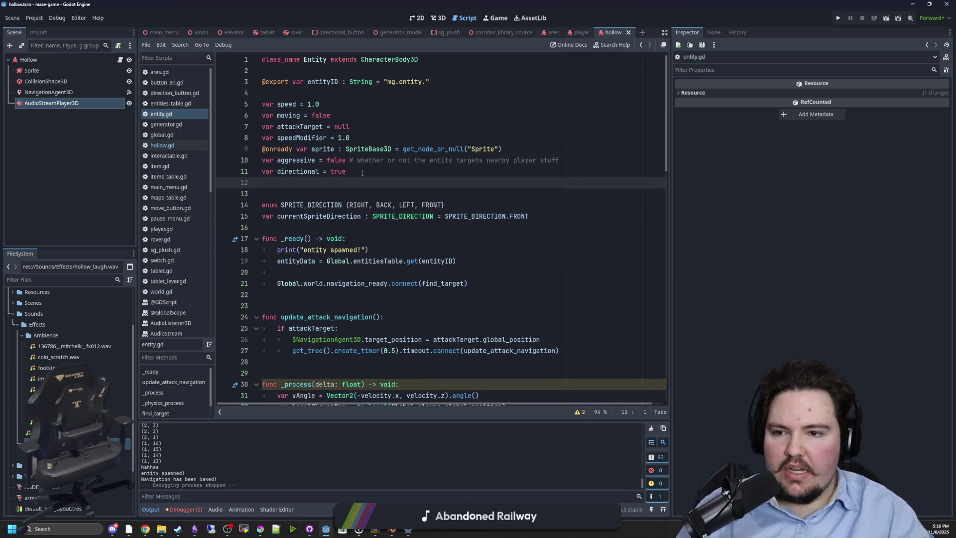
key(ctrl+v)
key(Up)
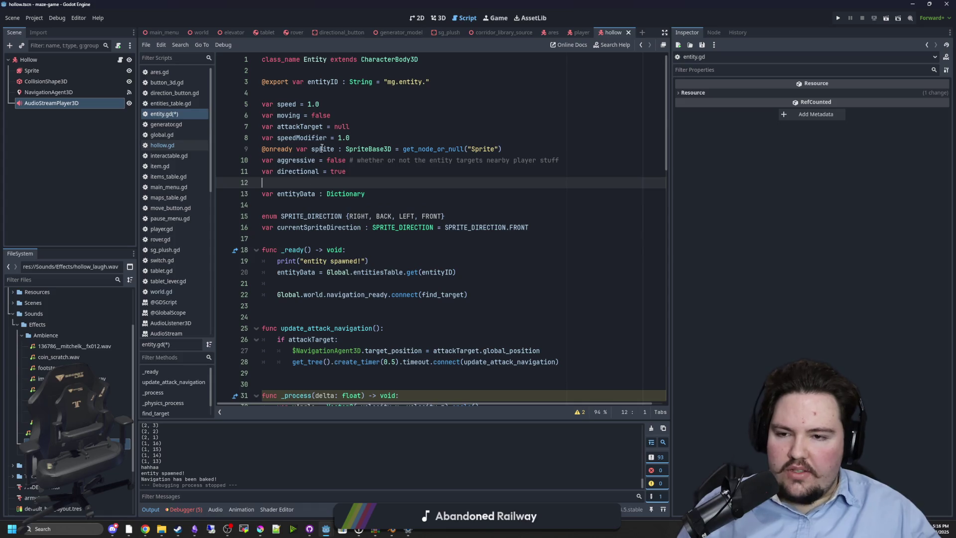
Step: Add a '## Stats' heading below the sprite declaration
click(516, 149)
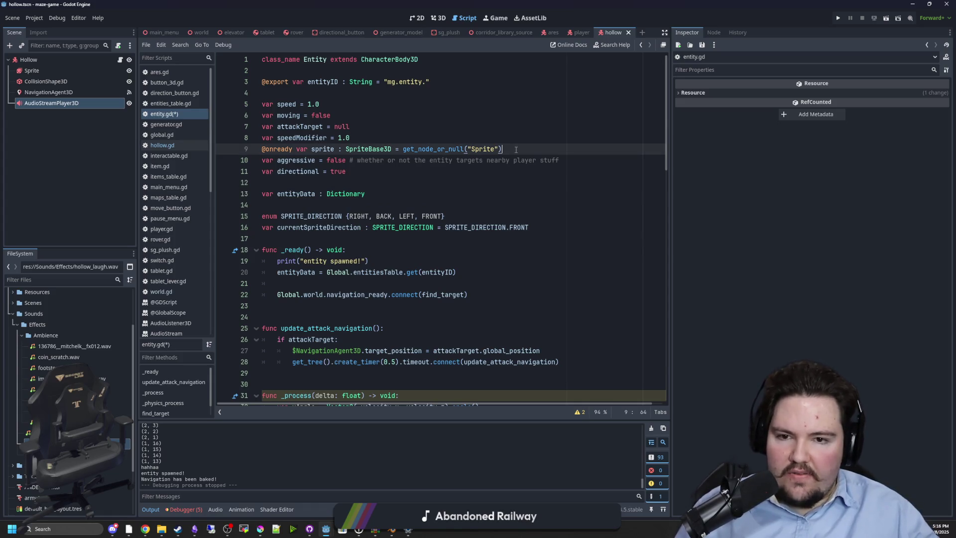
key(Return)
key(Return)
key(Return)
key(Up)
text(@)
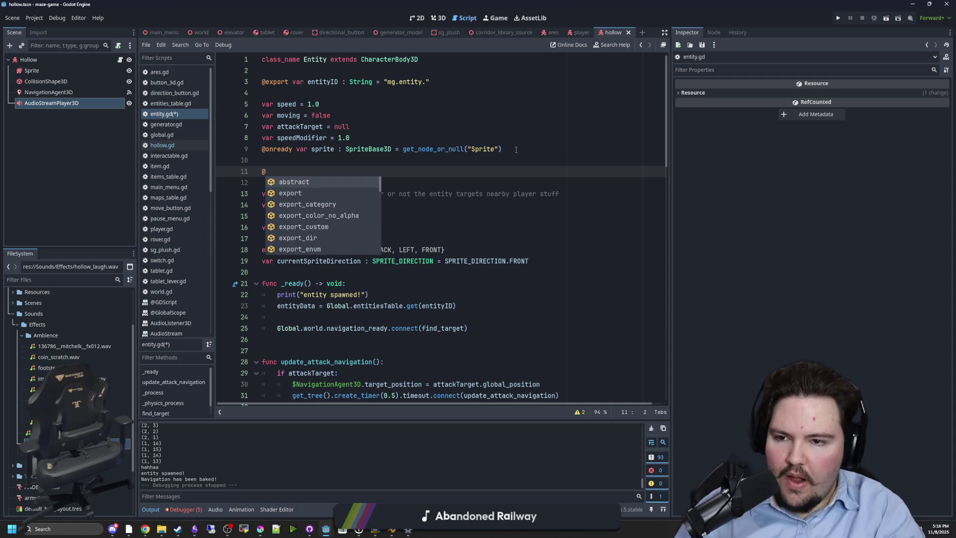
key(BackSpace)
text(## Stats)
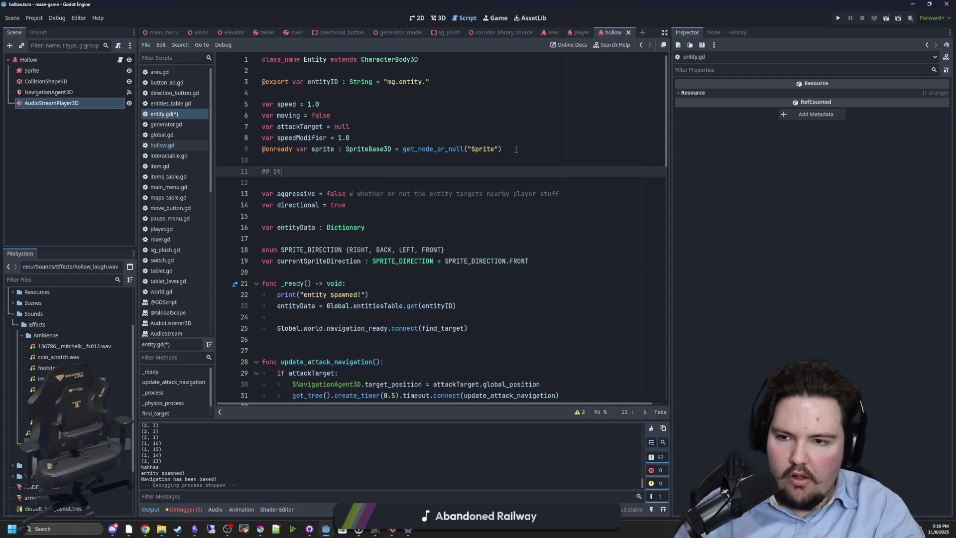
key(Down)
key(BackSpace)
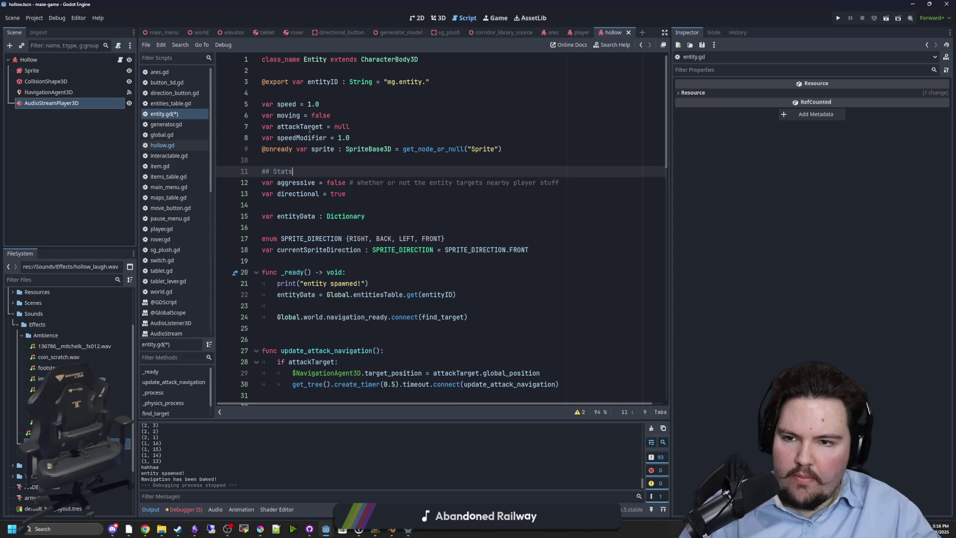
Step: Move 'var speed = 1.0' to sit under the directional line
drag(319, 104, 258, 109)
key(ctrl+x)
click(356, 194)
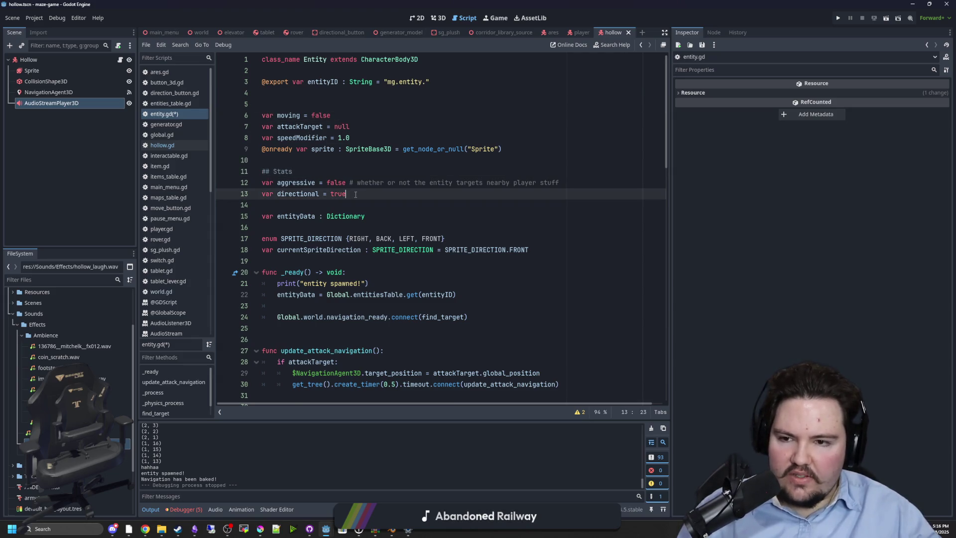
key(Return)
key(ctrl+v)
key(Return)
click(355, 194)
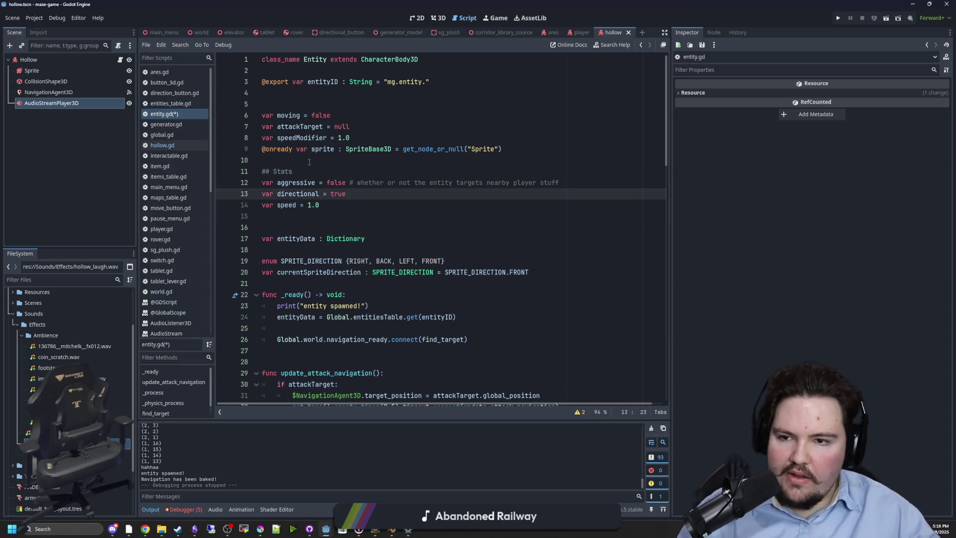
Step: Delete the two blank lines after entityID
click(308, 162)
click(358, 139)
click(367, 131)
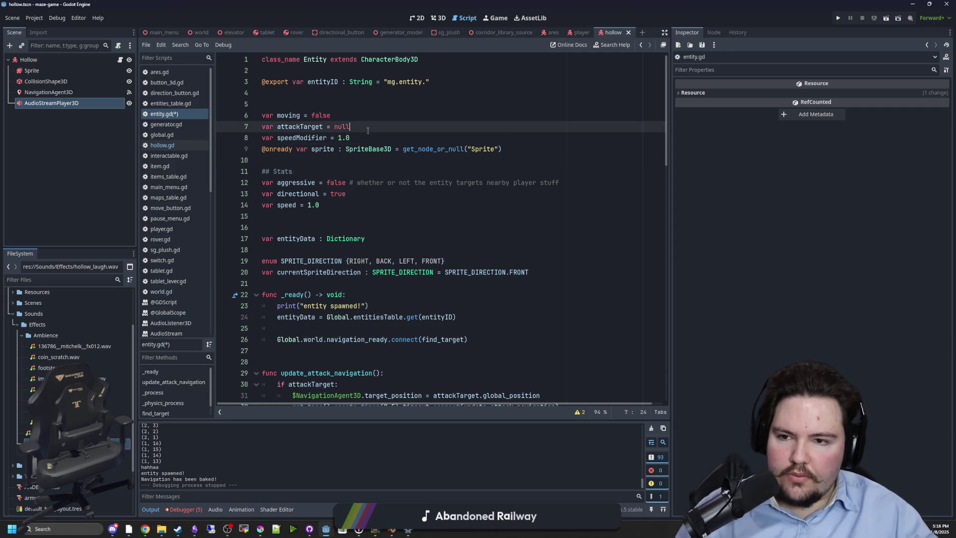
click(299, 105)
key(BackSpace)
key(BackSpace)
click(296, 142)
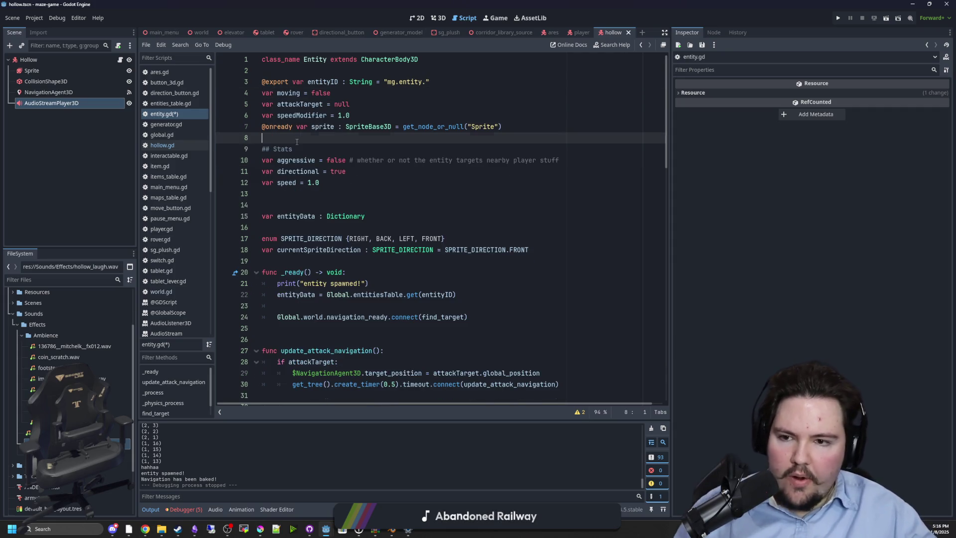
Step: Remove the extra blank line below the Stats variables and save entity.gd
click(280, 171)
click(319, 147)
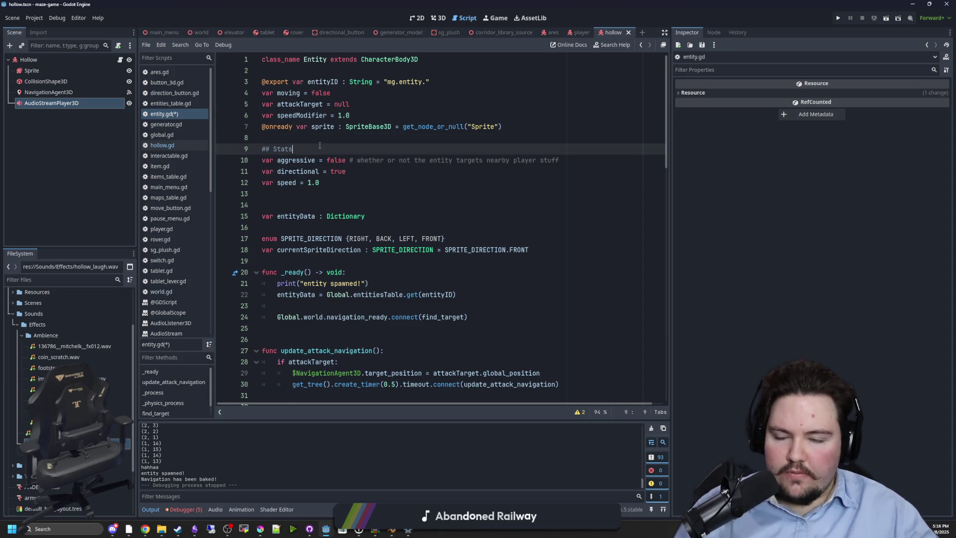
double_click(282, 171)
click(299, 182)
click(314, 200)
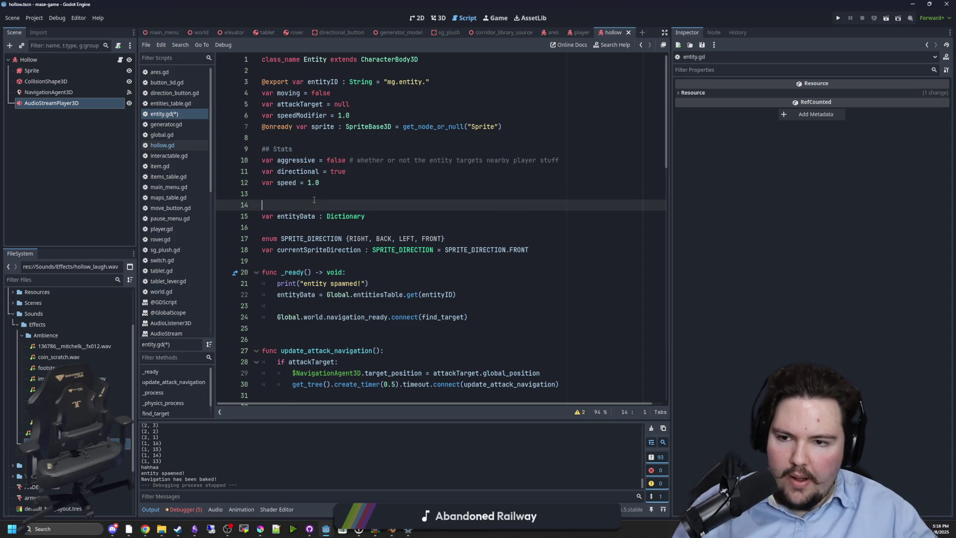
key(BackSpace)
click(314, 149)
click(305, 138)
key(ctrl+s)
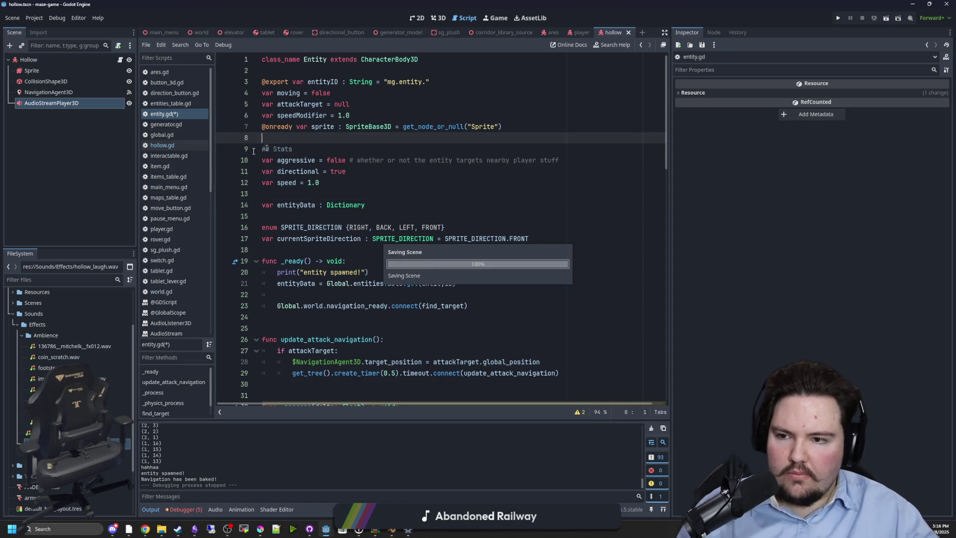
click(111, 279)
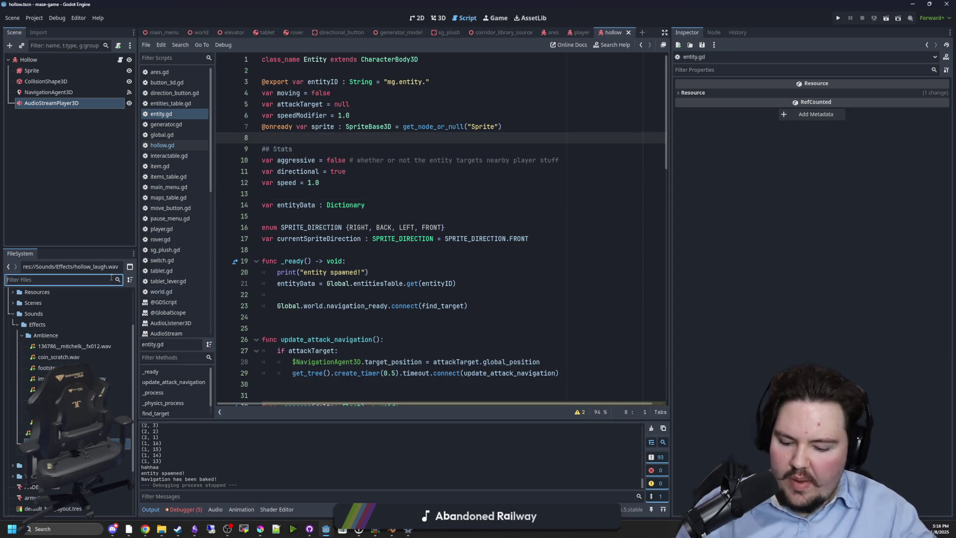
Step: Copy the aggressive, directional and speed variable lines into the entities_table.gd defaults dictionary
text(entit)
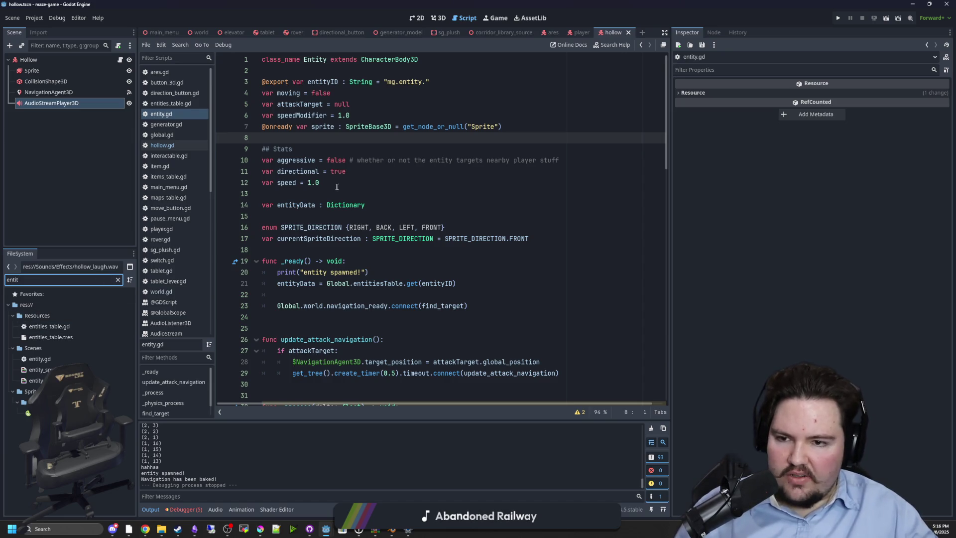
drag(319, 182, 262, 160)
key(ctrl+c)
double_click(49, 326)
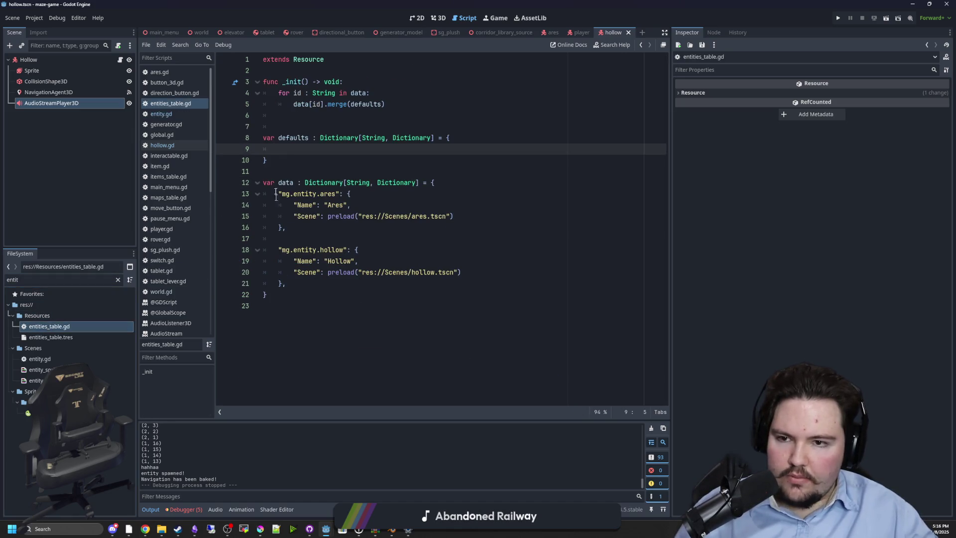
click(293, 150)
key(ctrl+v)
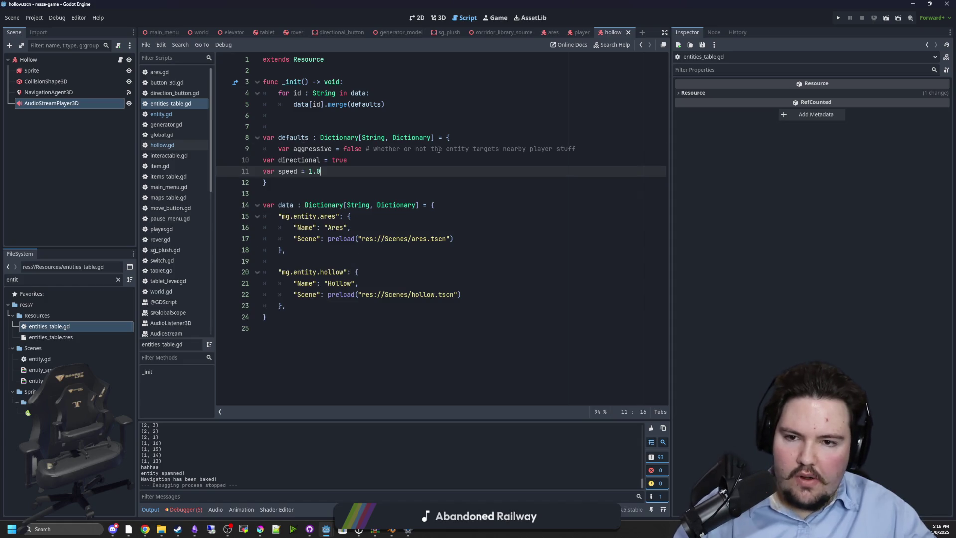
Step: Add an "Aggressive": true entry to defaults and copy it
click(490, 137)
key(Return)
text("Ag)
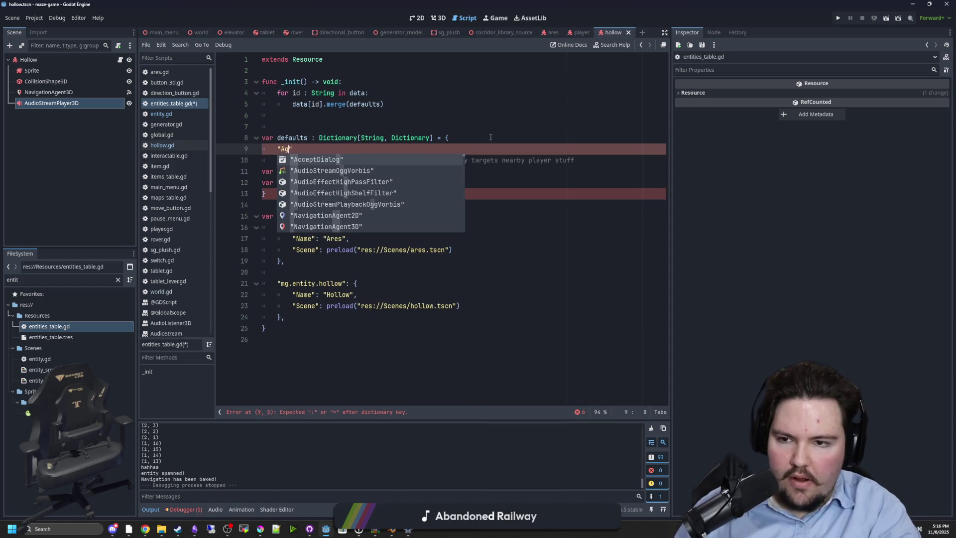
text(gressive)
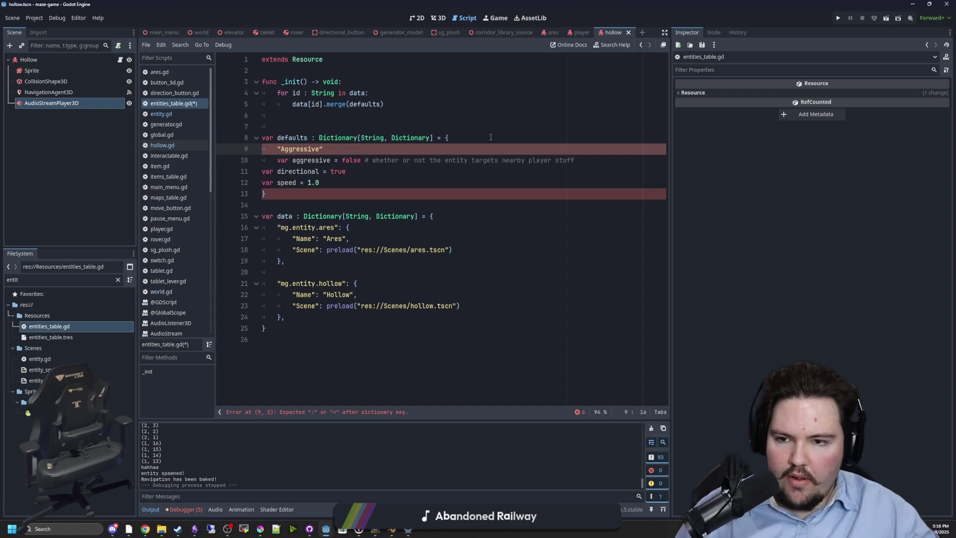
key(alt+Tab)
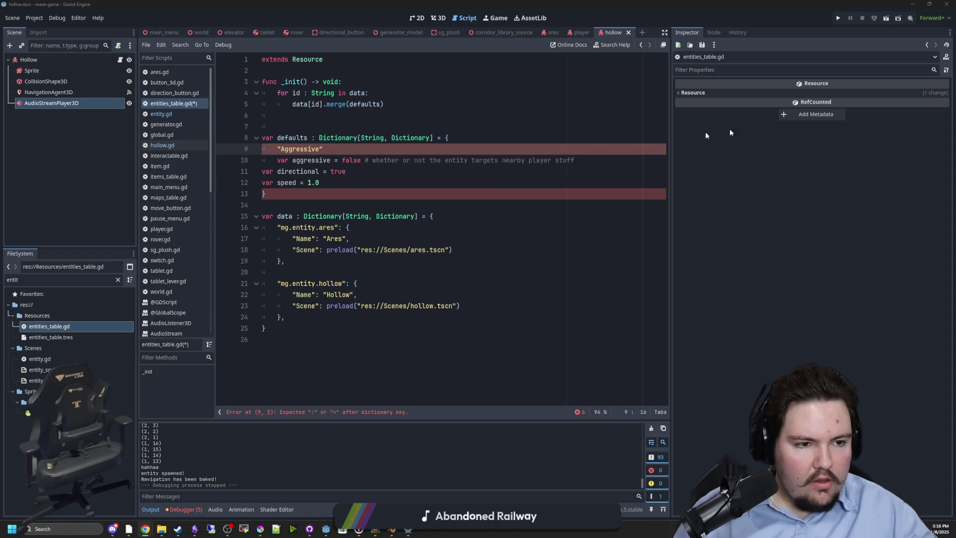
click(336, 152)
text(f)
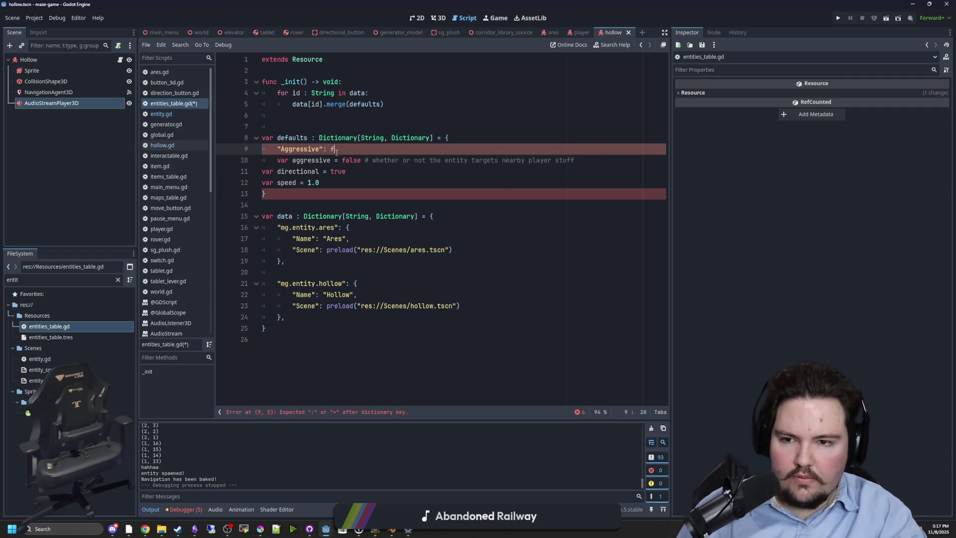
key(BackSpace)
text(true,)
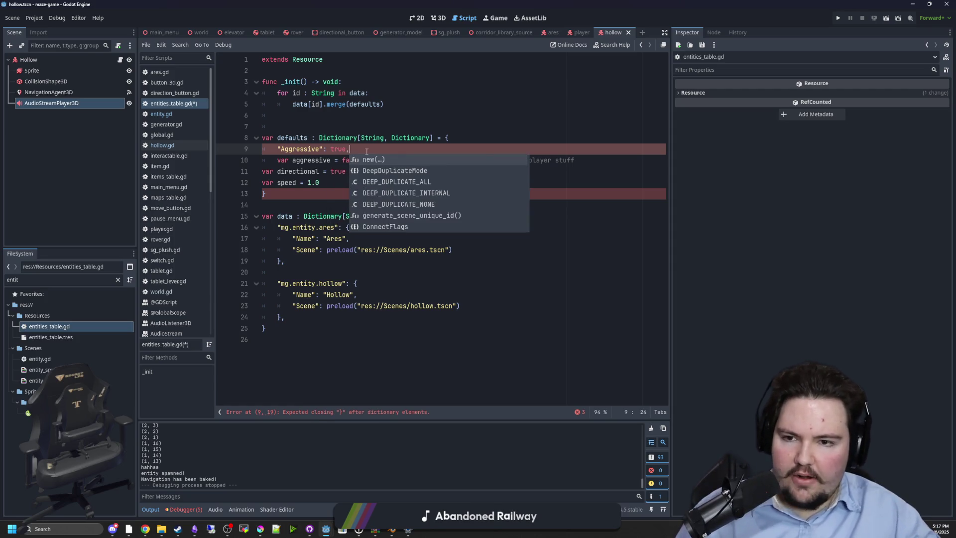
key(ctrl+shift+Left)
key(ctrl+shift+Left)
key(ctrl+shift+Left)
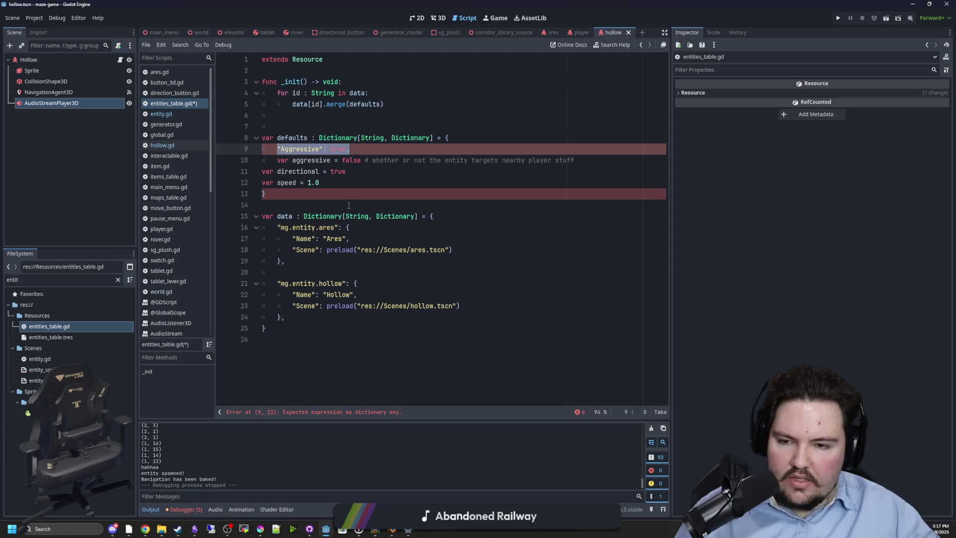
key(ctrl+c)
Step: Give the hollow entity entry "Aggressive": false
click(374, 283)
key(Return)
key(ctrl+v)
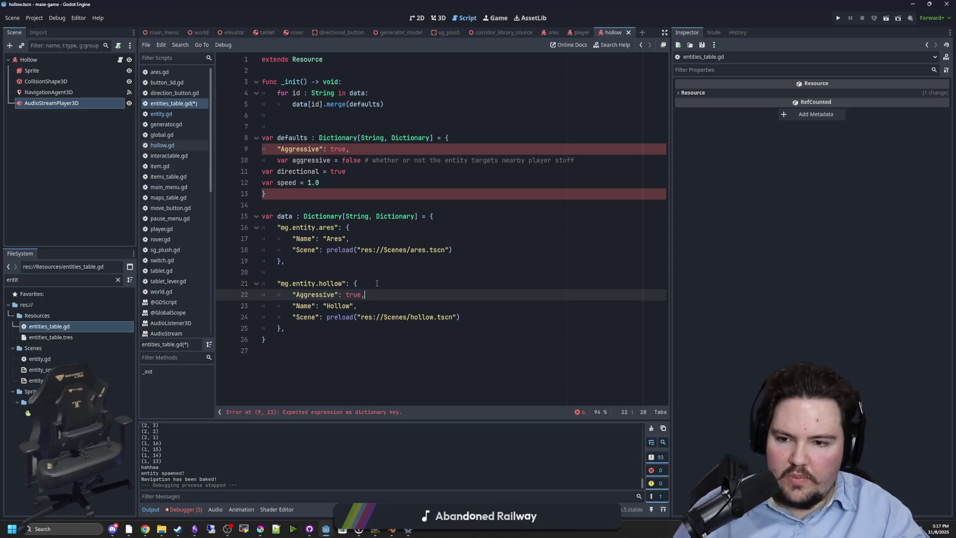
key(BackSpace)
key(BackSpace)
key(BackSpace)
key(BackSpace)
key(BackSpace)
text(false,)
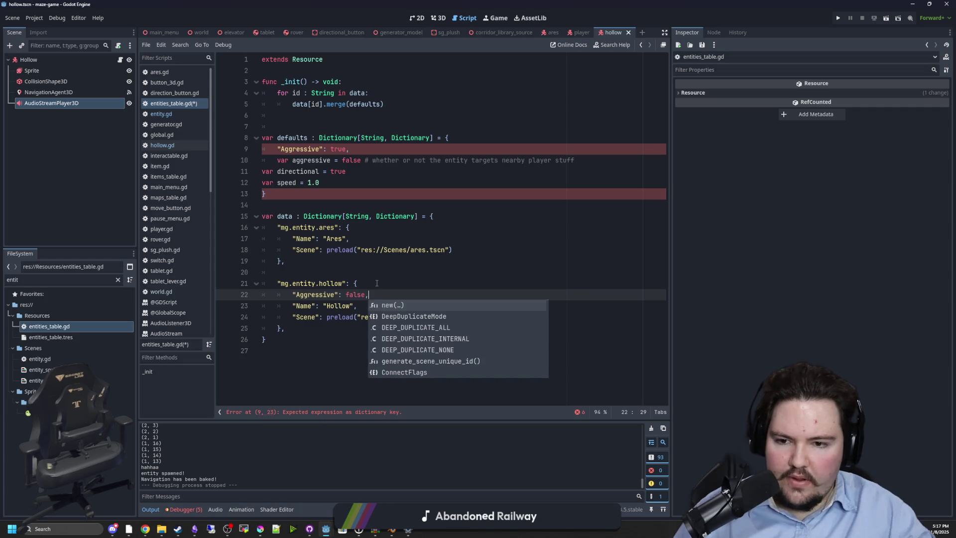
Step: Delete the old aggressive variable line and indent the directional and speed lines into defaults
click(379, 173)
triple_click(319, 160)
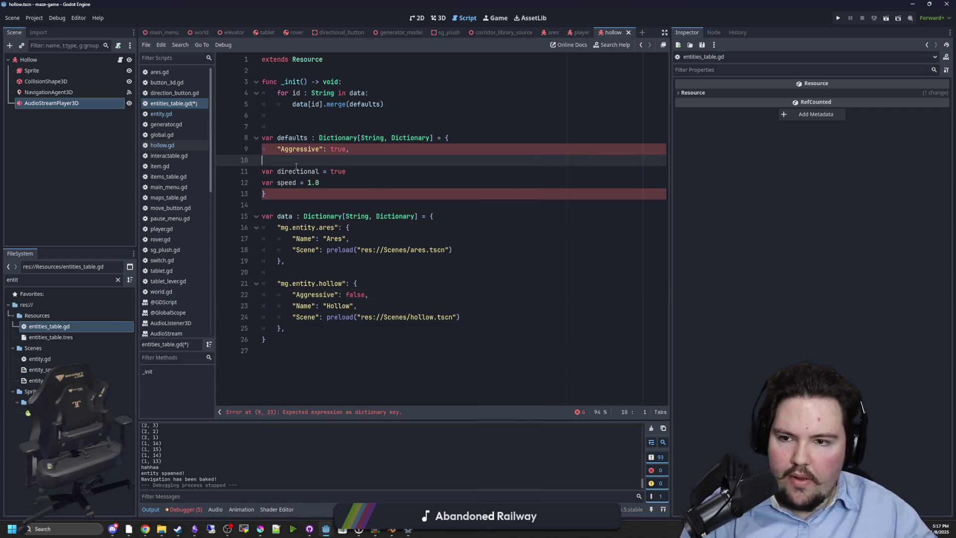
key(BackSpace)
drag(319, 182, 262, 171)
key(Tab)
Step: Convert the directional variable into a quoted "Directional" key entry in defaults
click(282, 171)
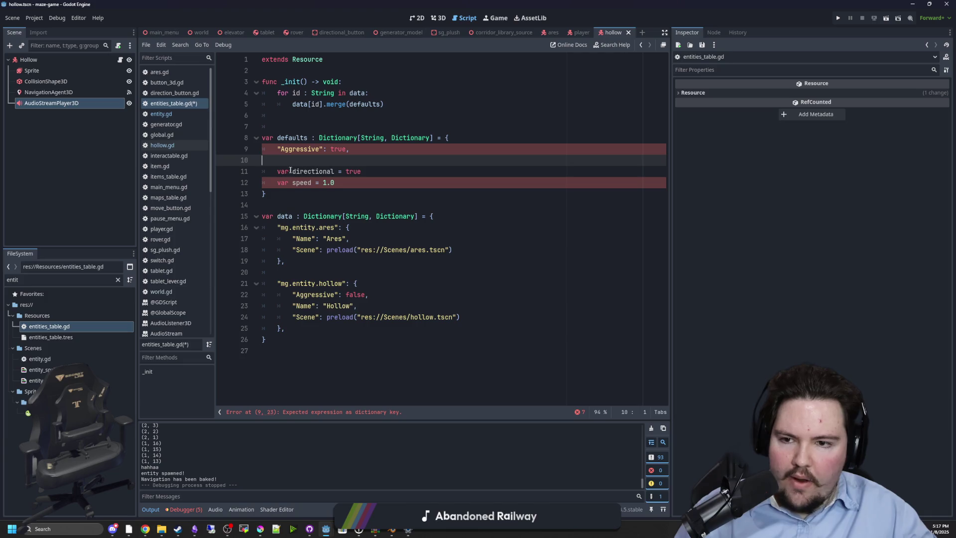
key(BackSpace)
key(Delete)
text("D)
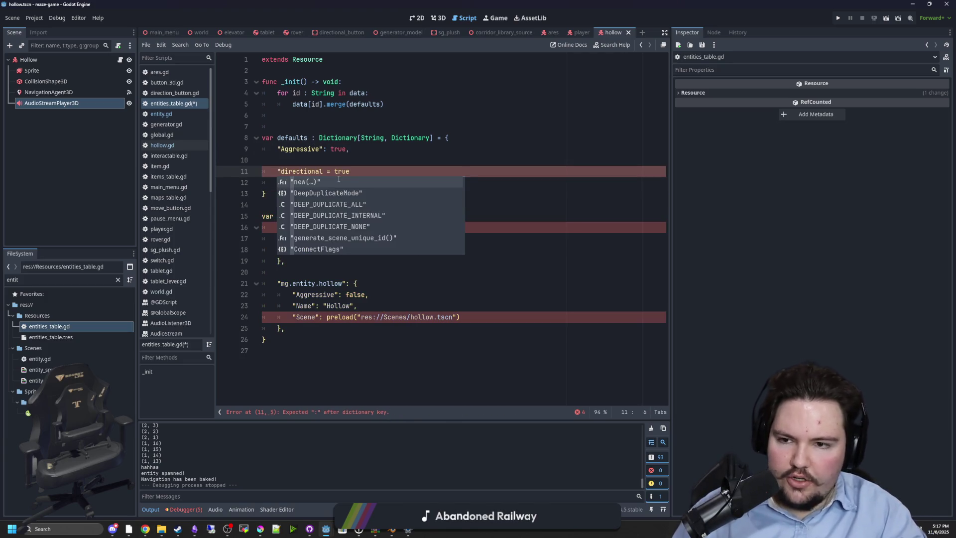
key(Right)
key(Right)
key(Right)
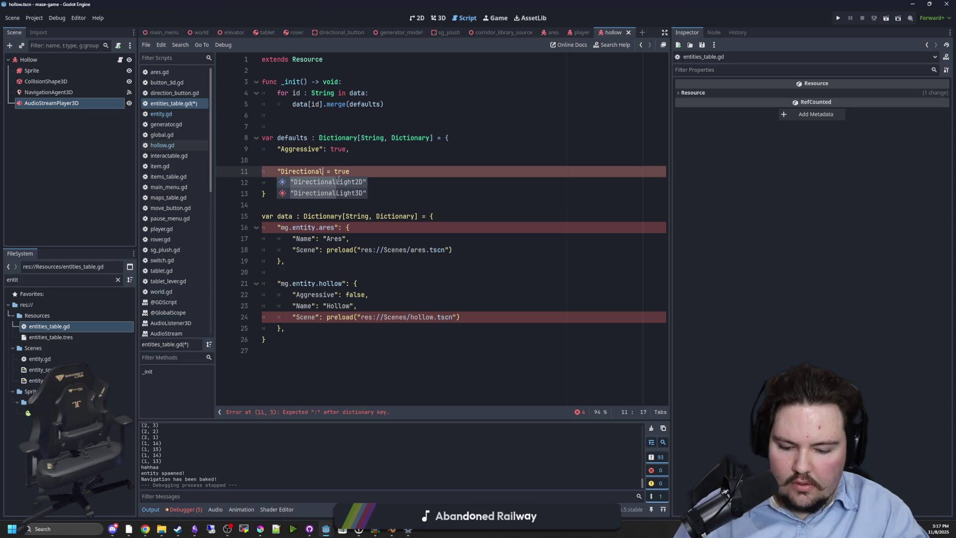
text(":)
key(Right)
key(Delete)
key(Delete)
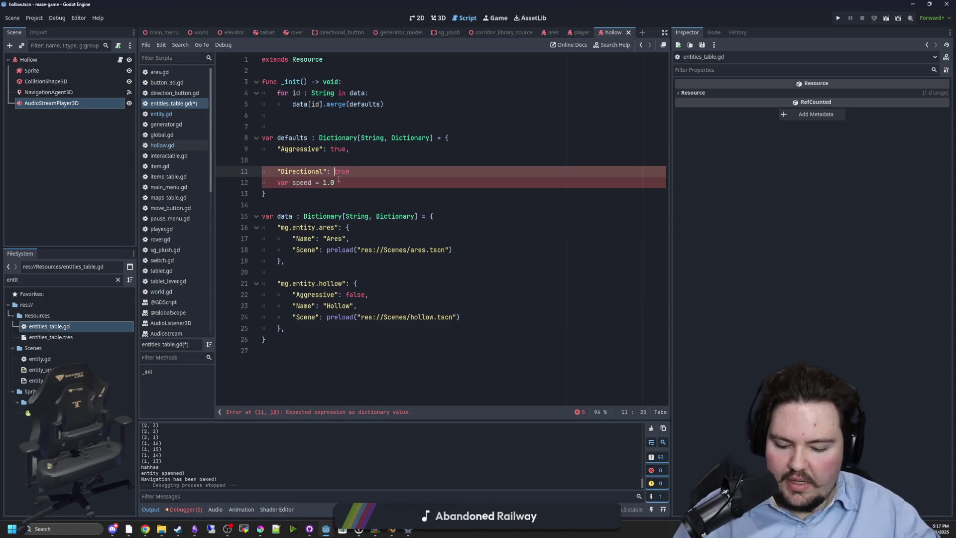
text(,)
Step: Add "Directional": false to the hollow entity entry
click(371, 302)
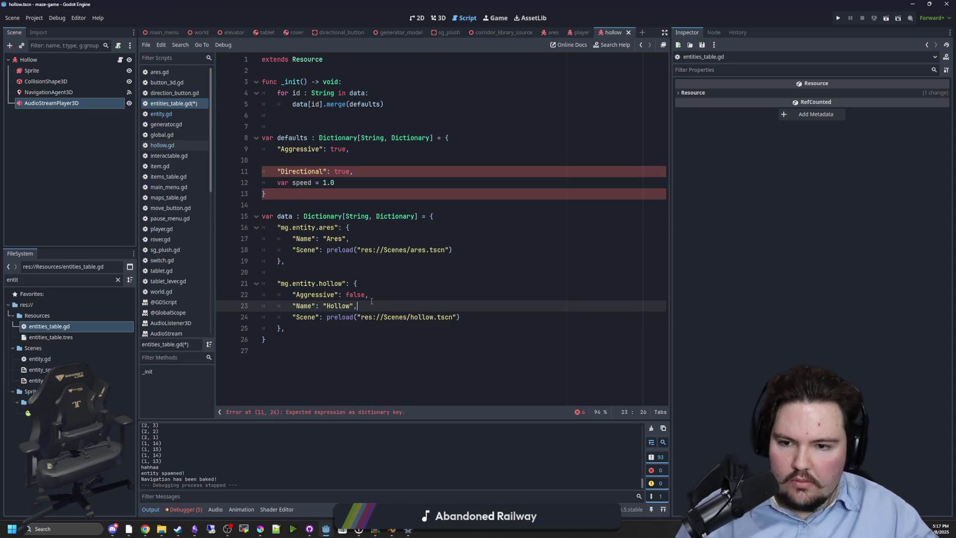
click(372, 297)
key(Return)
text("Directional": tr)
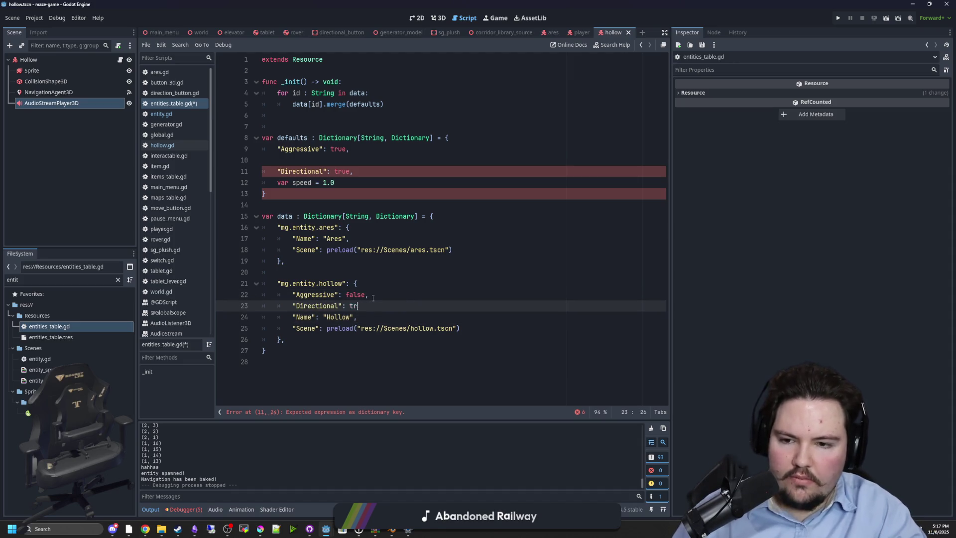
key(BackSpace)
key(BackSpace)
text(false,)
click(322, 283)
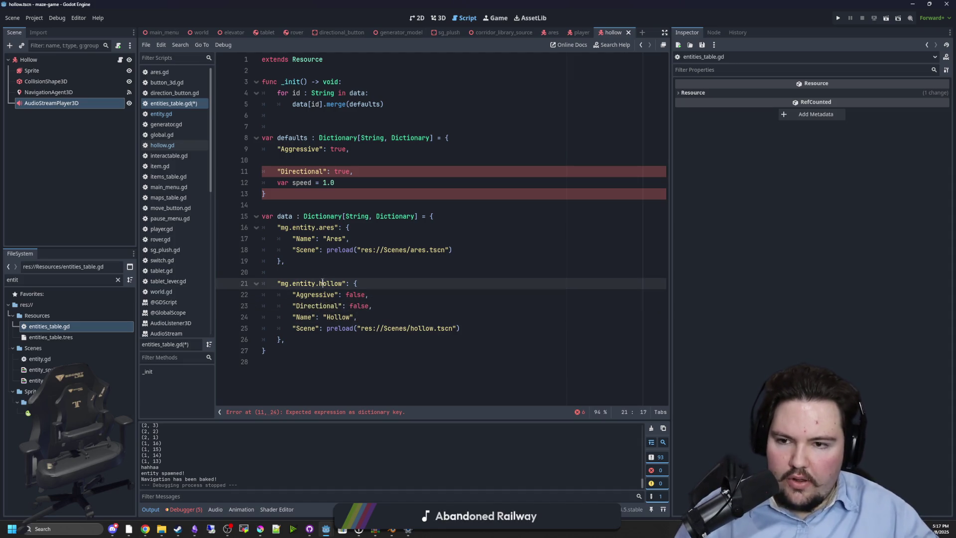
Step: Convert the speed variable into a "Speed": 1.0 entry in defaults
click(356, 160)
key(BackSpace)
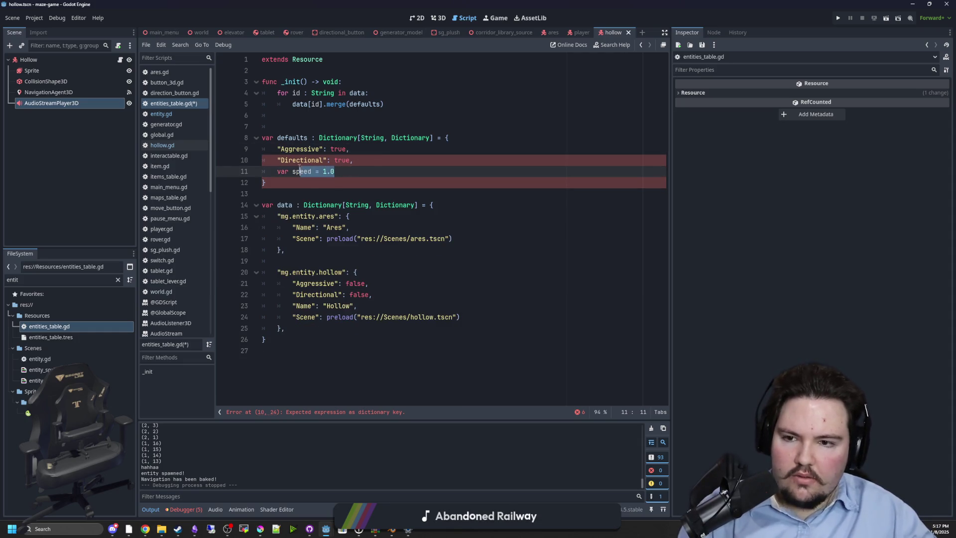
drag(334, 171, 278, 170)
click(299, 175)
double_click(281, 175)
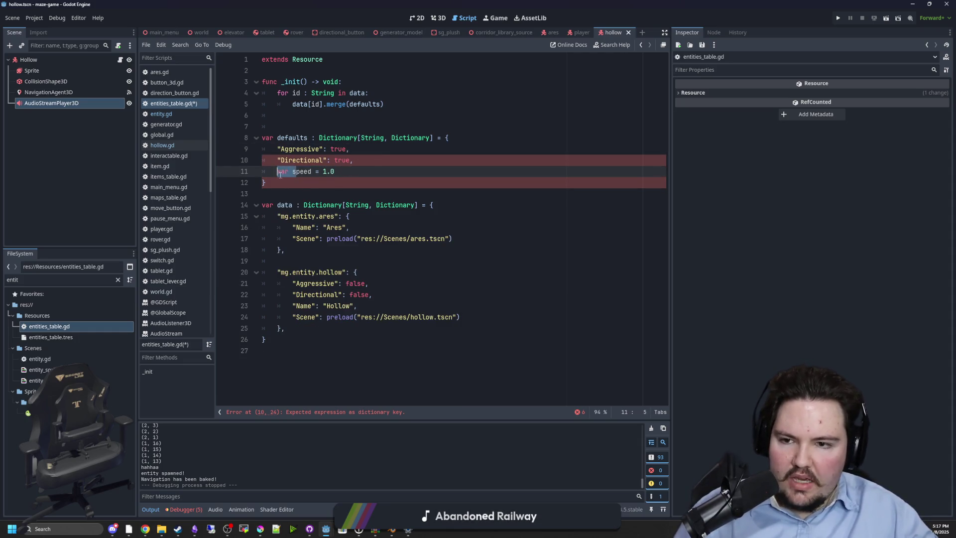
text(")
key(Delete)
text(S)
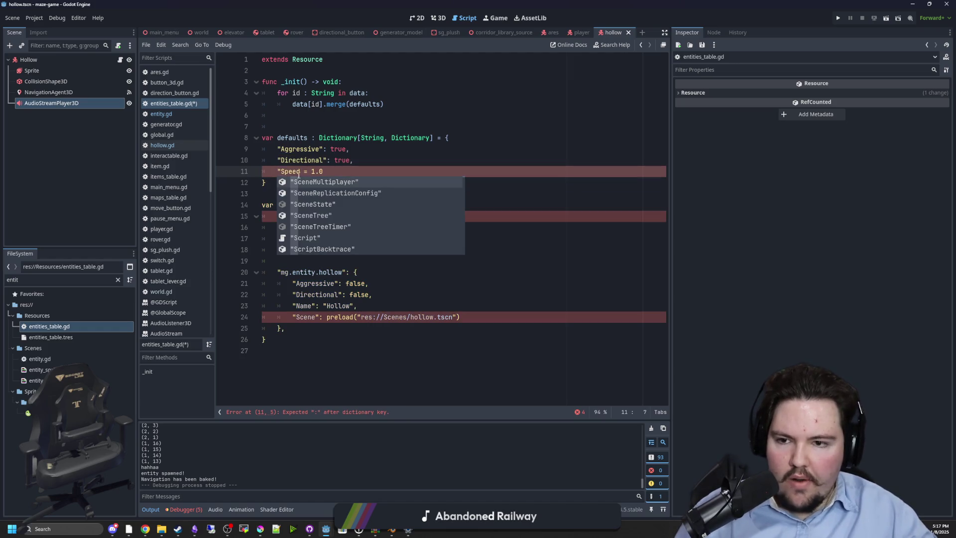
key(ctrl+Right)
text(":)
key(Right)
key(Right)
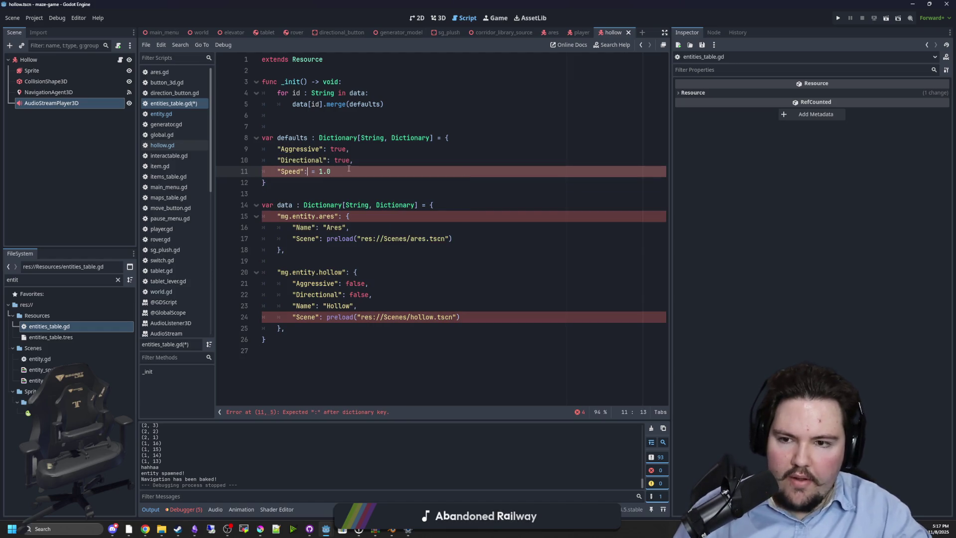
key(BackSpace)
key(BackSpace)
key(End)
text(,)
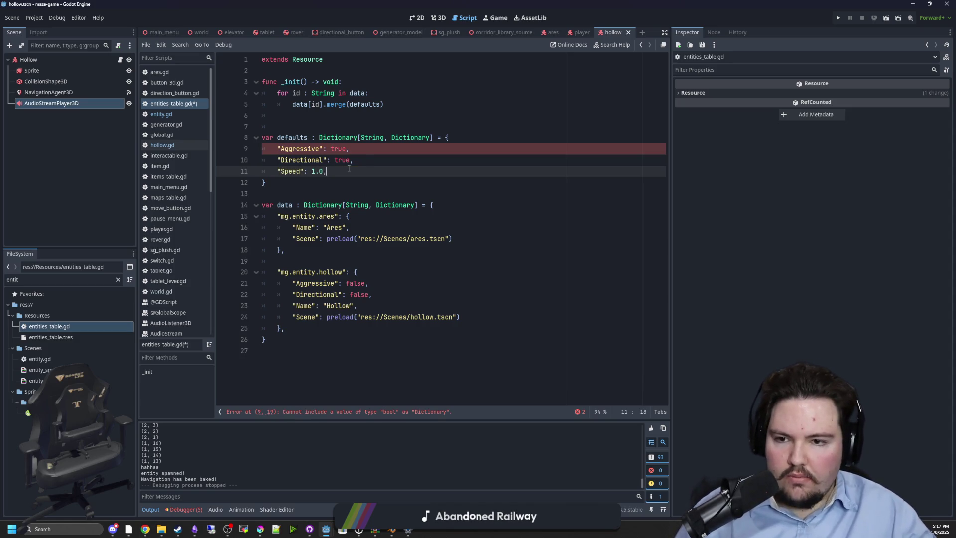
Step: Select the defaults dictionary's Dictionary value type flagged by the type error
key(Up)
key(Up)
key(End)
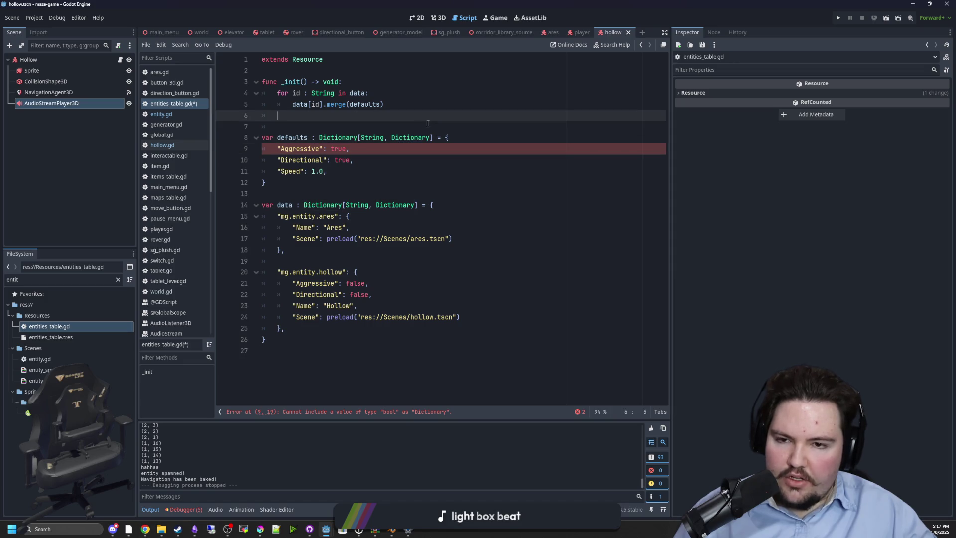
double_click(417, 136)
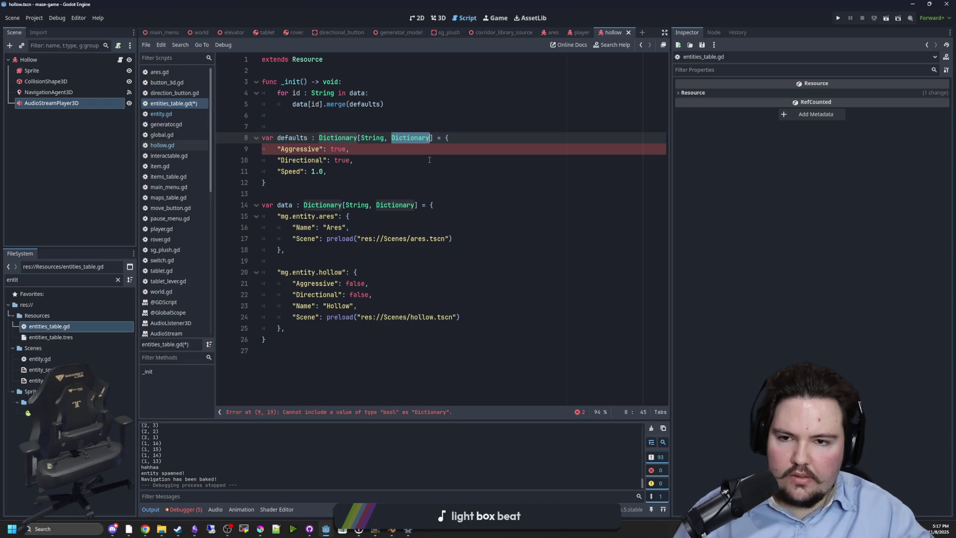
Step: Retype the defaults value type to Variant, making it Dictionary[String, Variant]
key(BackSpace)
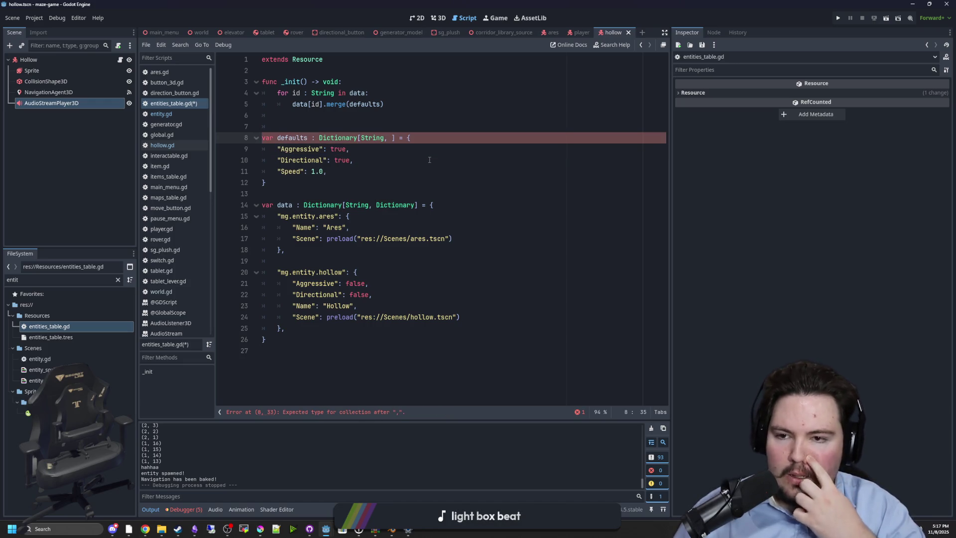
text(Varian)
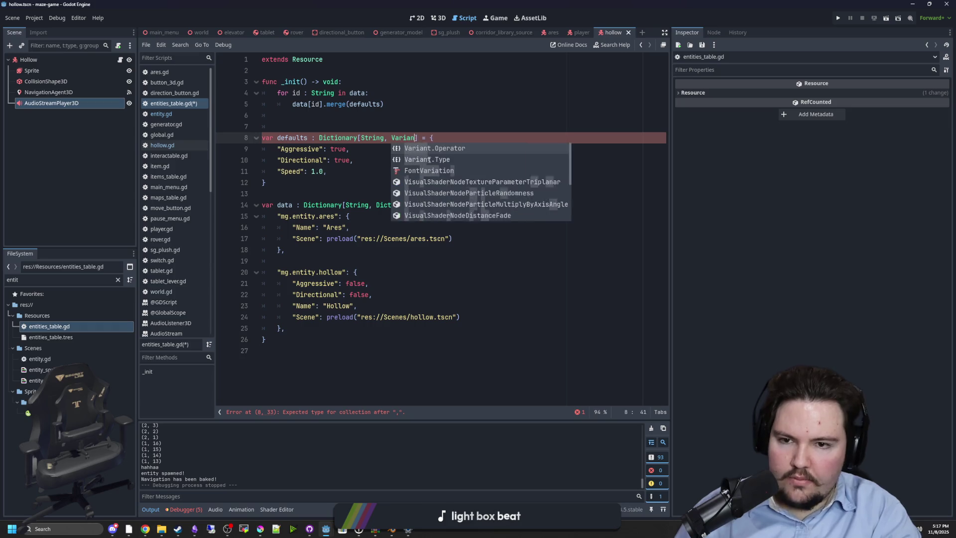
text(t)
click(456, 105)
click(282, 195)
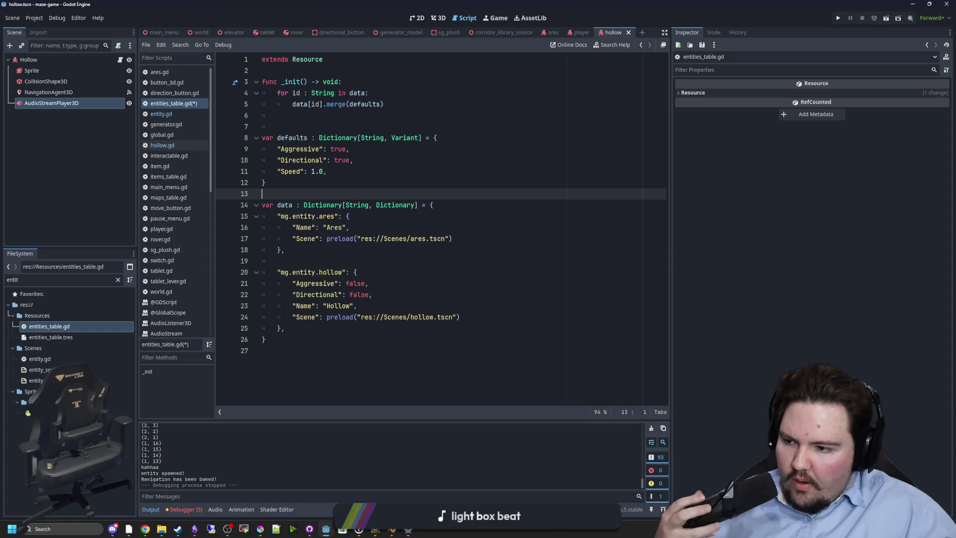
click(351, 216)
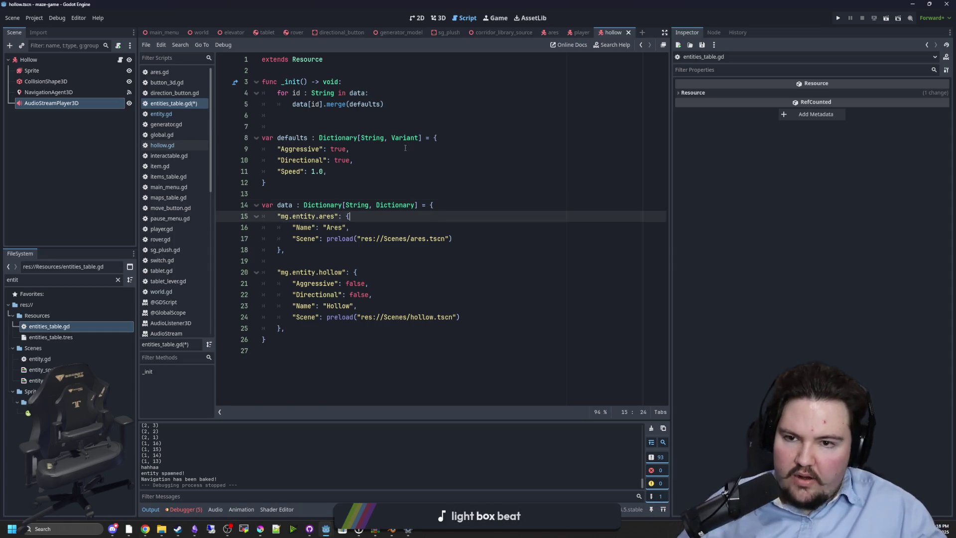
click(401, 138)
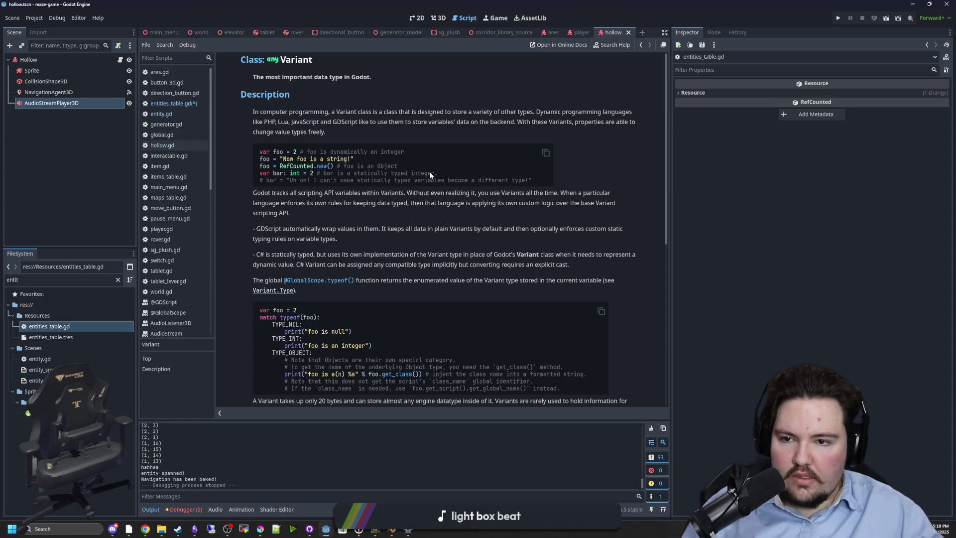
Step: Read through the Variant help page, revisiting it once before returning to the script
scroll(down, 3)
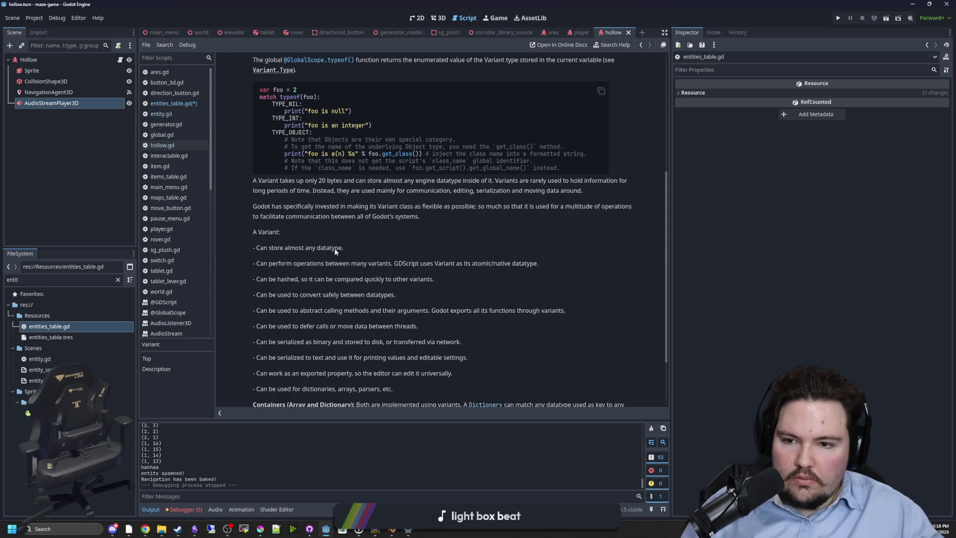
scroll(down, 3)
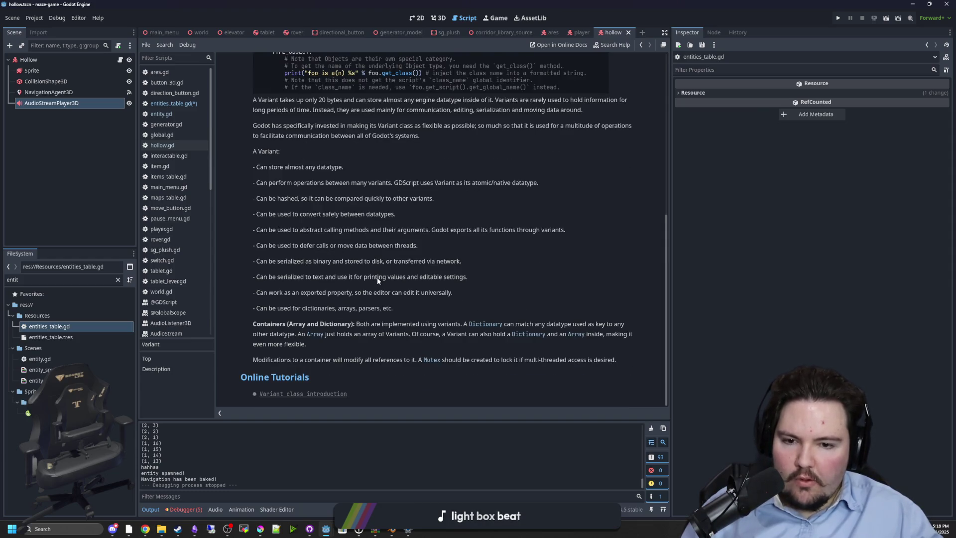
scroll(up, 3)
key(alt+Left)
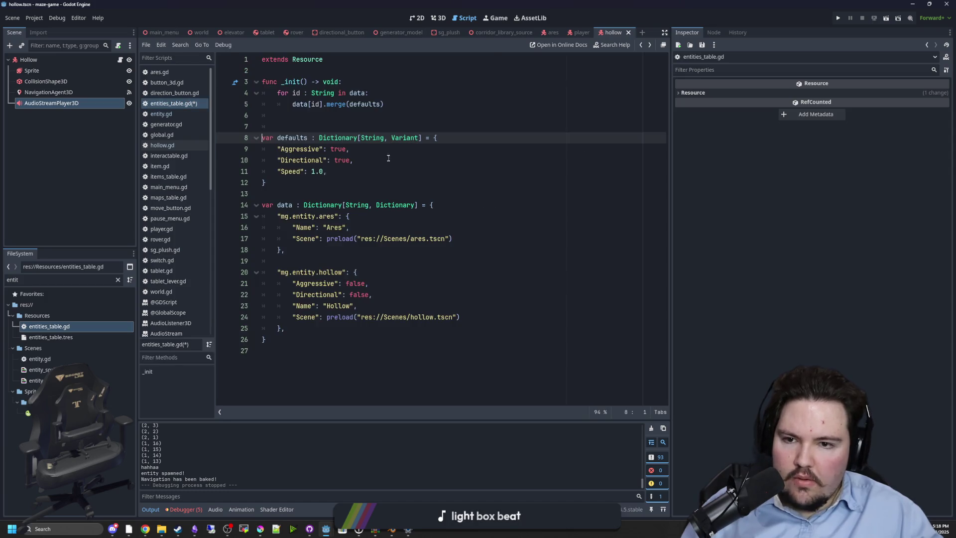
click(405, 137)
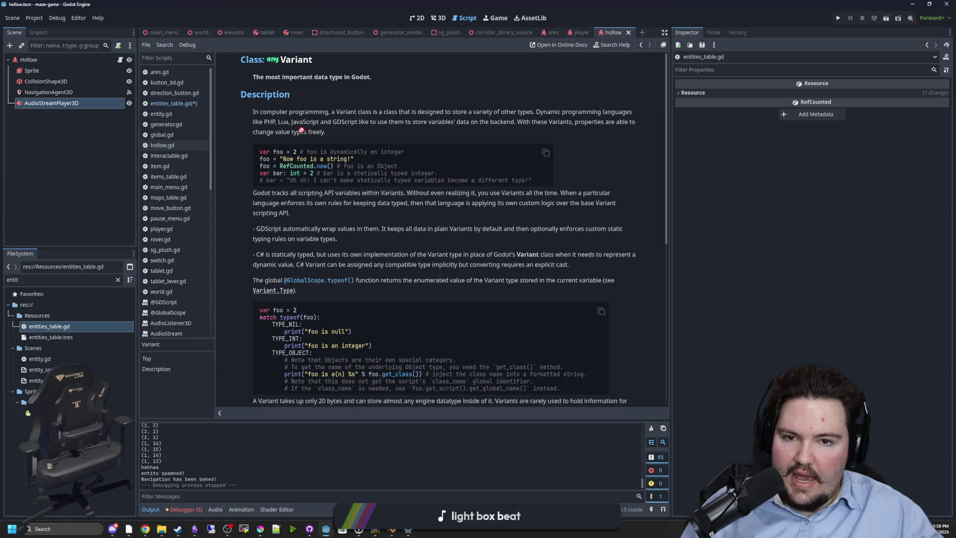
key(alt+Left)
Step: Save entities_table.gd with its Variant-typed defaults dictionary
click(392, 151)
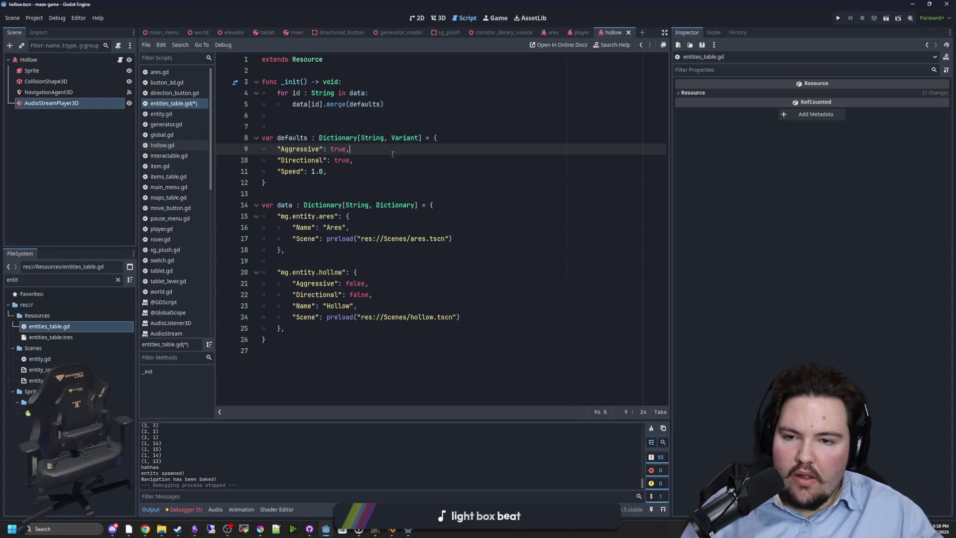
click(350, 185)
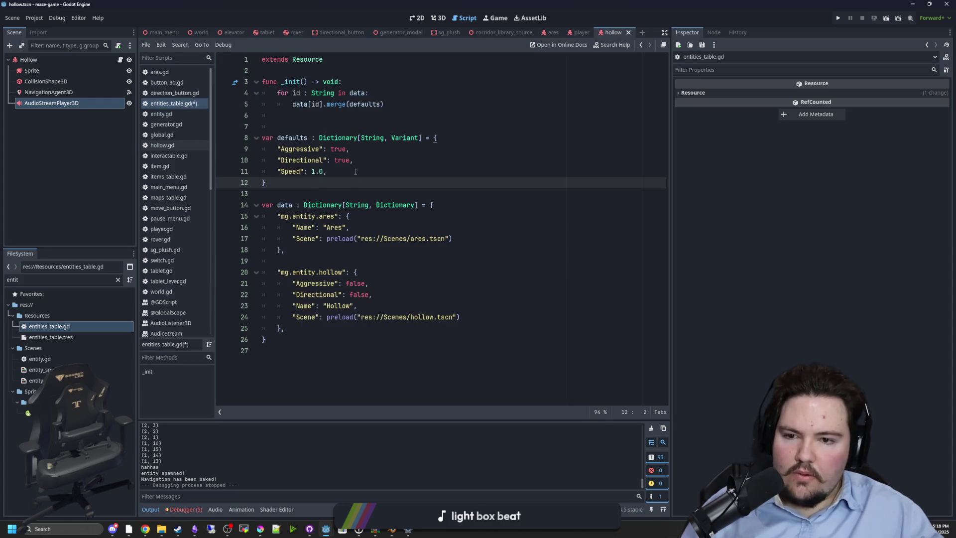
click(317, 116)
key(ctrl+s)
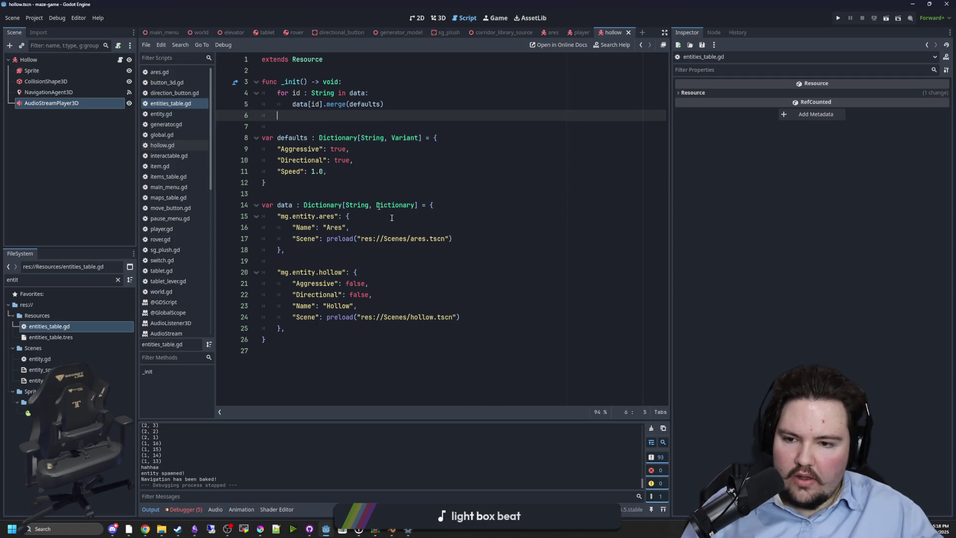
click(328, 182)
double_click(301, 160)
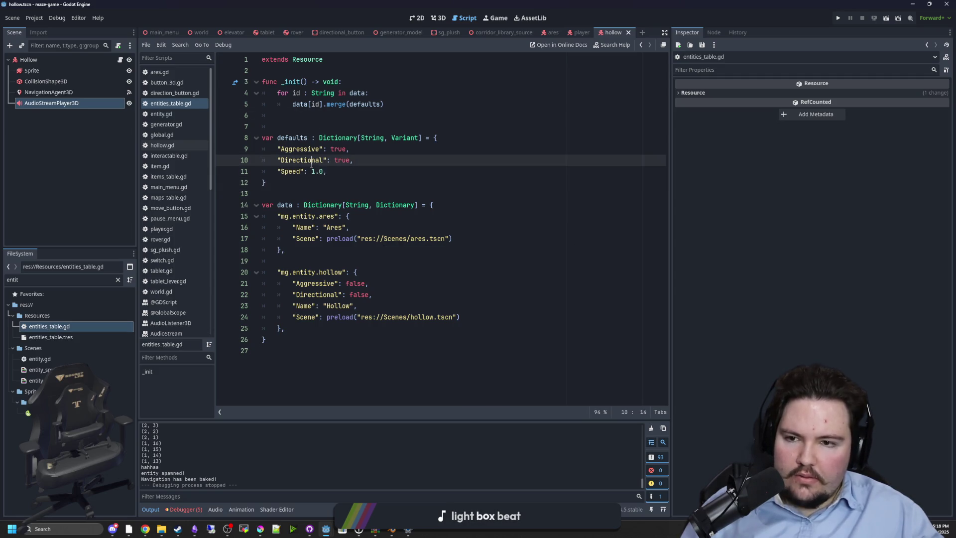
click(326, 179)
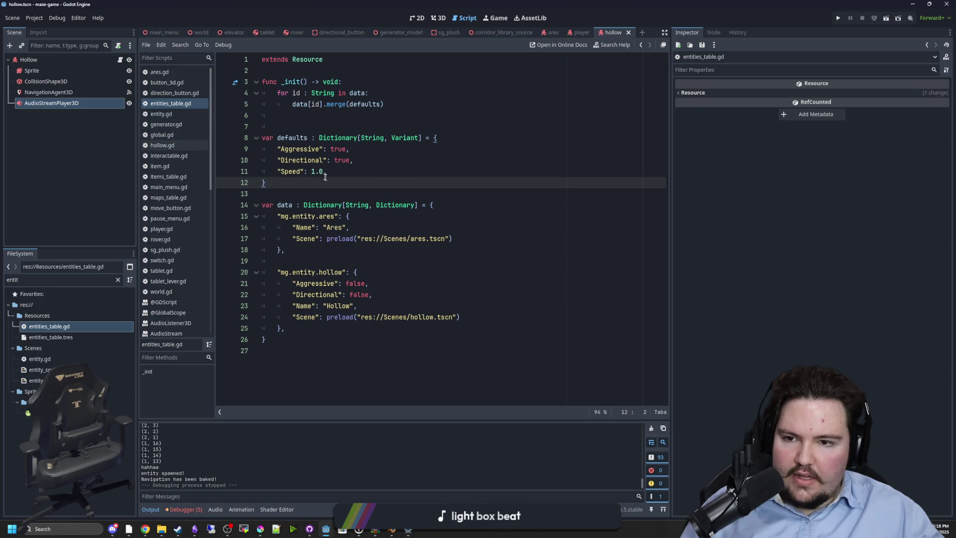
Step: Copy the three default entries and add a new line in entity.gd's _ready after the entityData lookup
drag(326, 171, 225, 148)
click(171, 113)
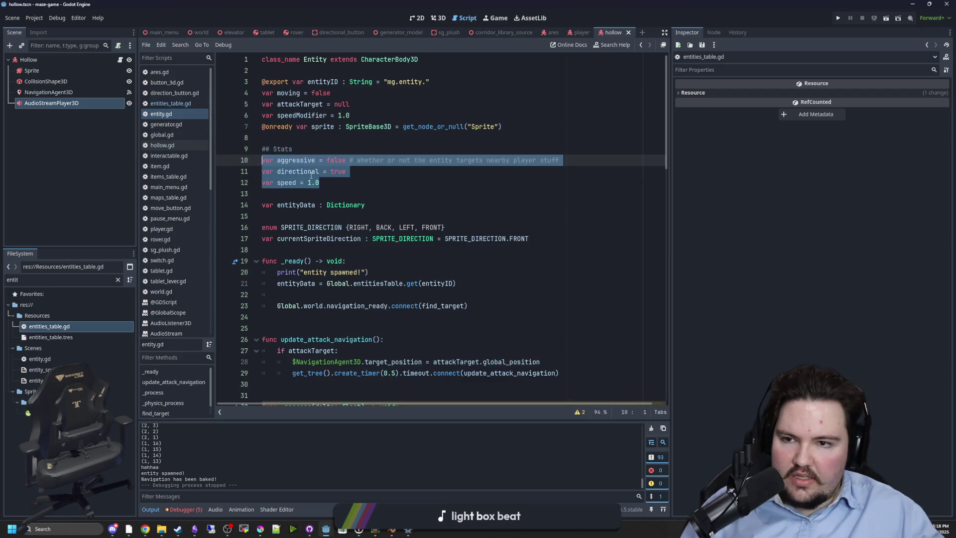
click(385, 181)
scroll(down, 3)
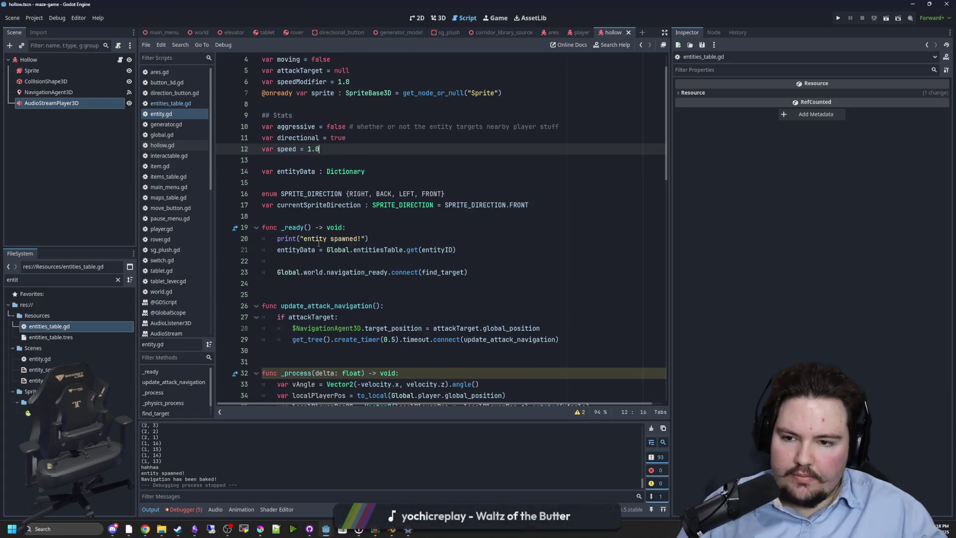
click(315, 217)
click(375, 259)
key(Return)
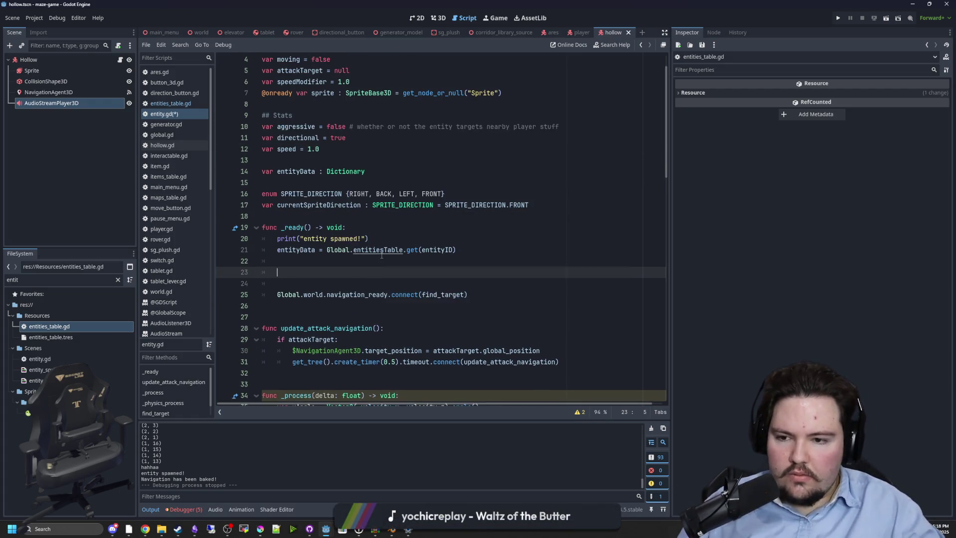
Step: Turn the pasted Aggressive entry into aggressive = entityData.get("Aggressive", true)
key(ctrl+v)
click(285, 273)
key(BackSpace)
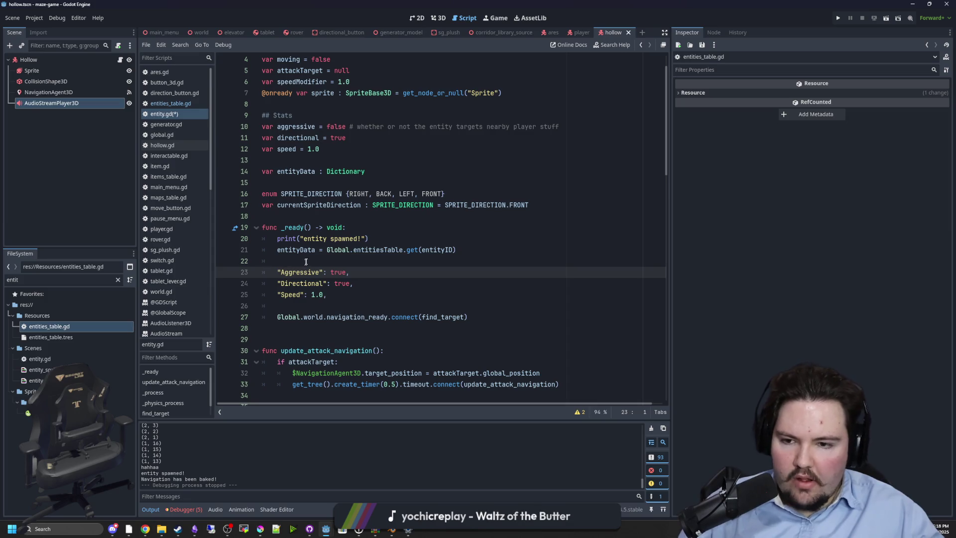
text(aggressi)
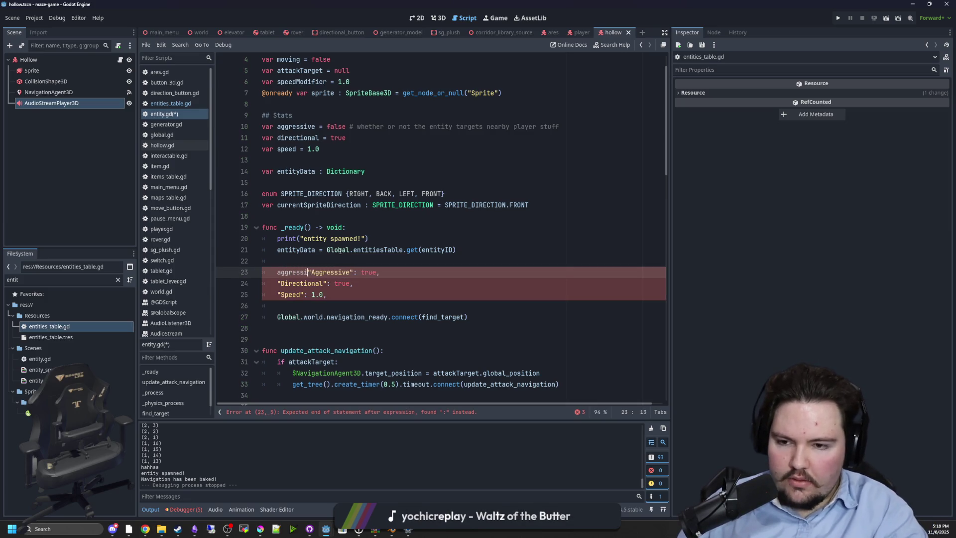
text(ve = entityD)
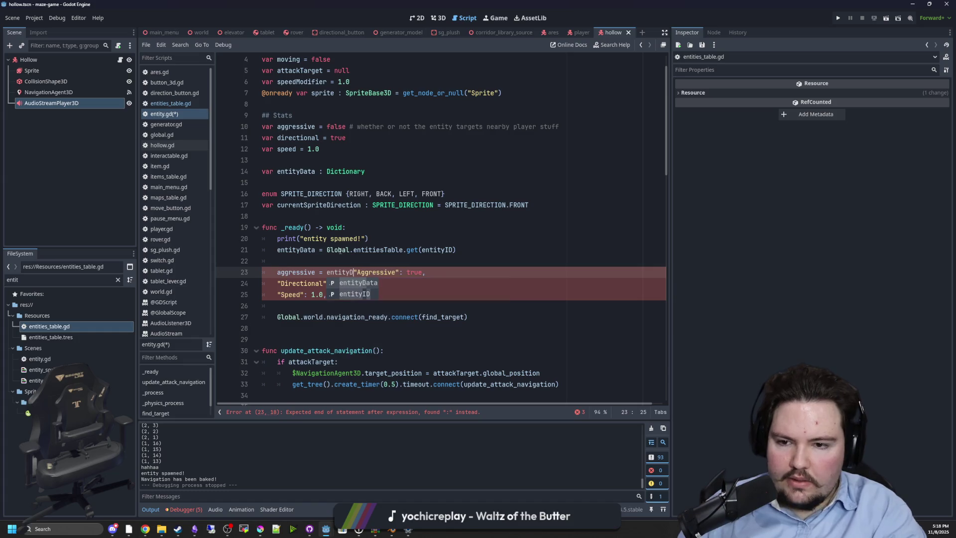
text(ata.get()
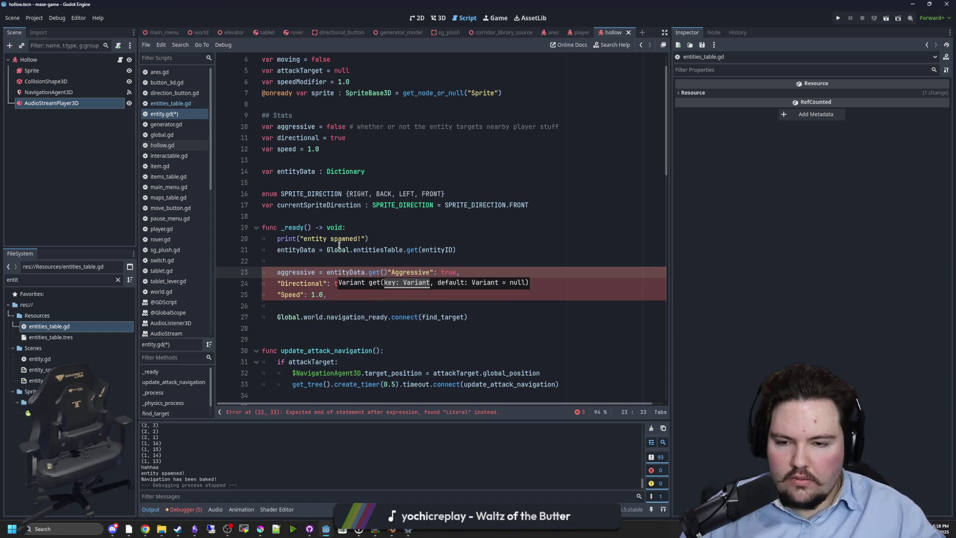
key(Delete)
drag(453, 272, 432, 274)
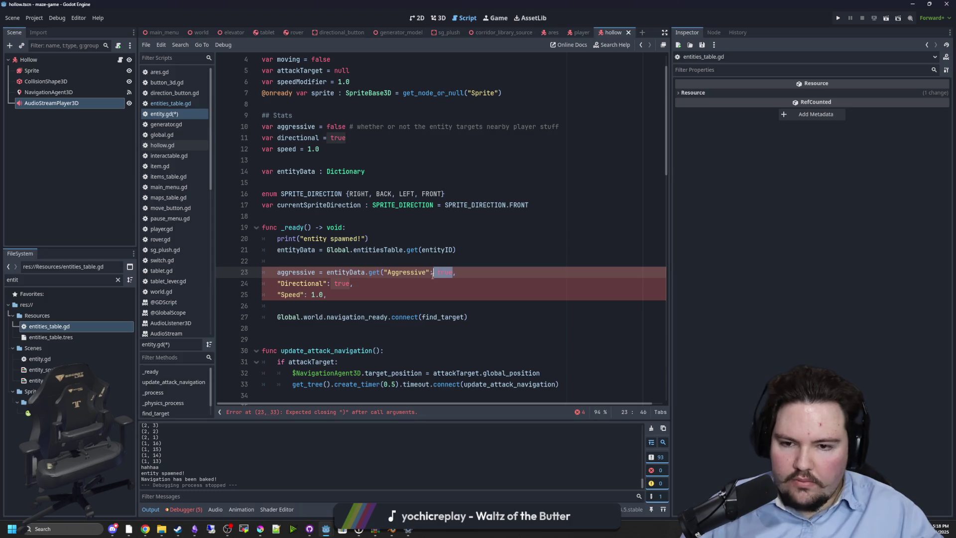
key(BackSpace)
text(, tru)
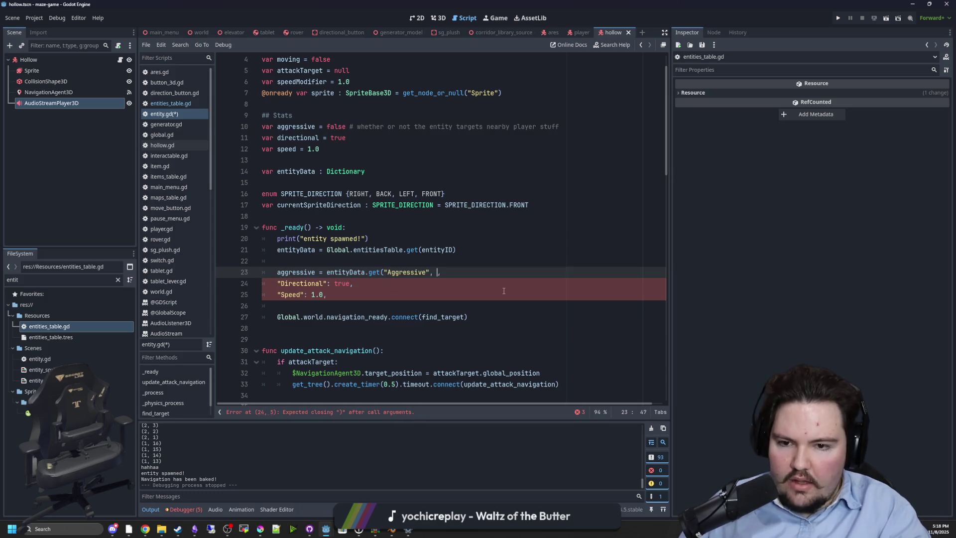
text(e))
key(End)
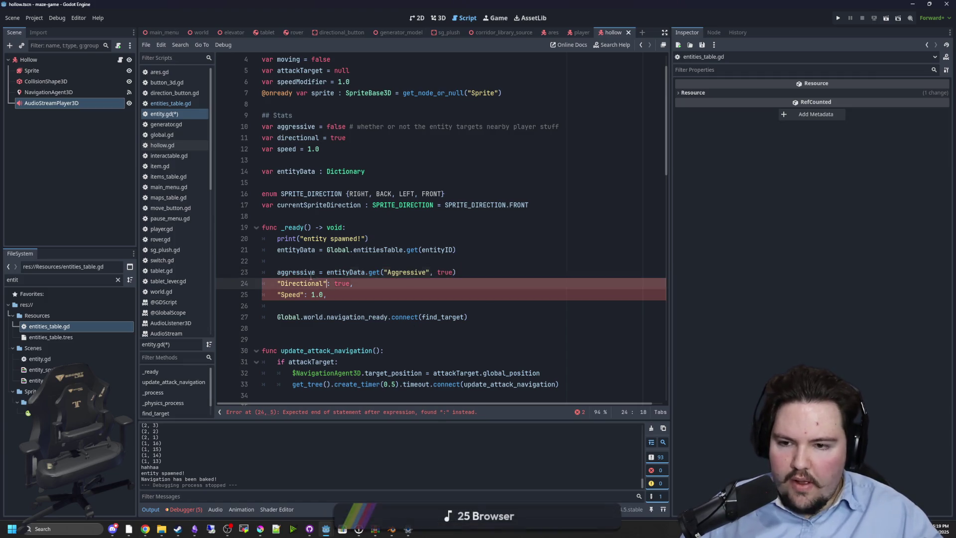
key(Home)
key(ctrl+shift+Right)
key(End)
key(Return)
Step: Write directional = entityData.get("Directional", true) from the leftover Directional entry
text(directional)
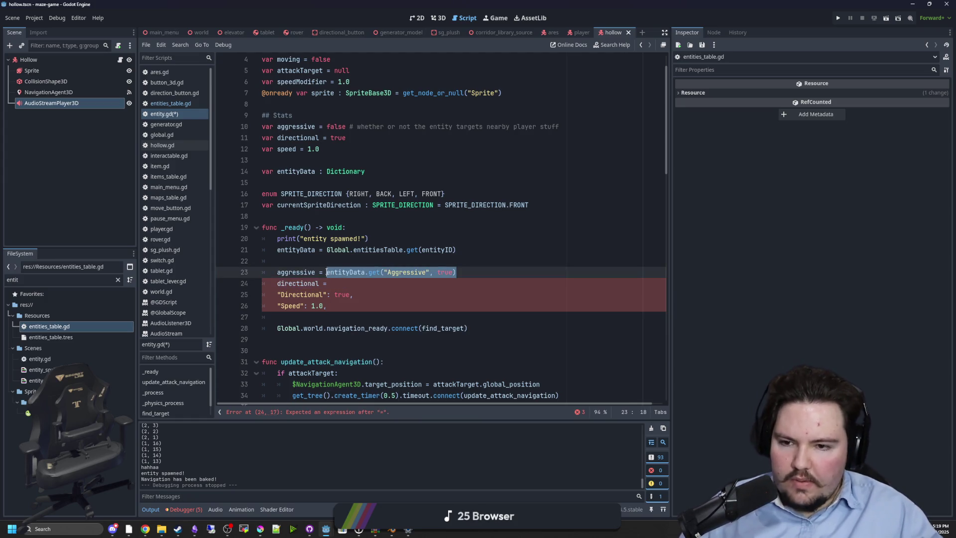
text(entityData.get("Aggressive", true))
key(Down)
key(Home)
key(ctrl+shift+Right)
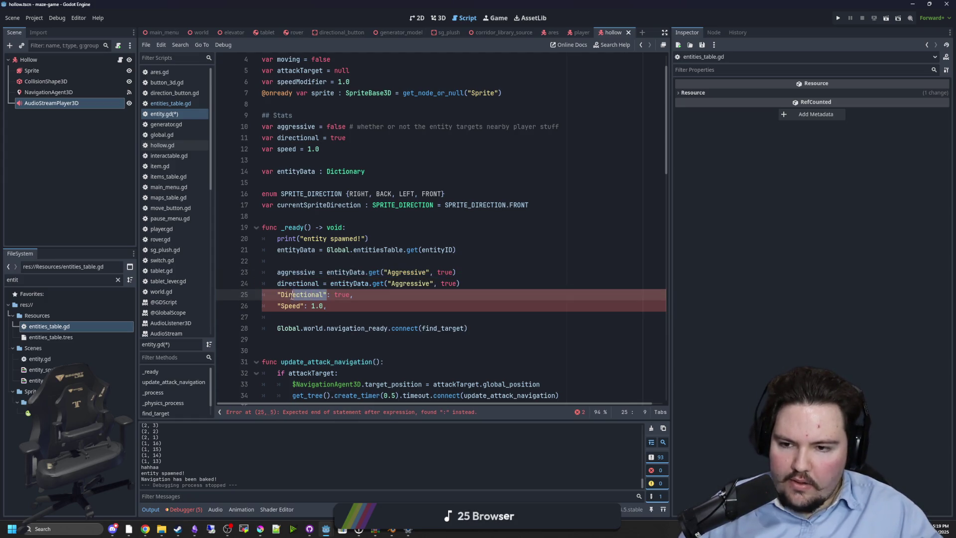
key(ctrl+shift+Right)
key(Delete)
double_click(418, 283)
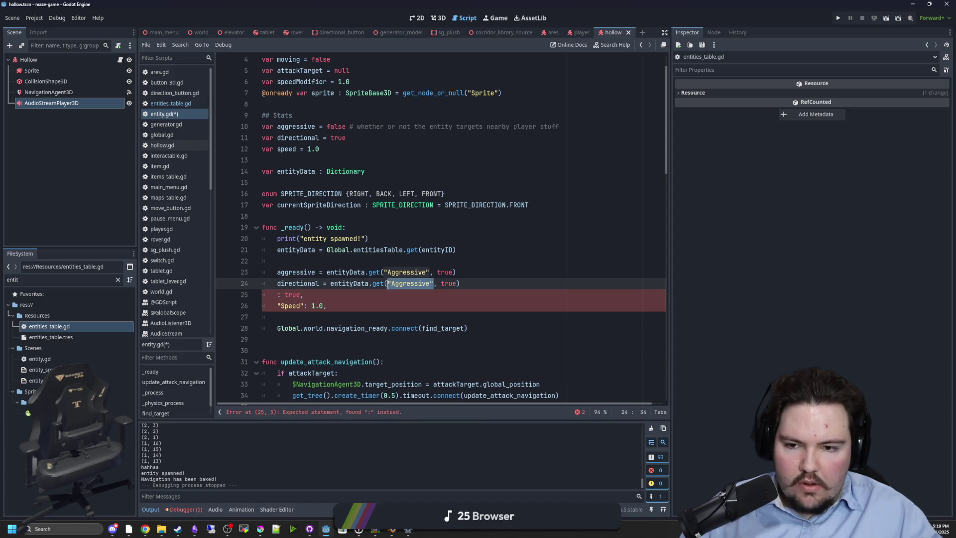
text("Directional")
drag(302, 294, 277, 295)
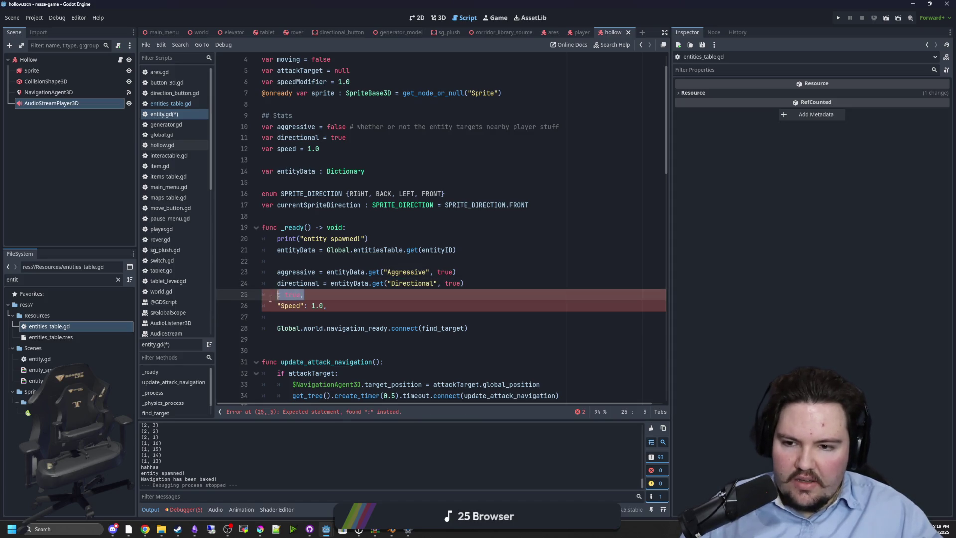
key(BackSpace)
drag(464, 283, 280, 284)
key(ctrl+c)
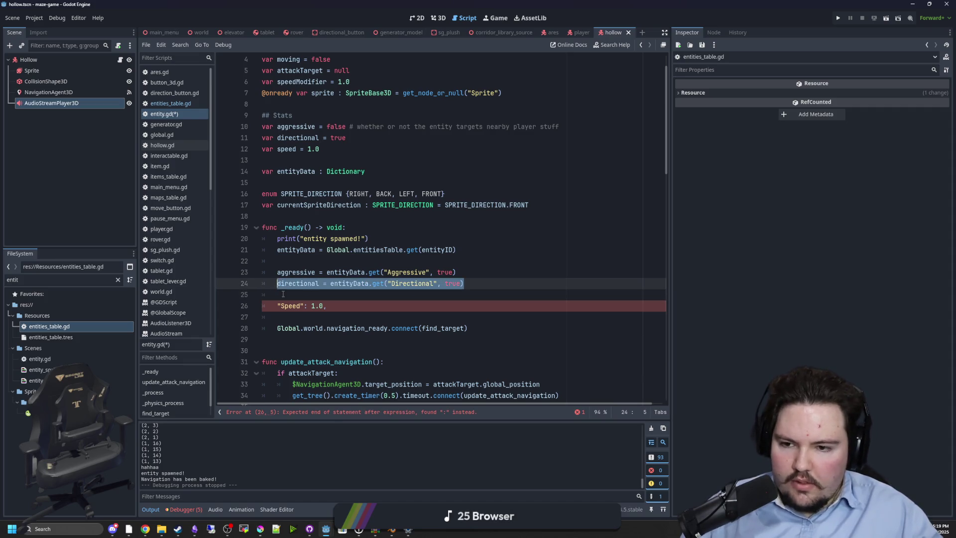
Step: Write speed = entityData.get("Speed", 1.0) and remove the leftover Speed entry
key(Down)
text(speed =)
key(ctrl+v)
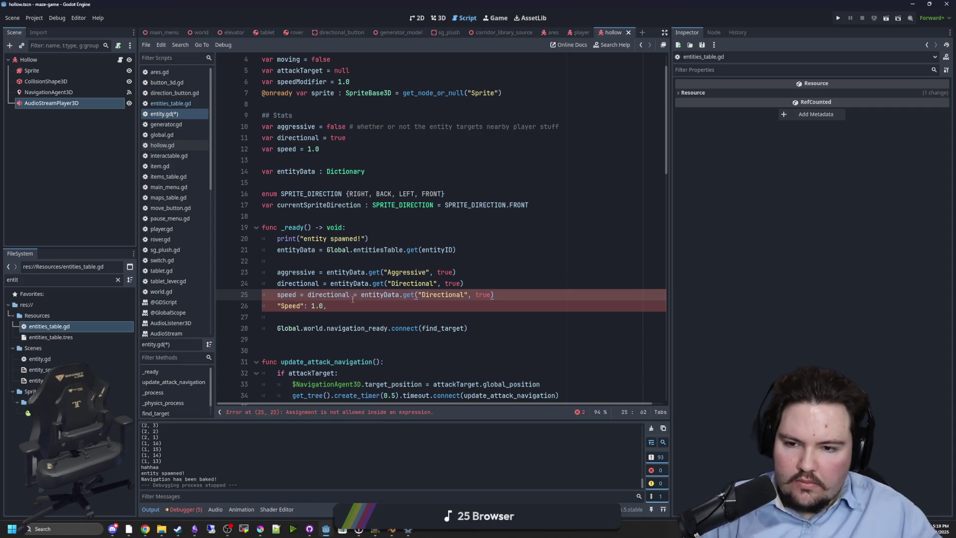
drag(363, 297, 276, 305)
key(BackSpace)
click(294, 306)
key(BackSpace)
click(414, 295)
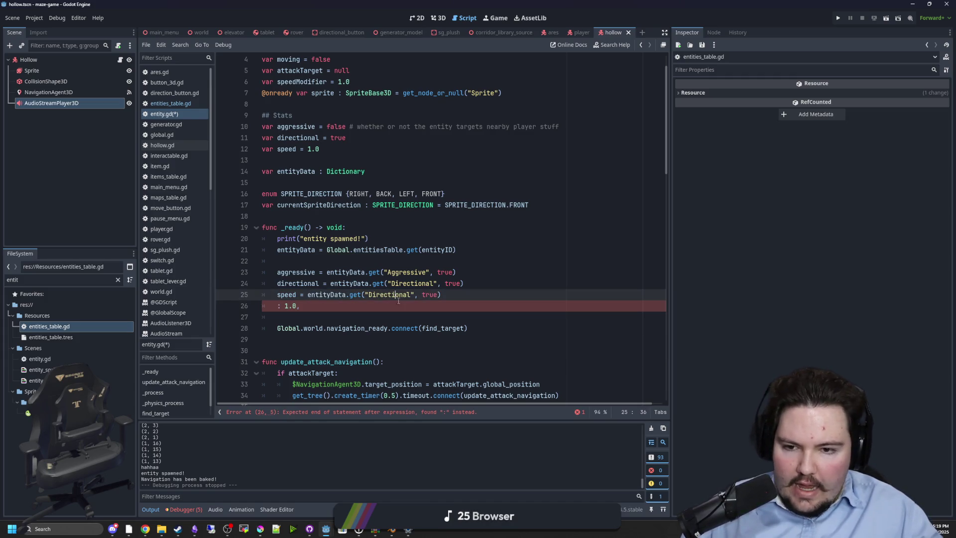
double_click(389, 295)
text(Speed)
triple_click(424, 305)
key(BackSpace)
key(BackSpace)
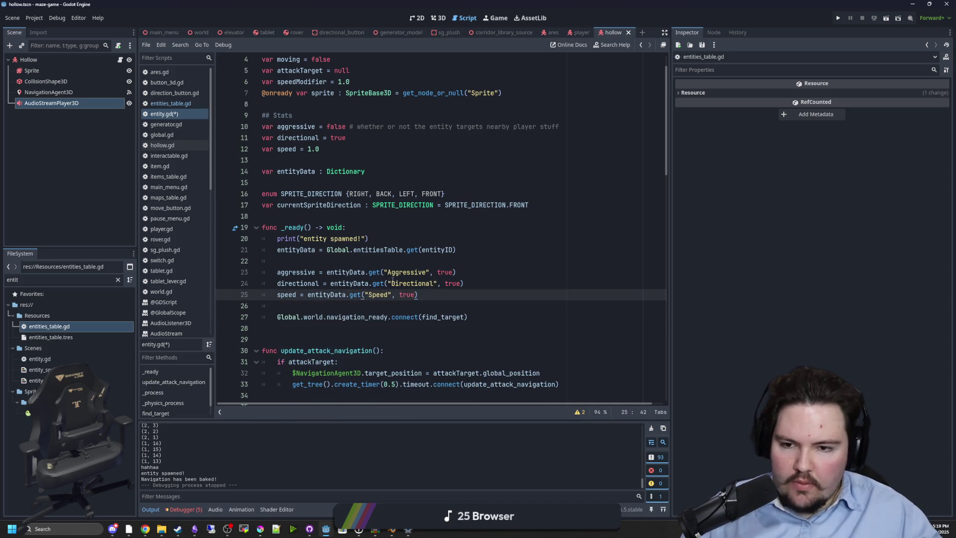
key(Up)
key(Up)
key(Up)
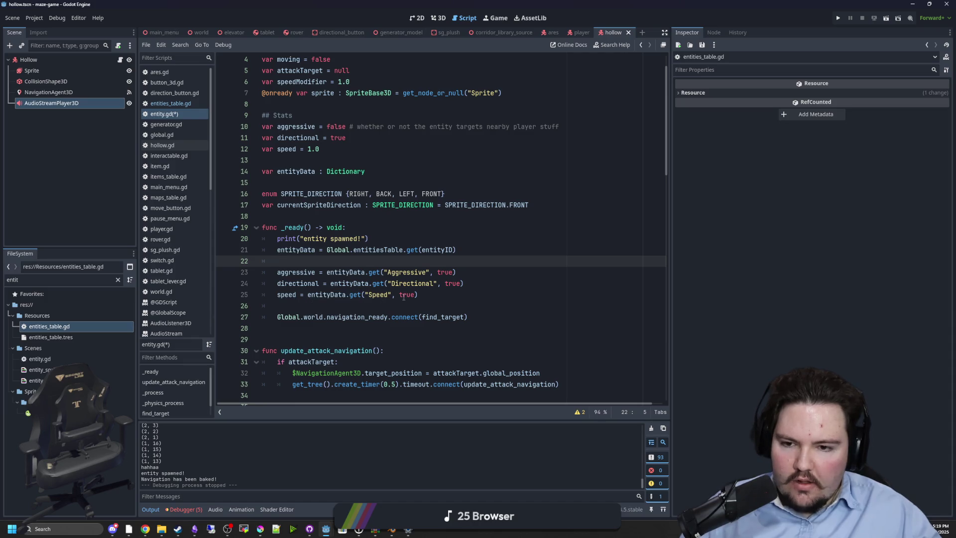
double_click(404, 295)
text(1.0)
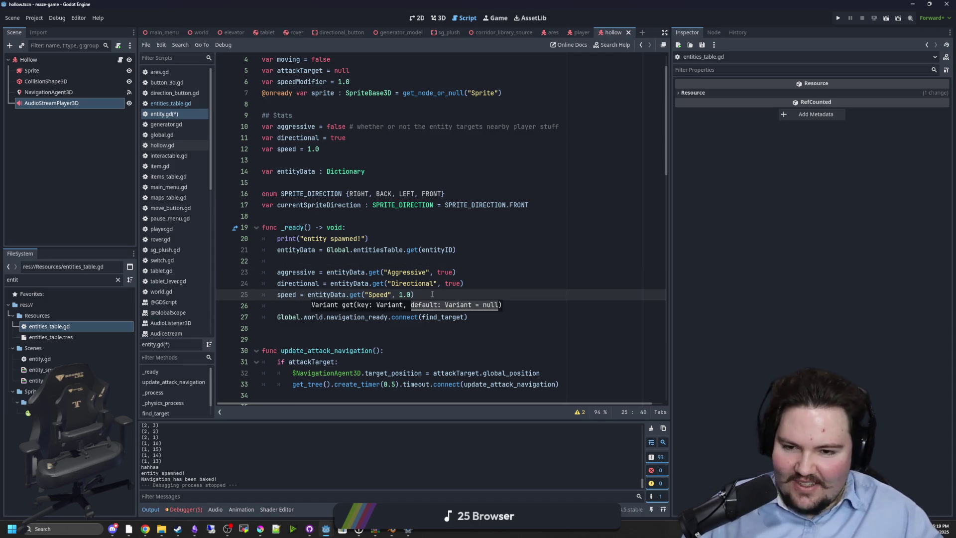
key(End)
Step: Save the entity.gd script
click(359, 265)
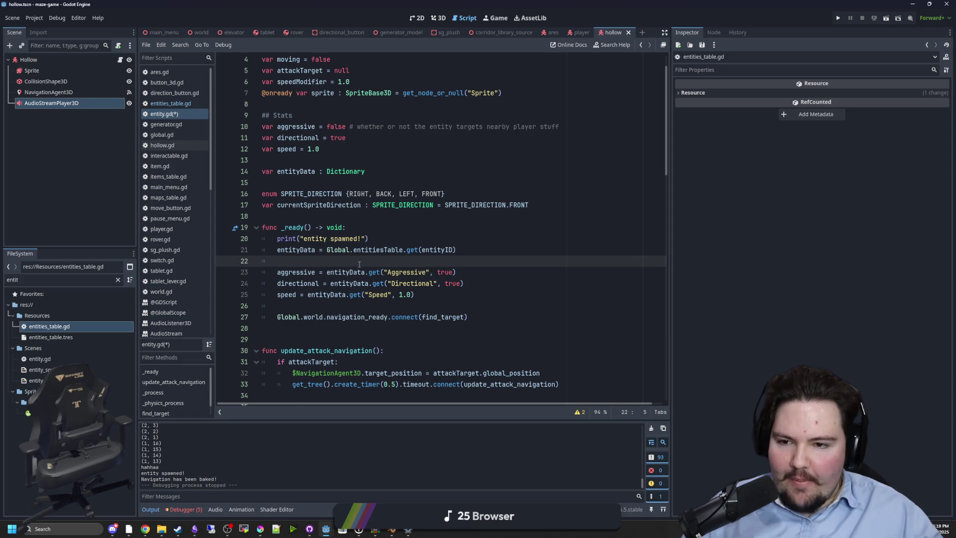
key(ctrl+s)
scroll(up, 3)
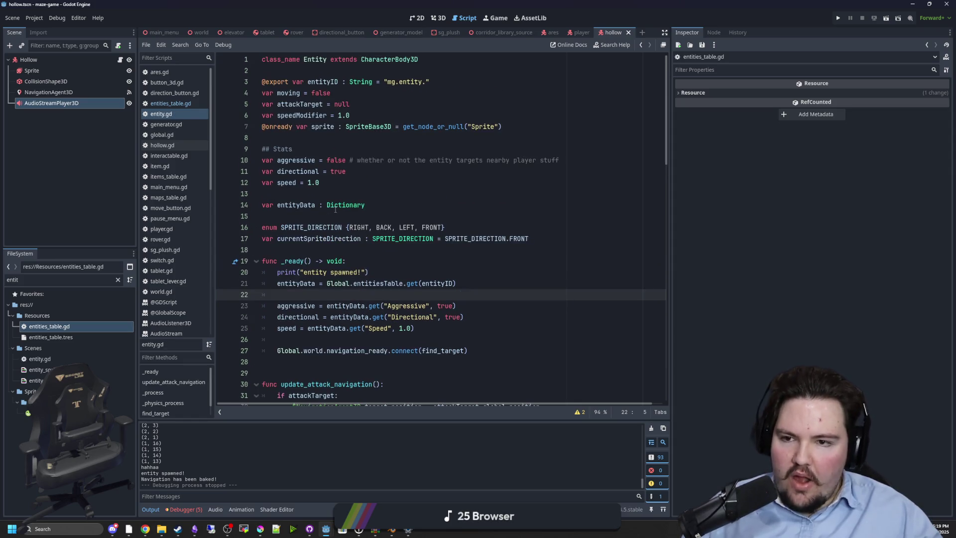
Step: Check the Hollow node's Entity Id mg.entity.hollow in the Inspector, then return to entities_table.gd
drag(329, 189, 260, 159)
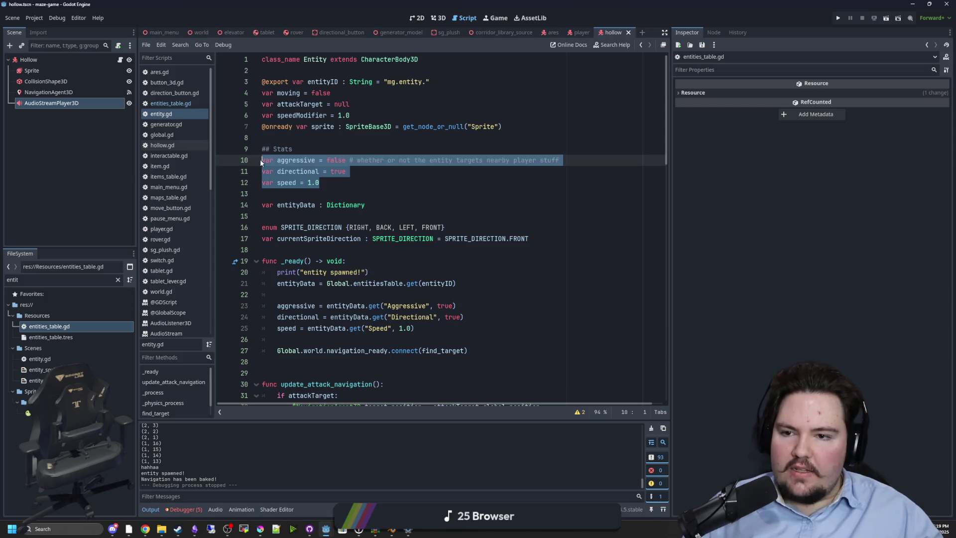
click(325, 145)
click(60, 59)
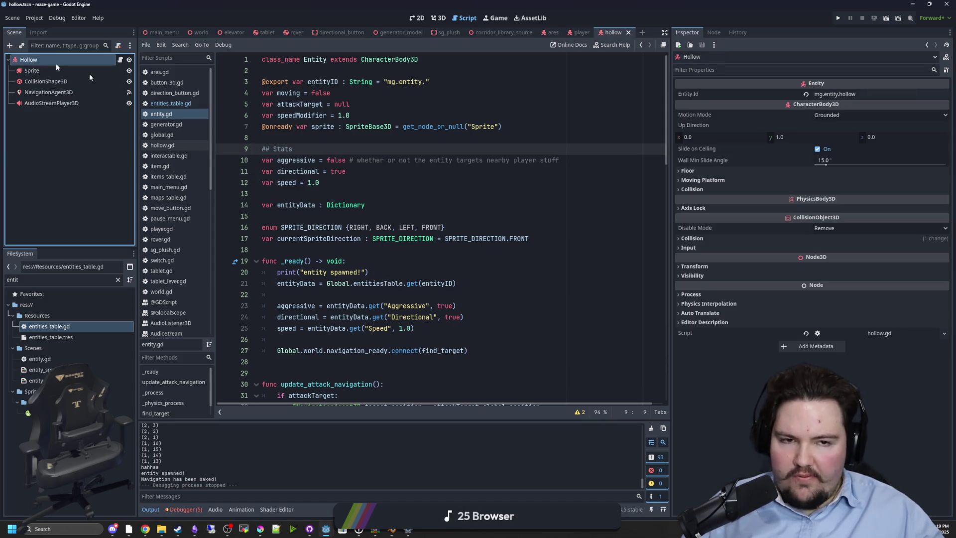
click(473, 174)
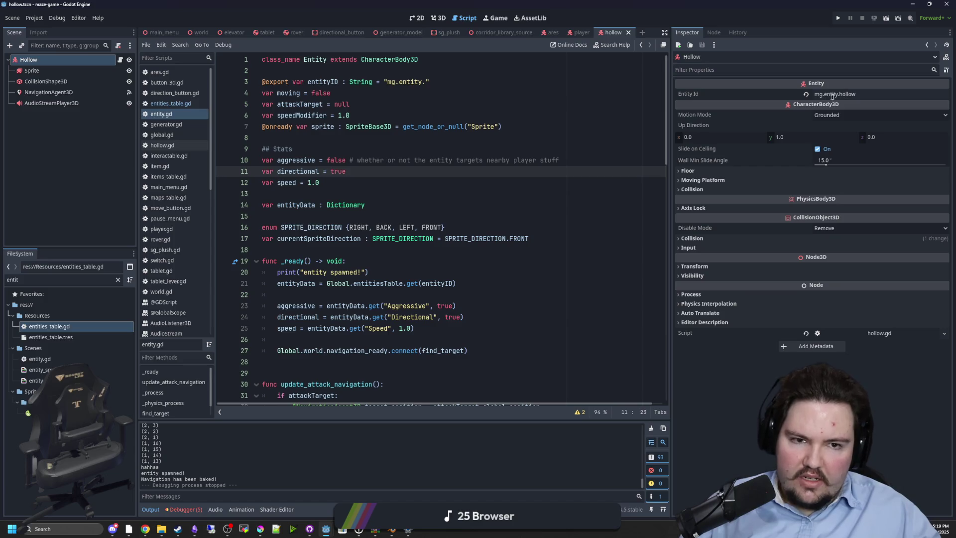
click(445, 149)
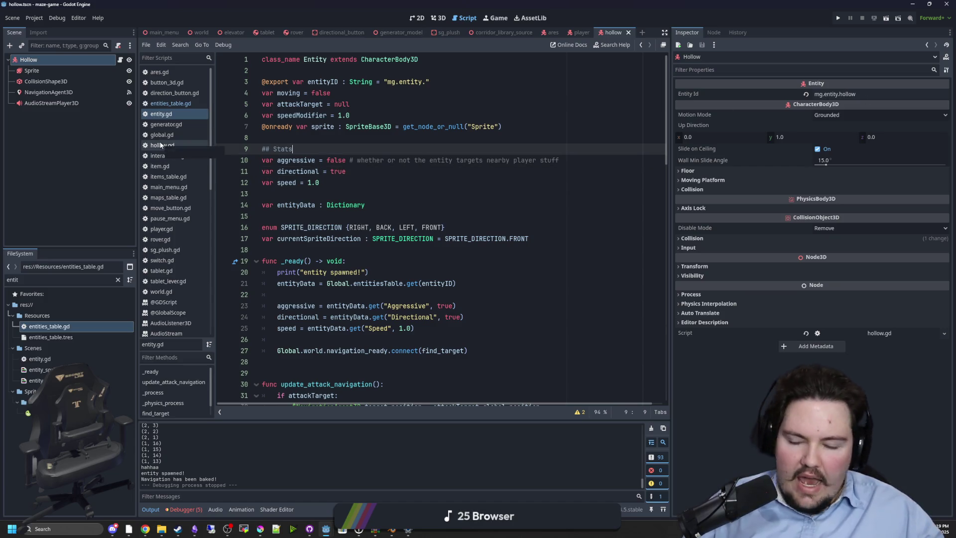
click(169, 103)
click(306, 130)
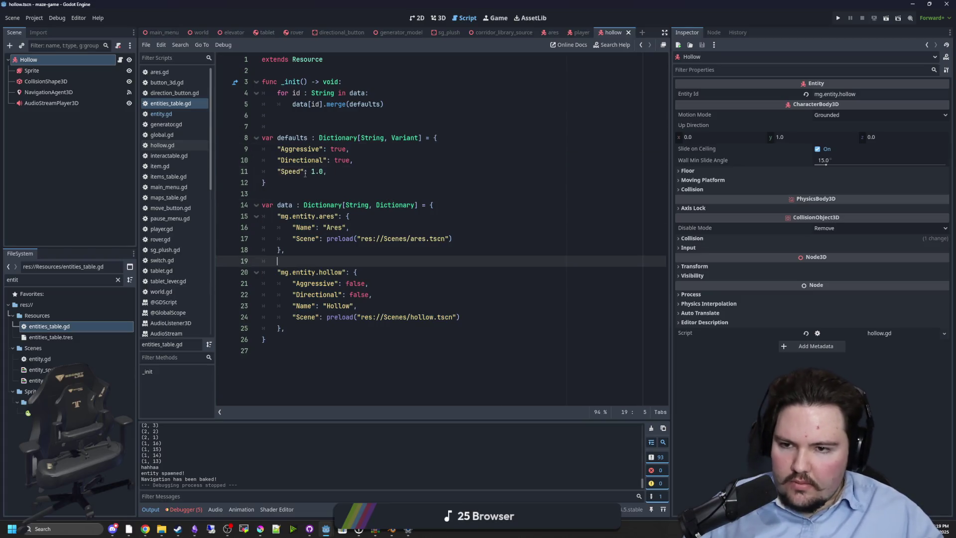
Step: Review the end of the defaults dictionary and the ares entry in entities_table.gd, then save
click(277, 194)
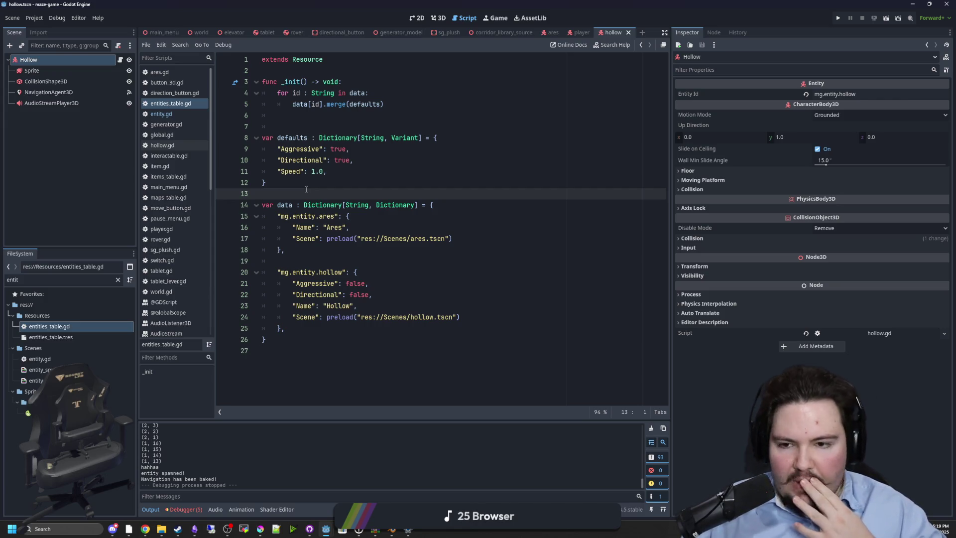
click(306, 180)
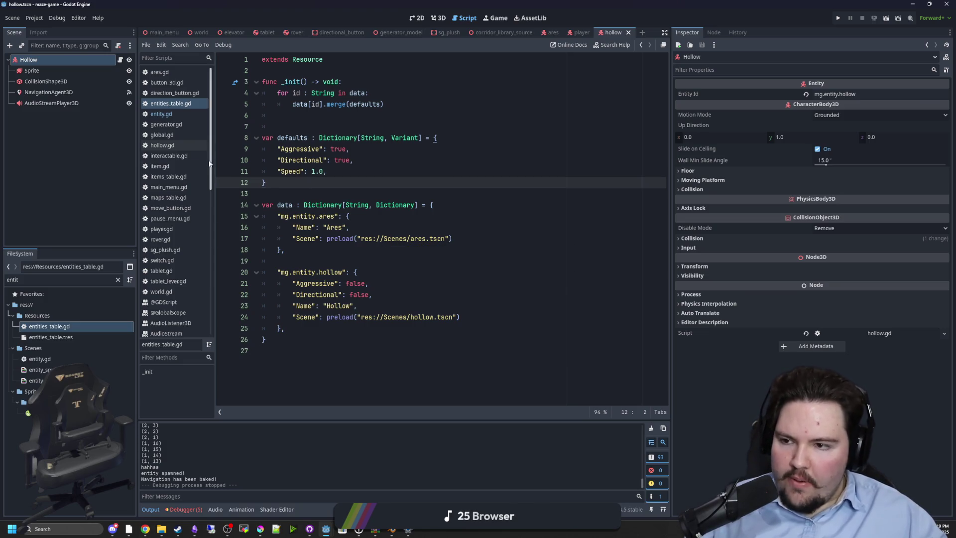
click(398, 239)
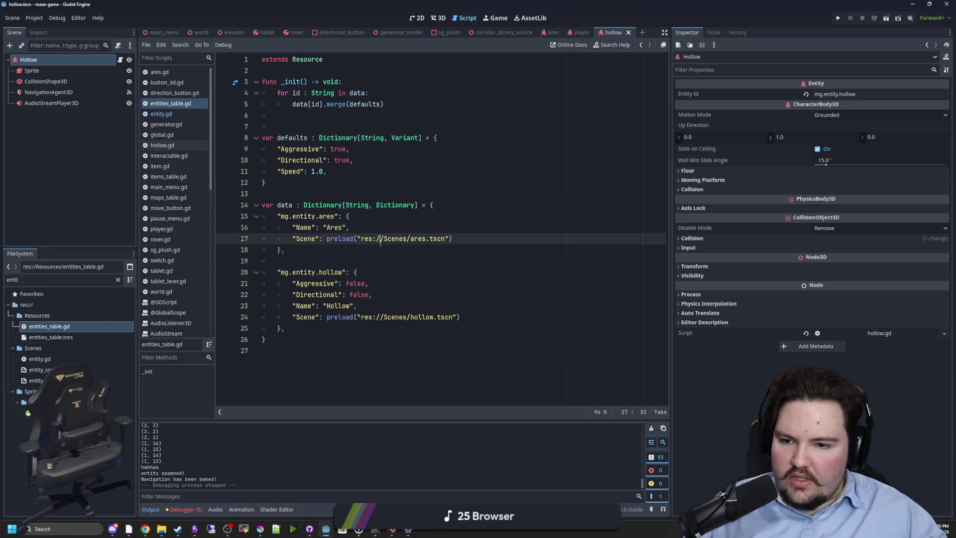
click(352, 249)
key(ctrl+s)
Step: Inspect the data dictionary, including the ares Name line and its mg.entity.ares id
click(372, 227)
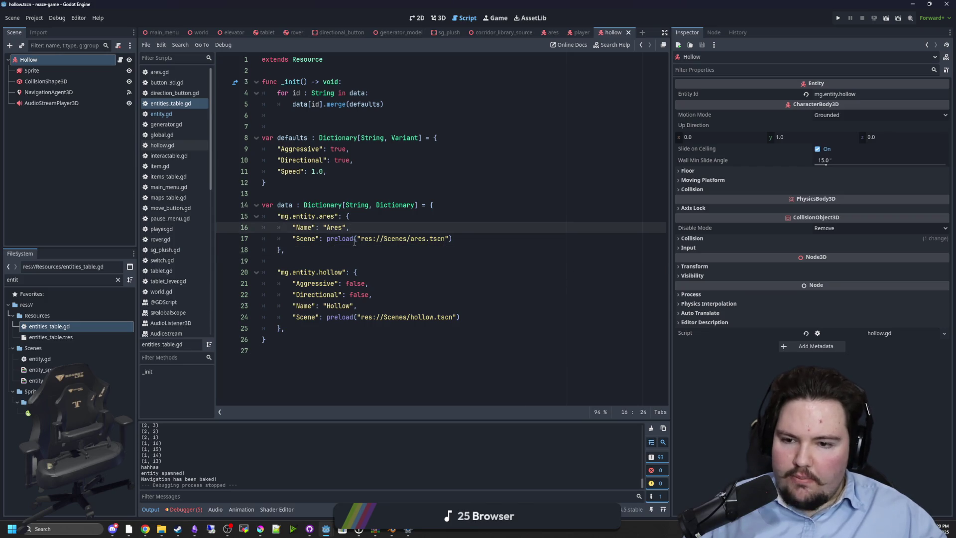
click(347, 249)
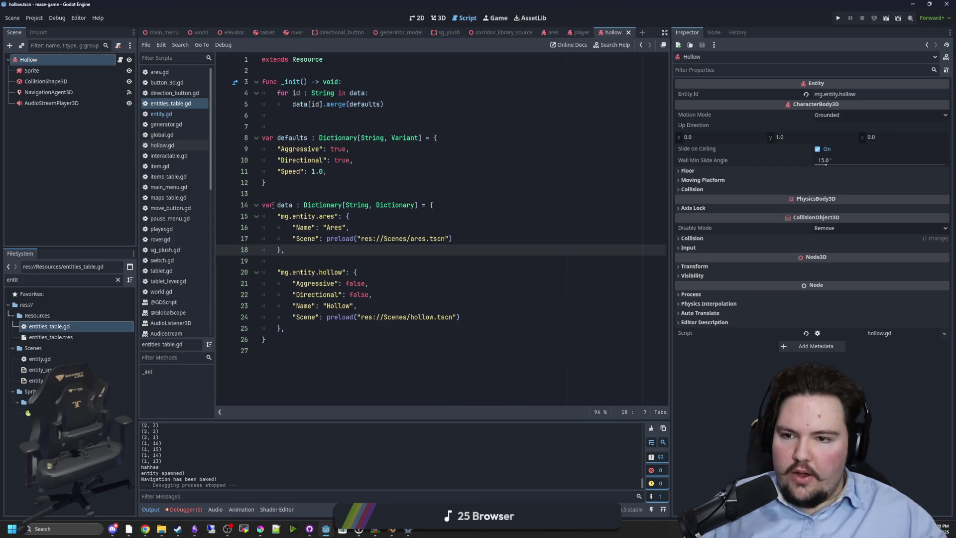
drag(262, 204, 286, 328)
click(286, 328)
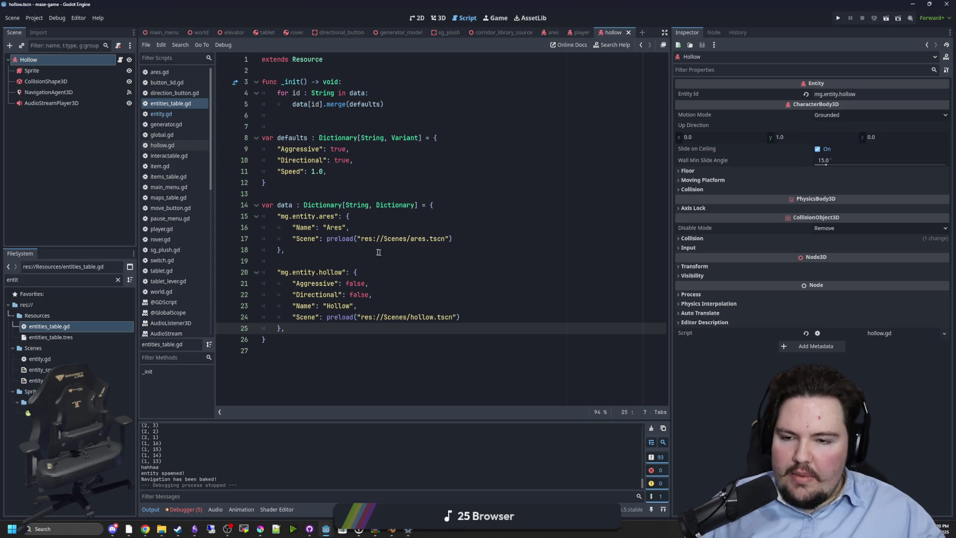
click(345, 250)
drag(281, 217, 281, 216)
click(367, 218)
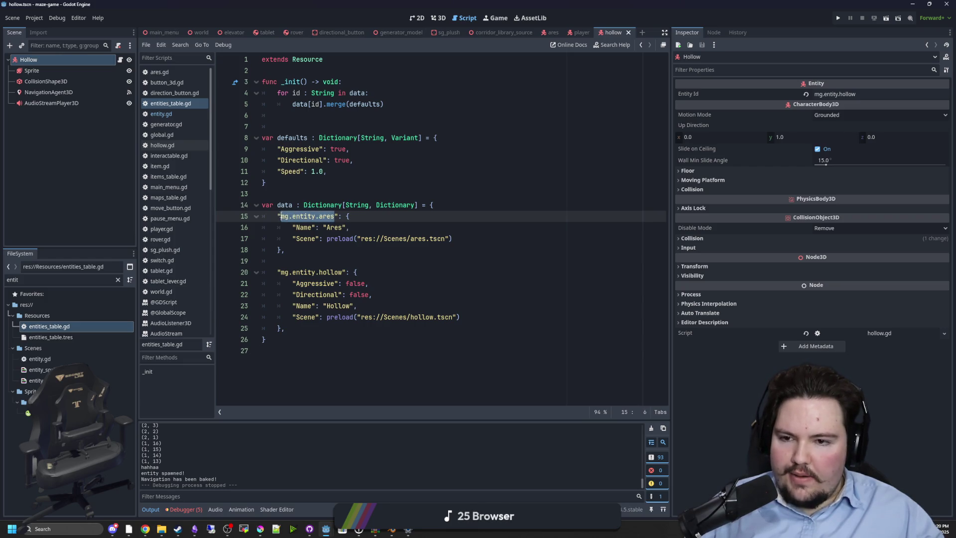
Step: Check the Speed default, the word entity in the ares id, and both entity entries
click(300, 173)
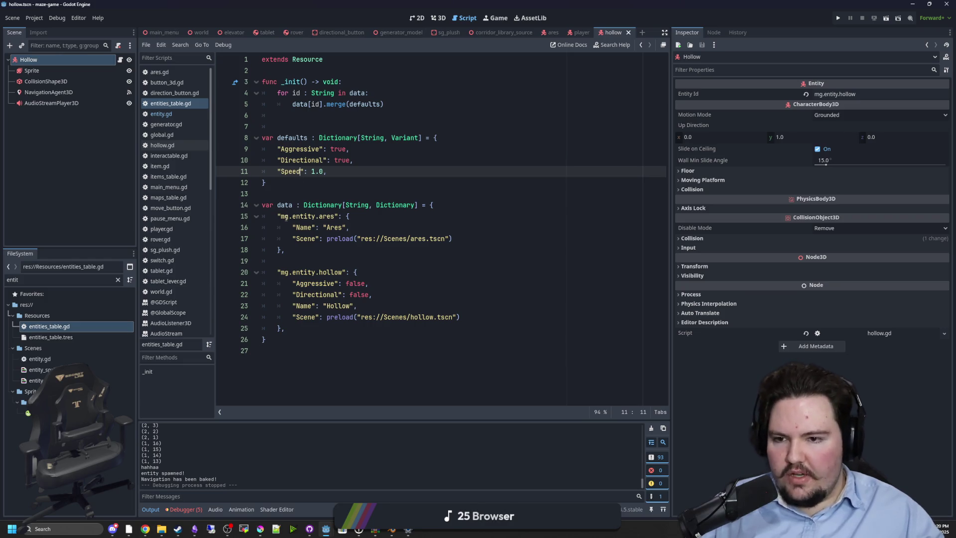
double_click(294, 216)
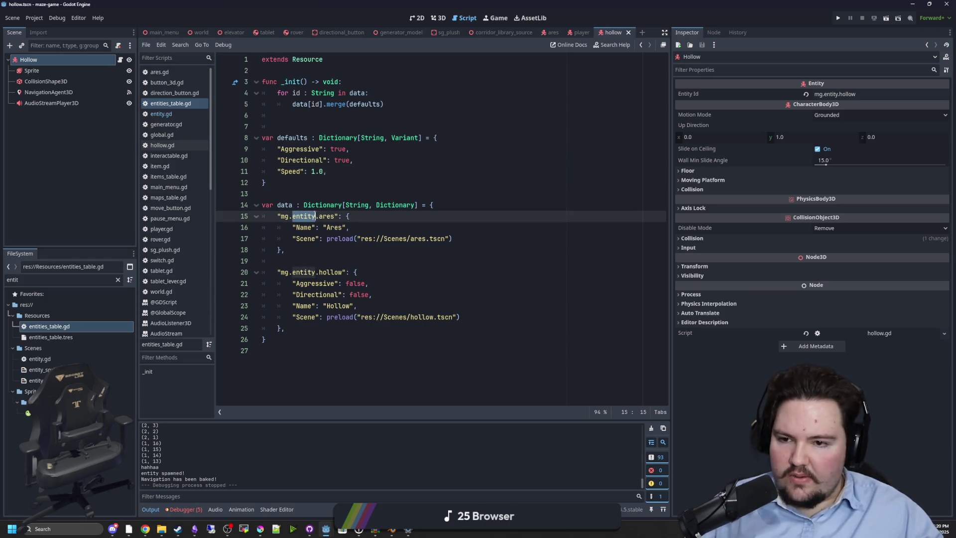
click(308, 184)
click(284, 216)
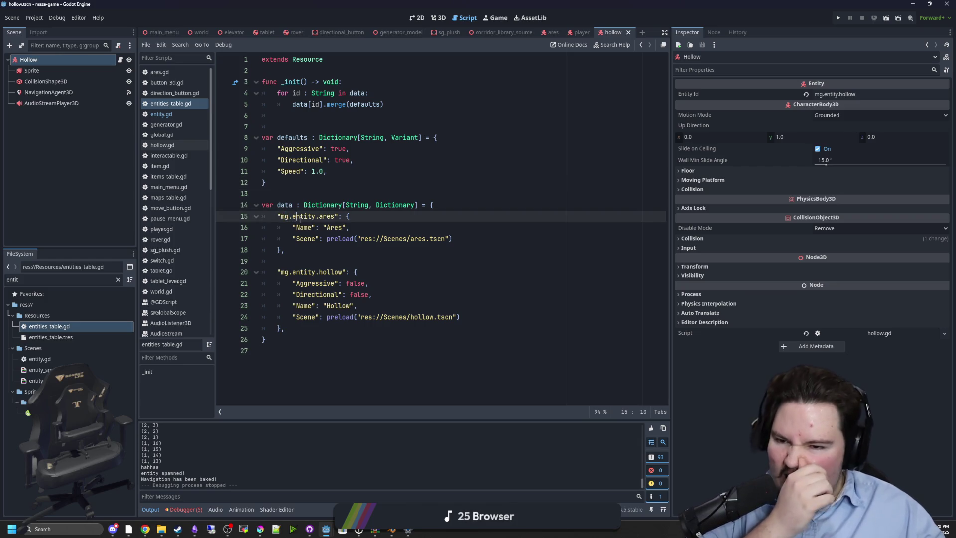
double_click(304, 216)
click(310, 195)
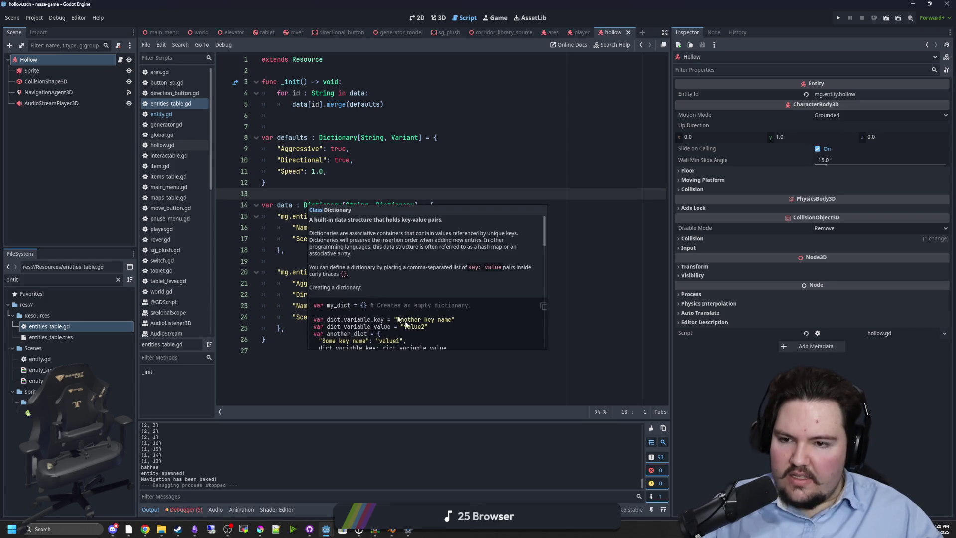
click(286, 261)
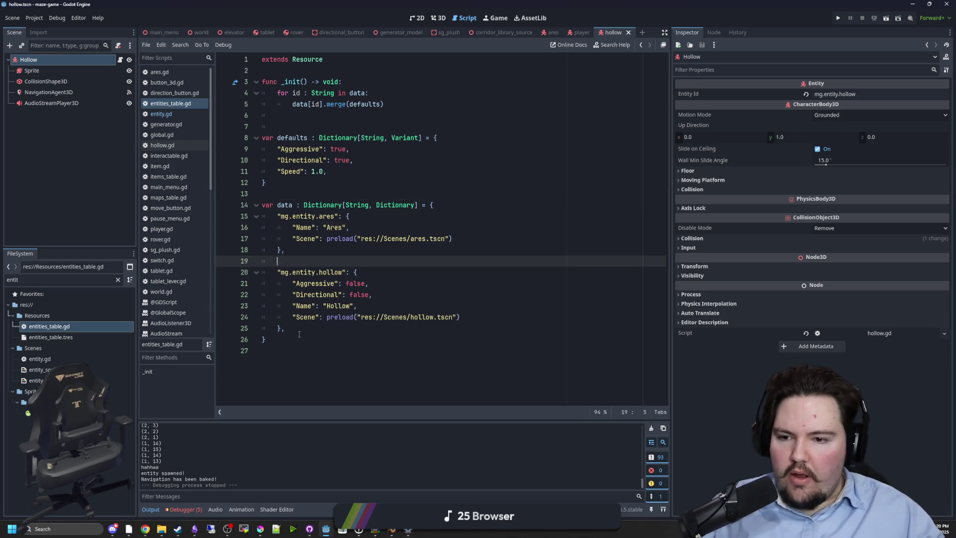
drag(297, 330, 210, 201)
click(293, 339)
Step: Remove the trailing empty line at the end of entities_table.gd and save the script
click(275, 352)
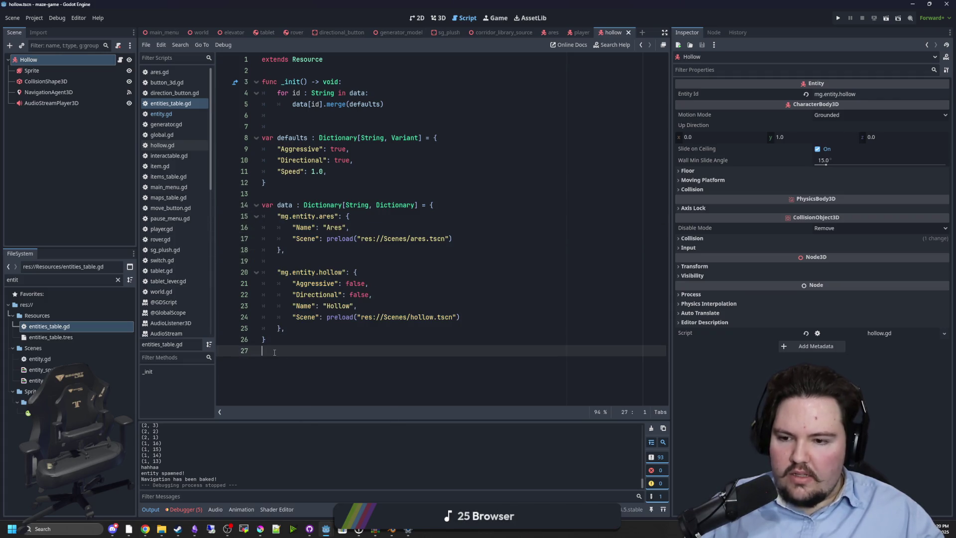
key(BackSpace)
drag(287, 328, 219, 205)
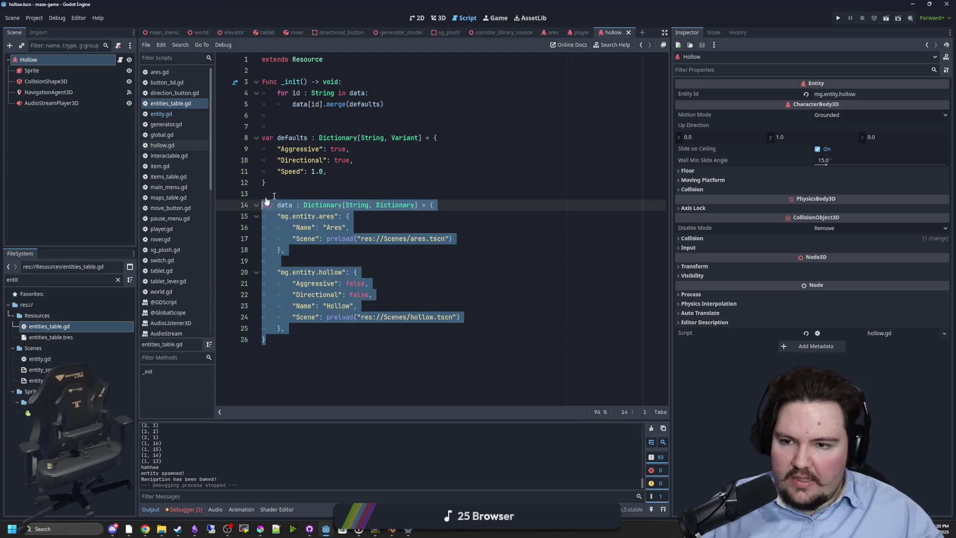
click(294, 186)
key(ctrl+s)
Step: Delete the extra blank line 7 after the _init merge loop and save entities_table.gd
drag(293, 340, 214, 204)
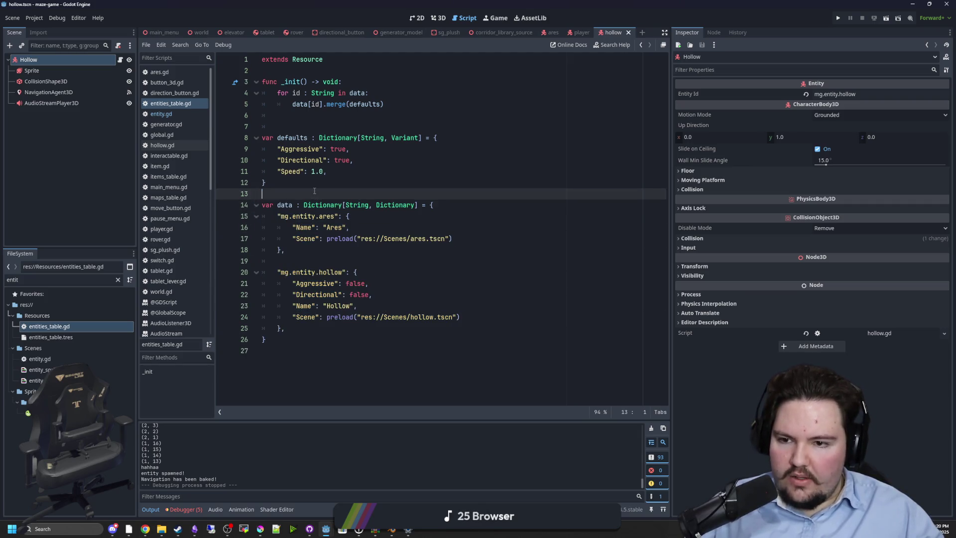
click(314, 191)
click(310, 126)
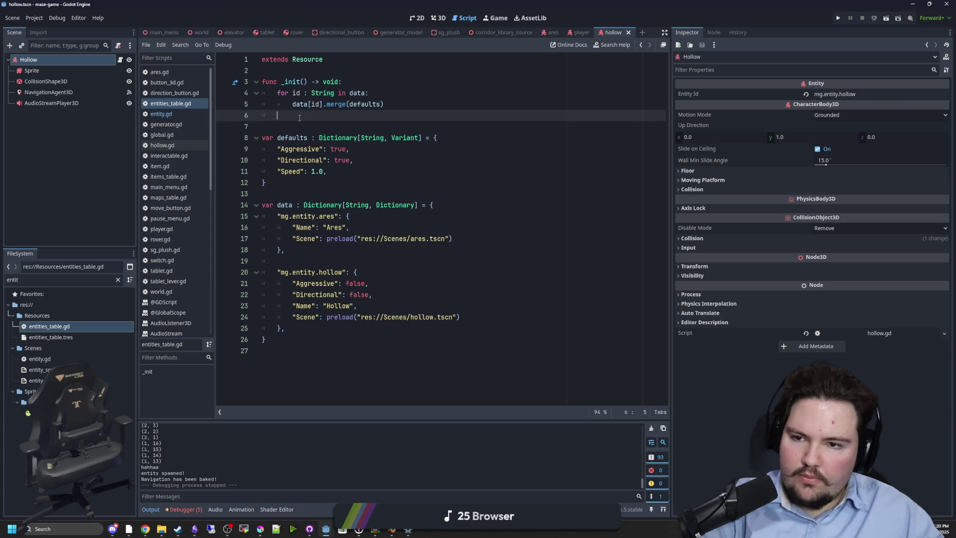
click(266, 198)
click(269, 127)
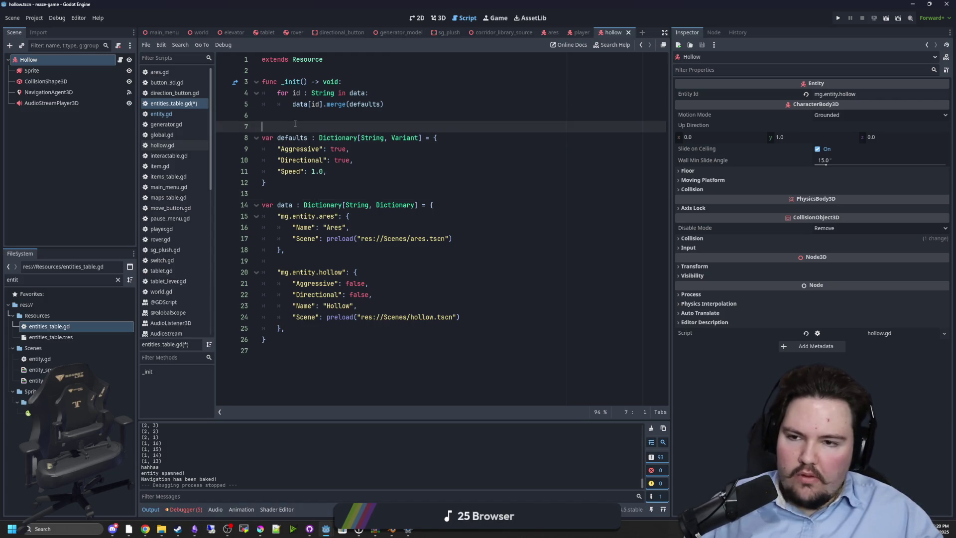
key(BackSpace)
click(280, 181)
key(ctrl+s)
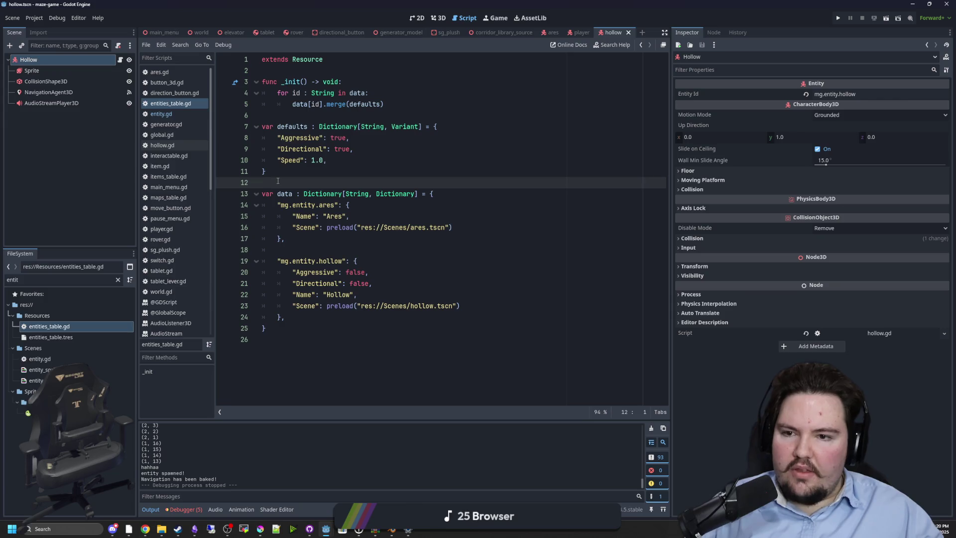
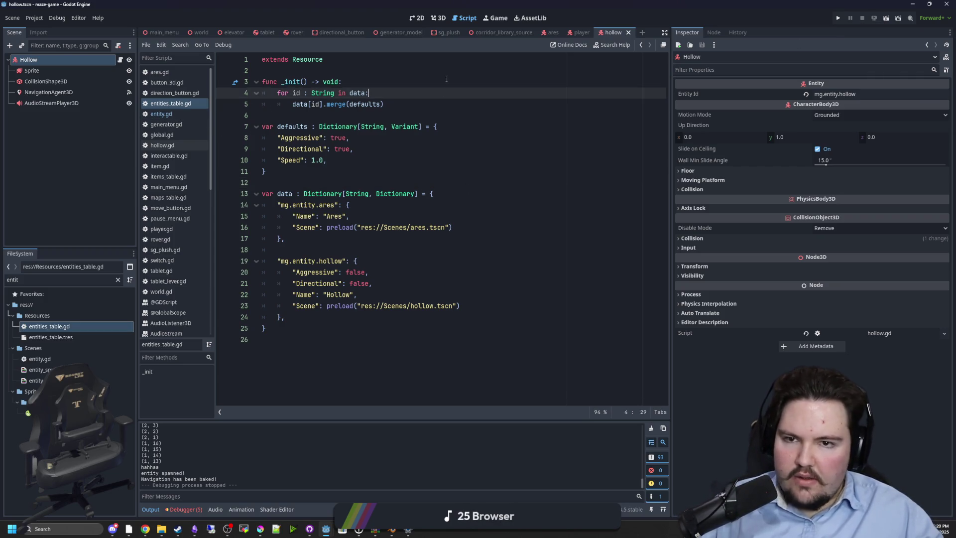
Step: Switch to the 3D view and orbit and zoom to face the Hollow sprite head-on
click(440, 18)
scroll(up, 3)
click(460, 273)
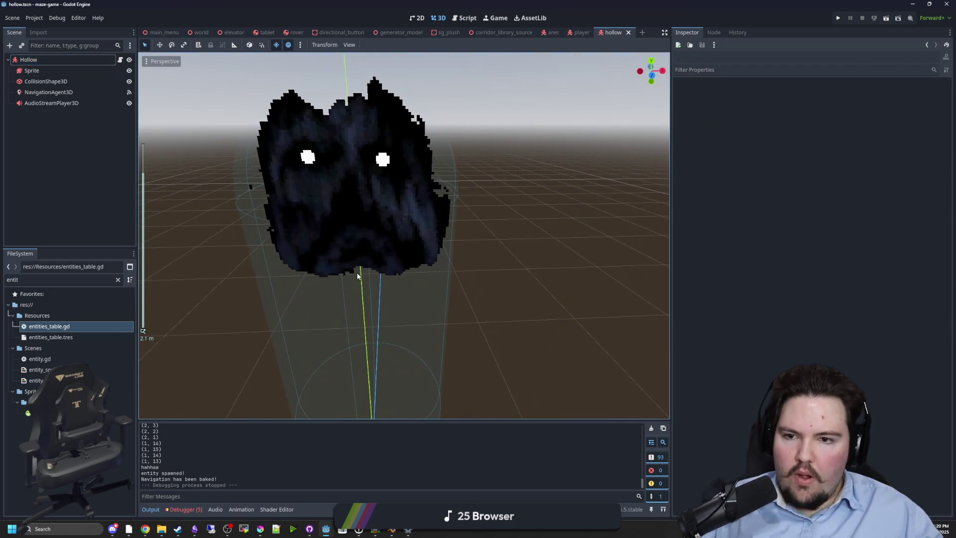
drag(426, 274, 347, 270)
scroll(down, 3)
scroll(up, 3)
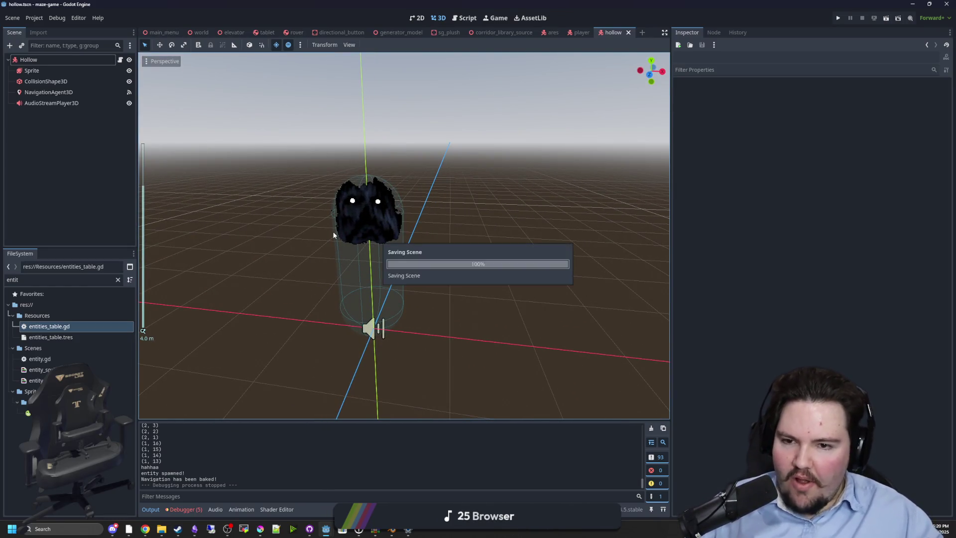
scroll(up, 3)
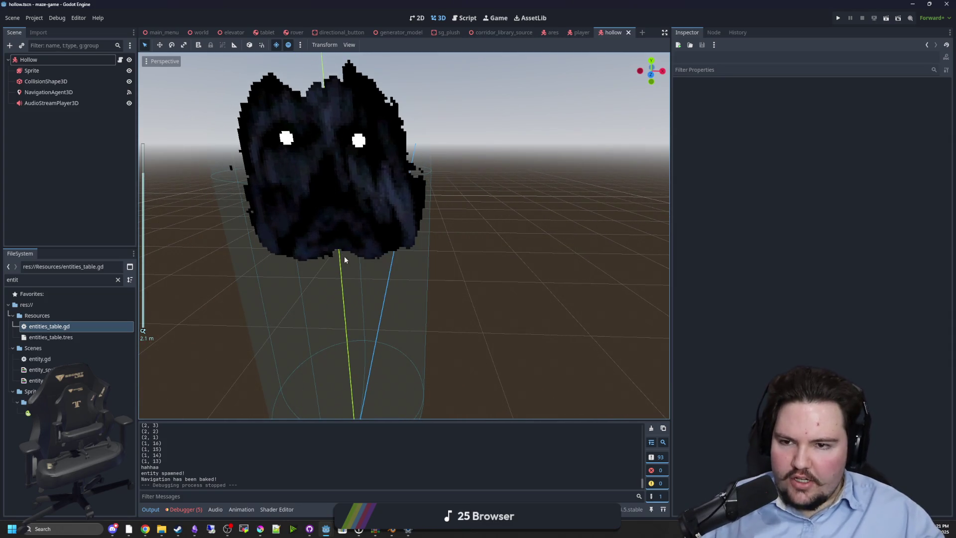
drag(344, 256, 354, 256)
scroll(down, 3)
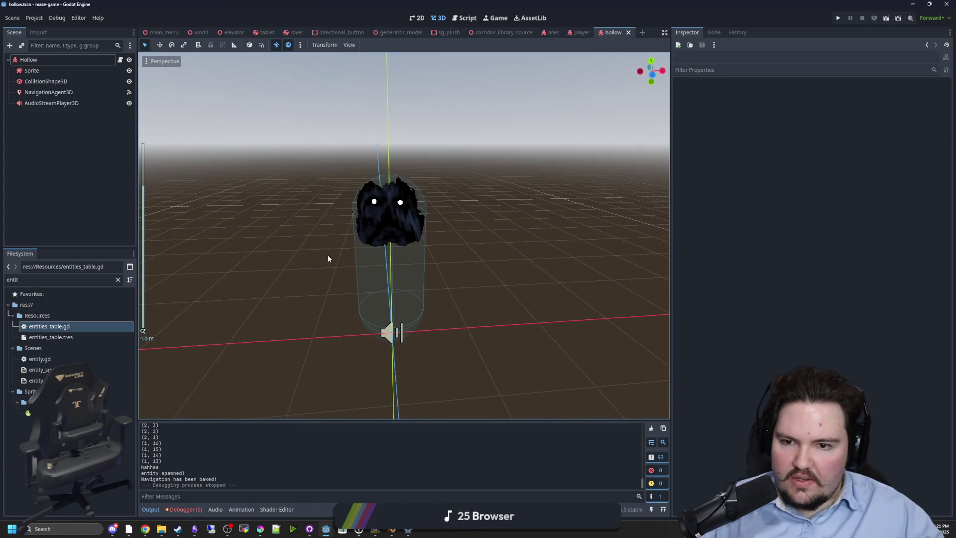
scroll(up, 3)
scroll(down, 3)
Step: Save the Hollow scene with Ctrl+S
key(ctrl+s)
scroll(up, 3)
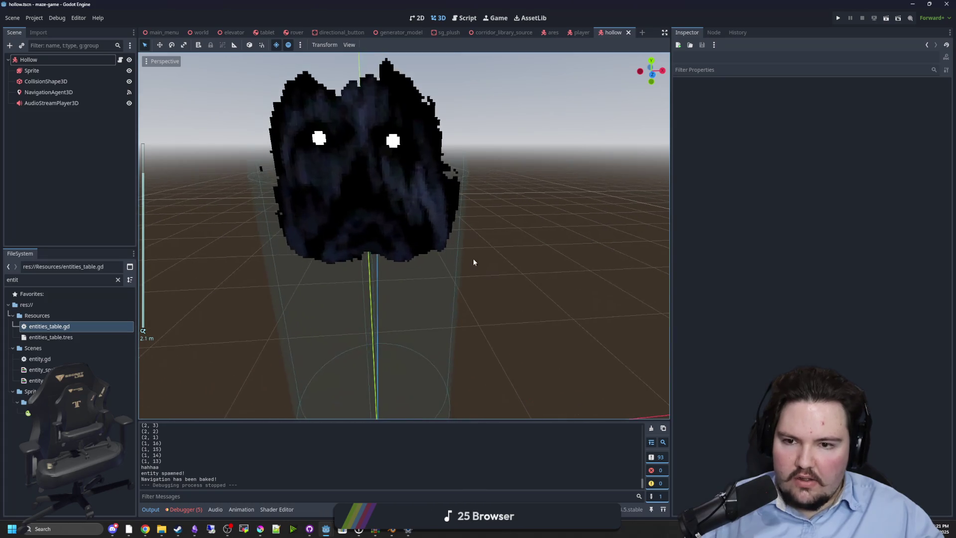
scroll(down, 3)
key(ctrl+s)
scroll(up, 3)
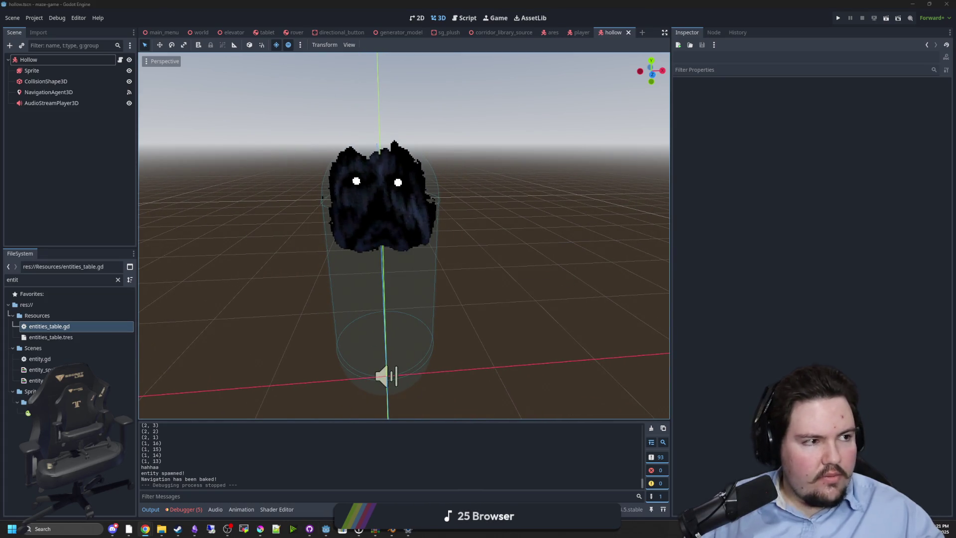
Step: Close a stray browser window, save again, and show the Debugger's Errors (5) list
key(super+3)
drag(733, 147, 765, 114)
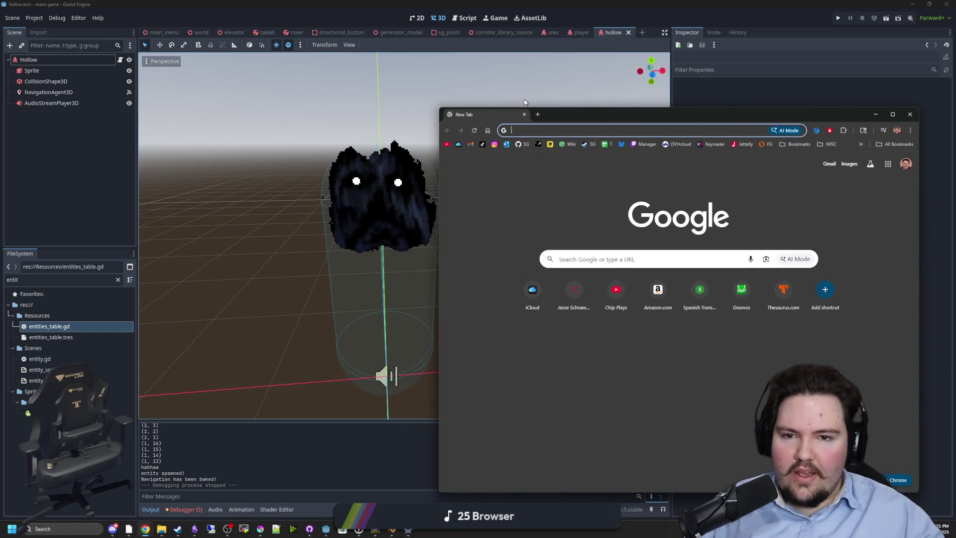
click(526, 116)
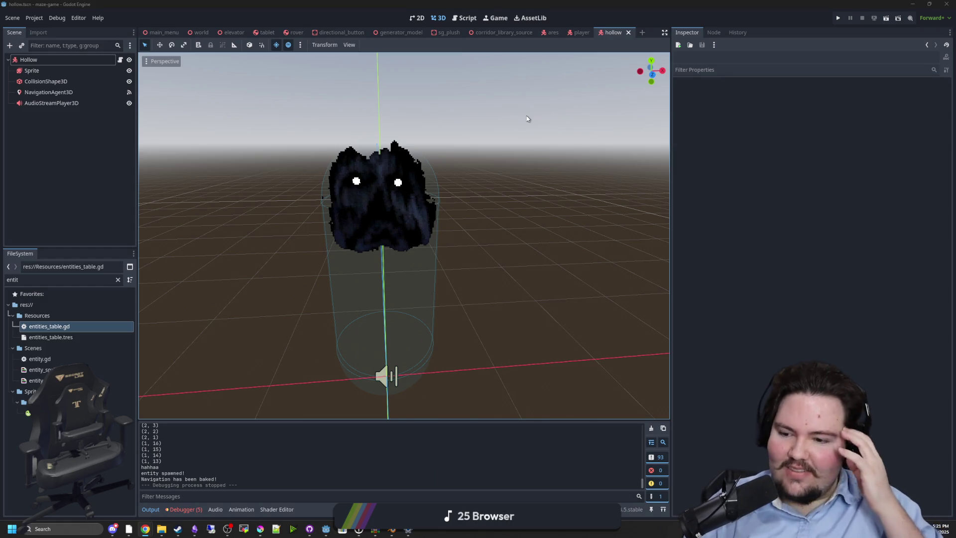
scroll(up, 3)
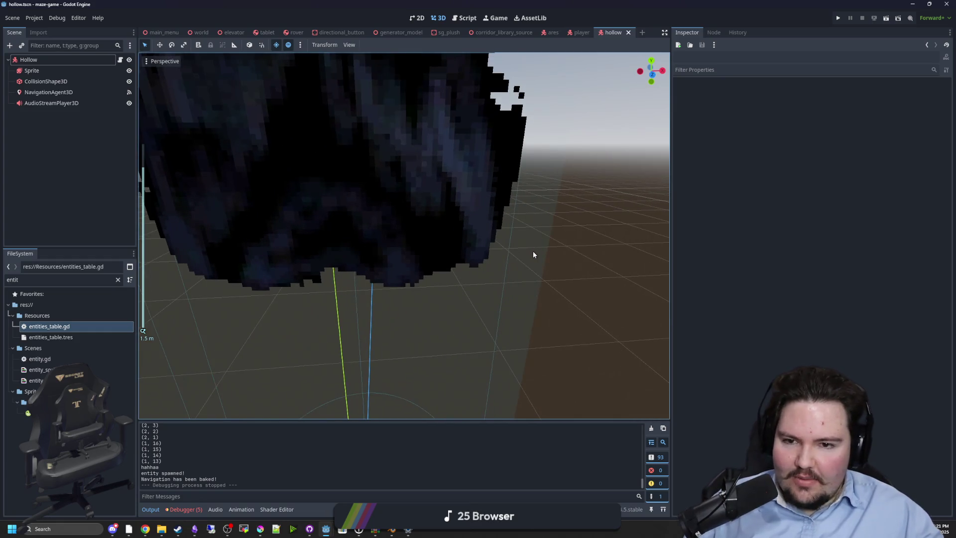
scroll(down, 3)
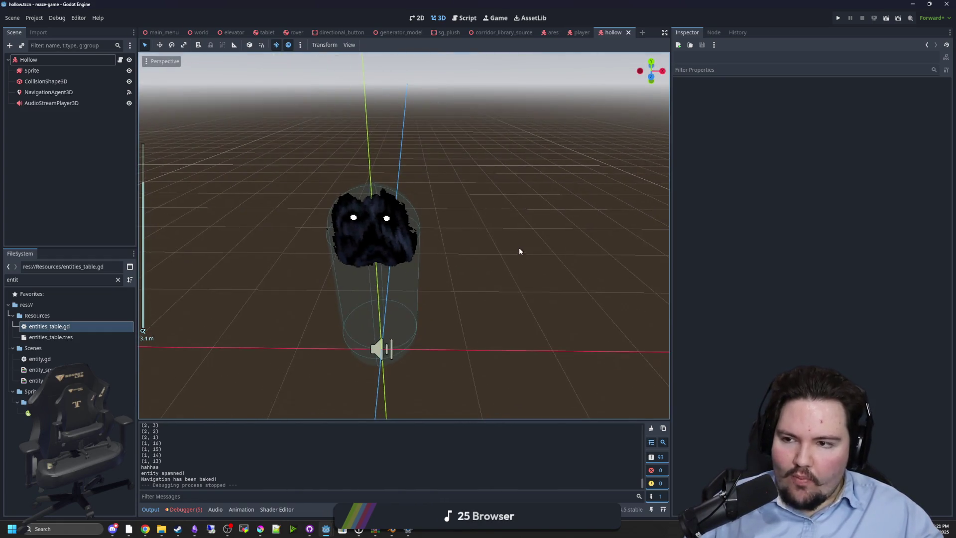
key(ctrl+s)
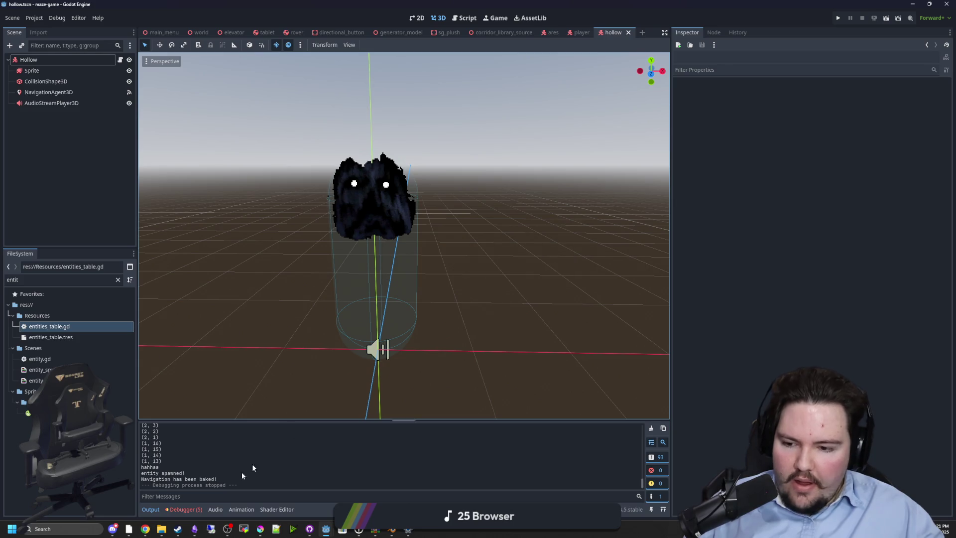
click(185, 509)
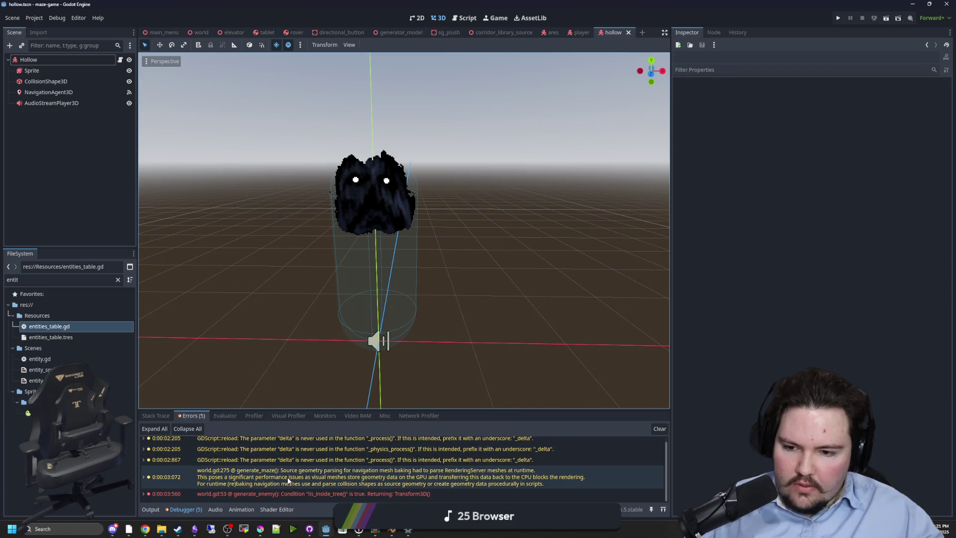
Step: Open entity.gd from the _process 'delta' warning and review its movement code around lines 79 and 42
double_click(441, 442)
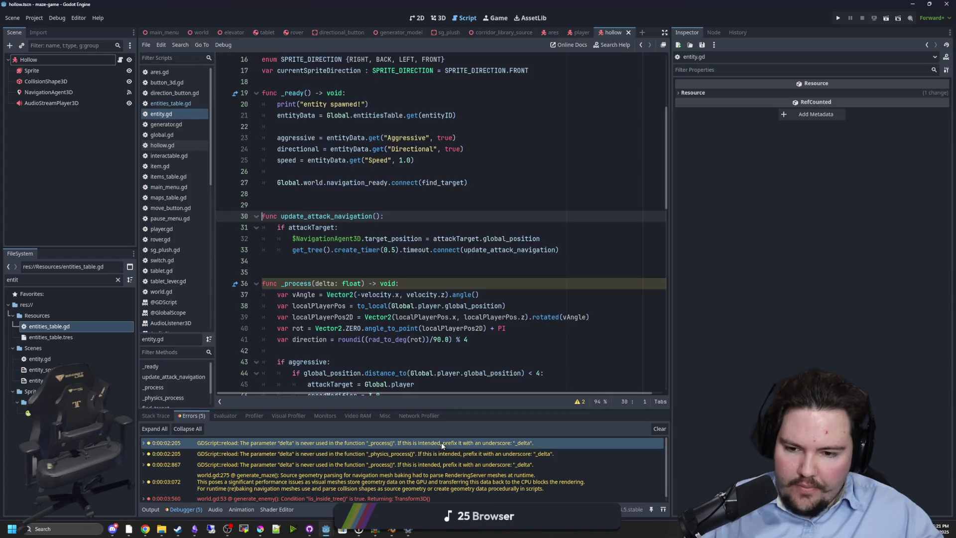
scroll(down, 3)
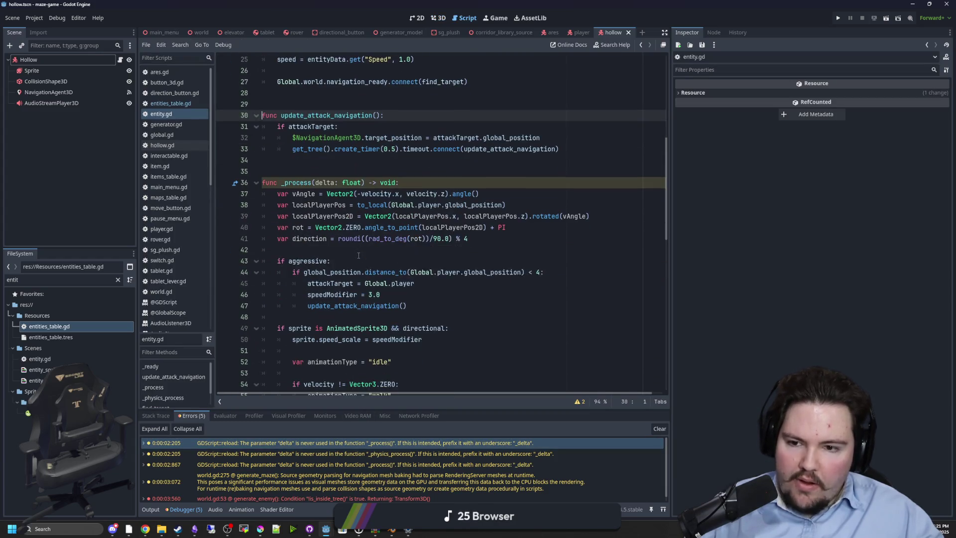
scroll(down, 3)
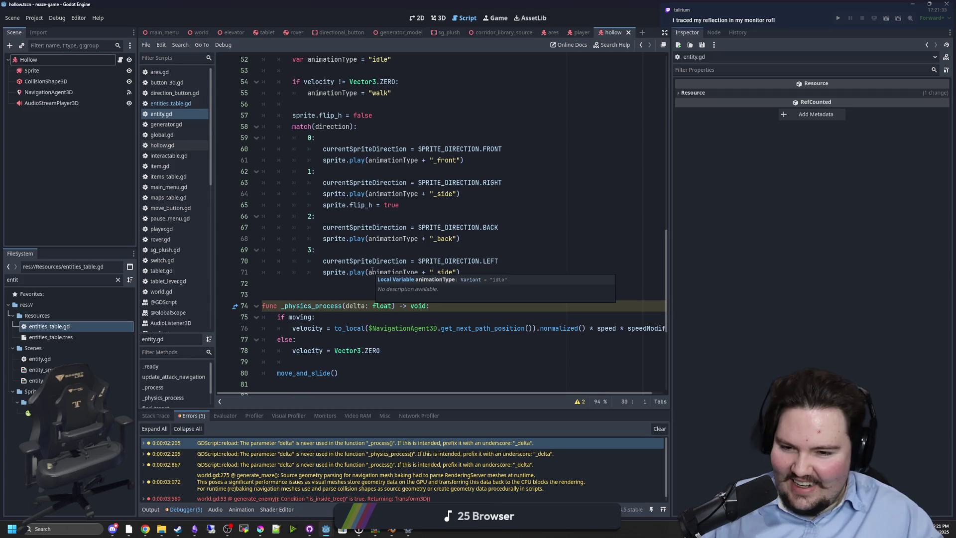
click(322, 284)
scroll(down, 3)
click(331, 293)
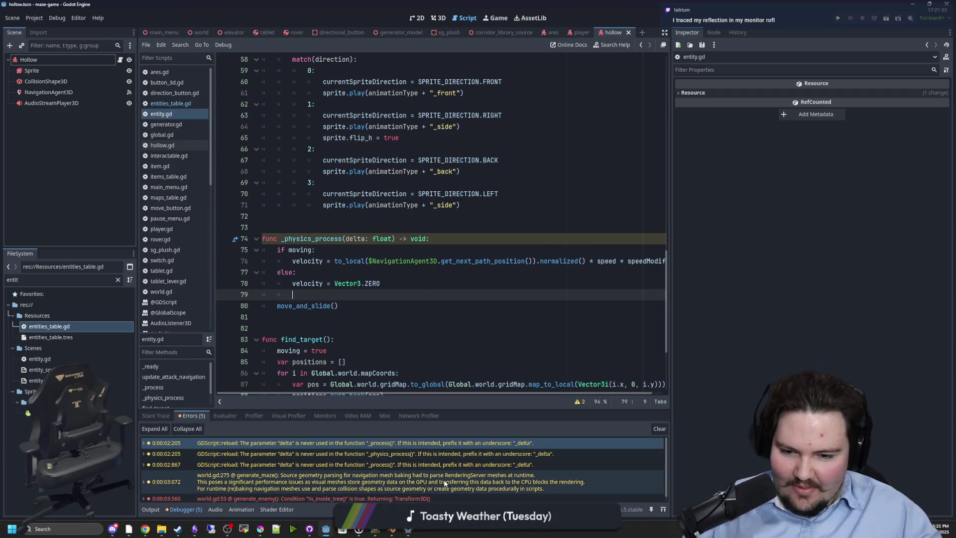
mouse_move(445, 483)
scroll(up, 3)
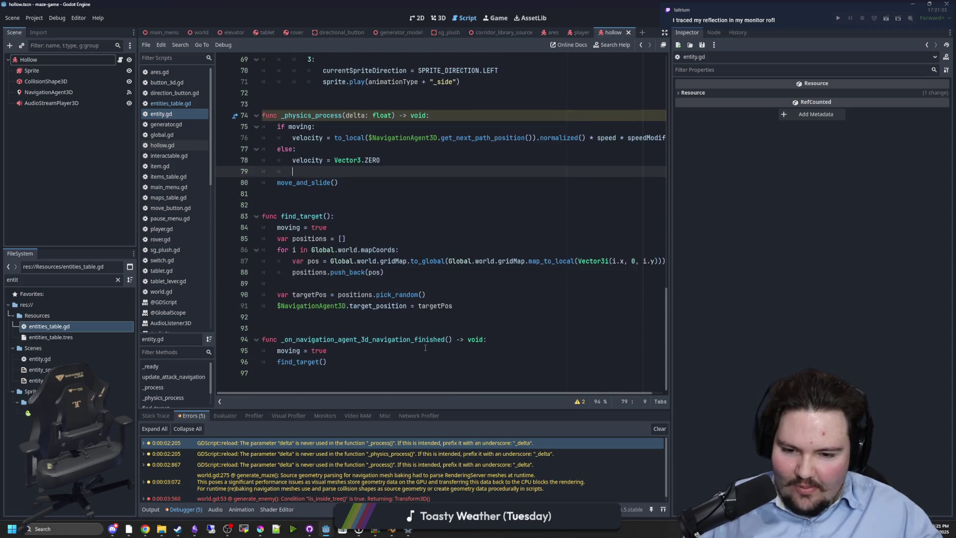
click(319, 227)
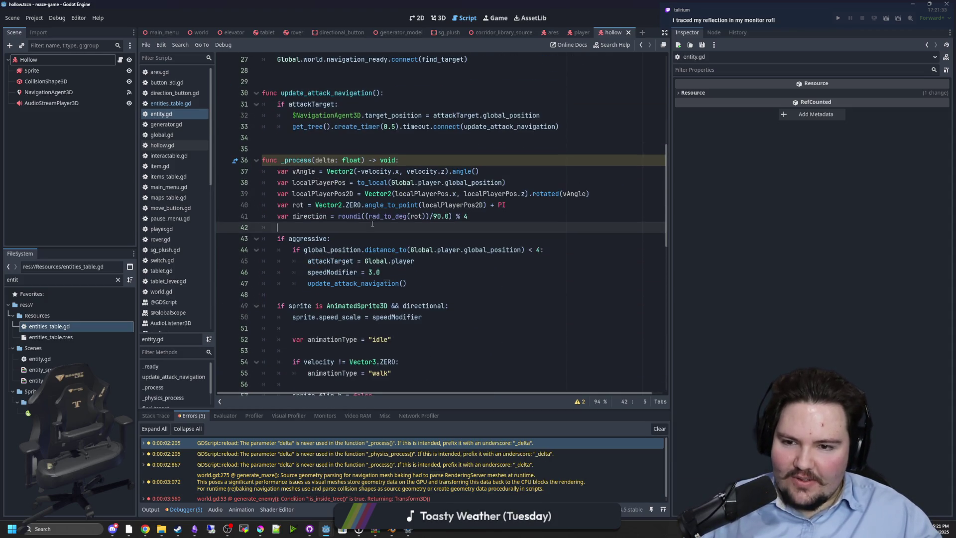
scroll(up, 3)
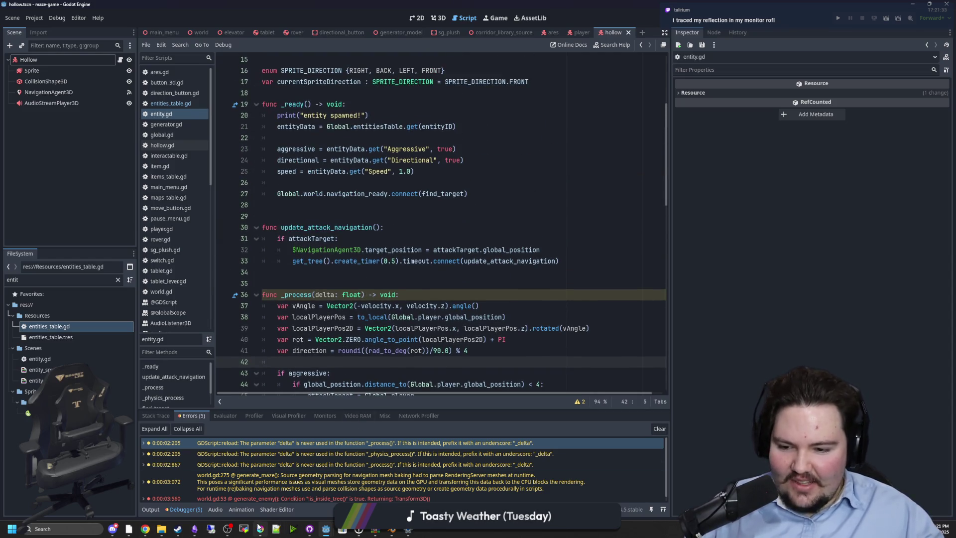
key(alt+Tab)
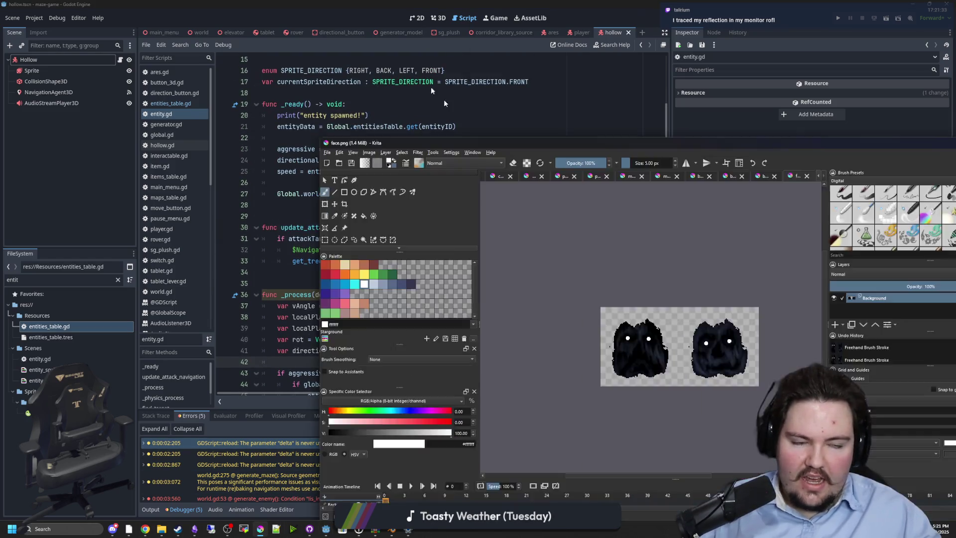
Step: Sample a colour from the sprite, then pick the grey-blue palette colour for the brush
scroll(up, 3)
scroll(up, 3)
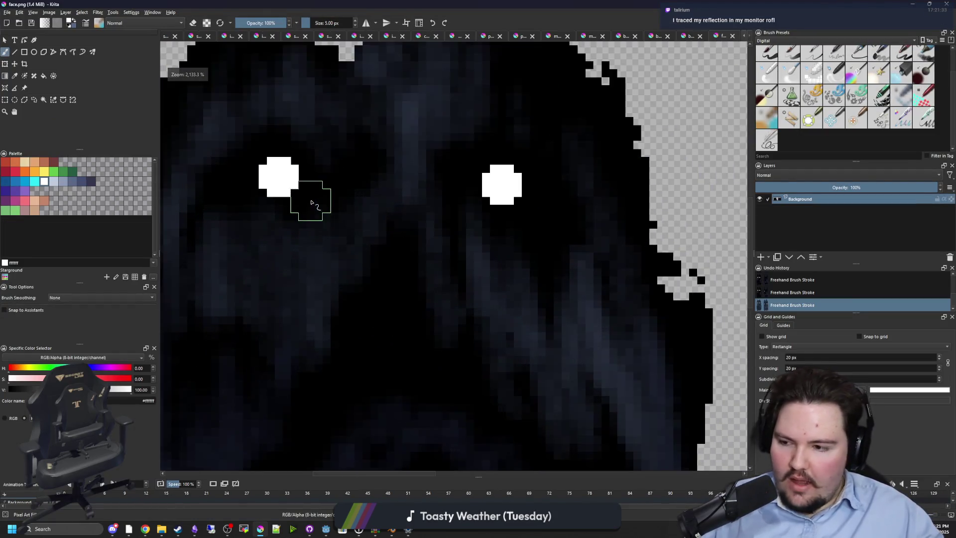
scroll(down, 3)
scroll(down, 3)
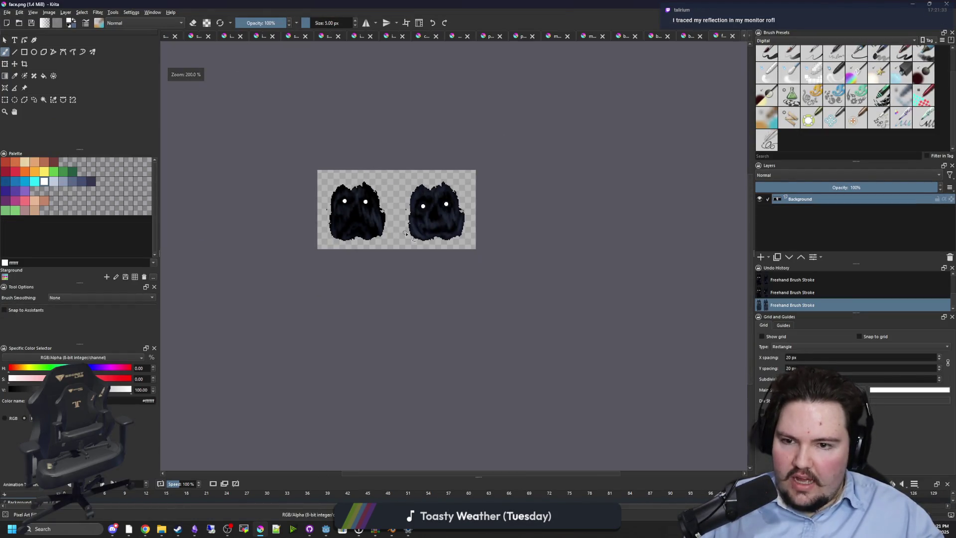
scroll(up, 3)
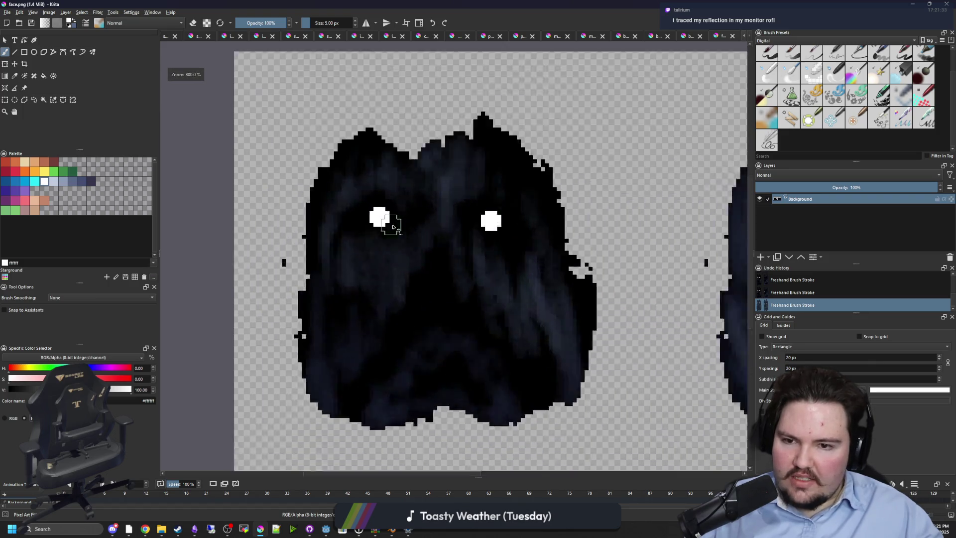
scroll(down, 3)
scroll(up, 3)
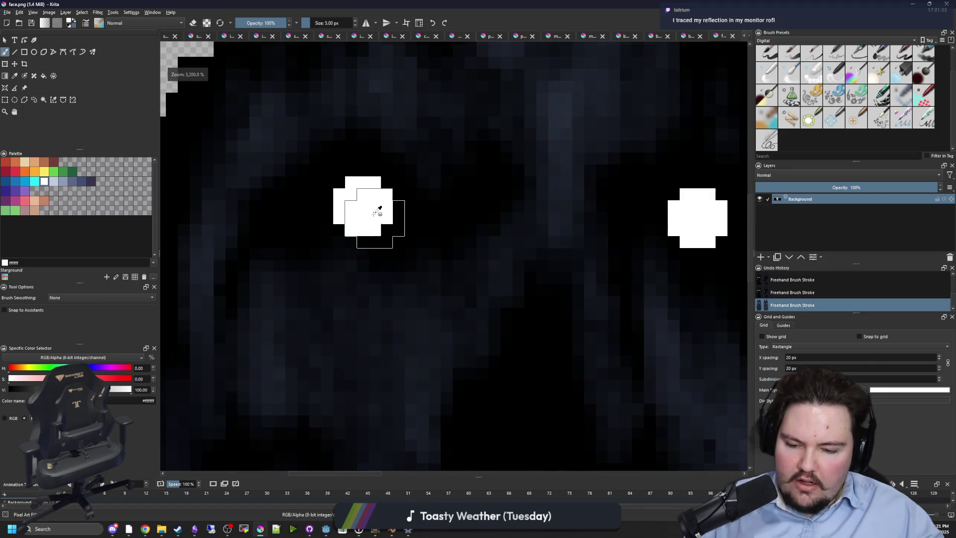
key(p)
scroll(down, 3)
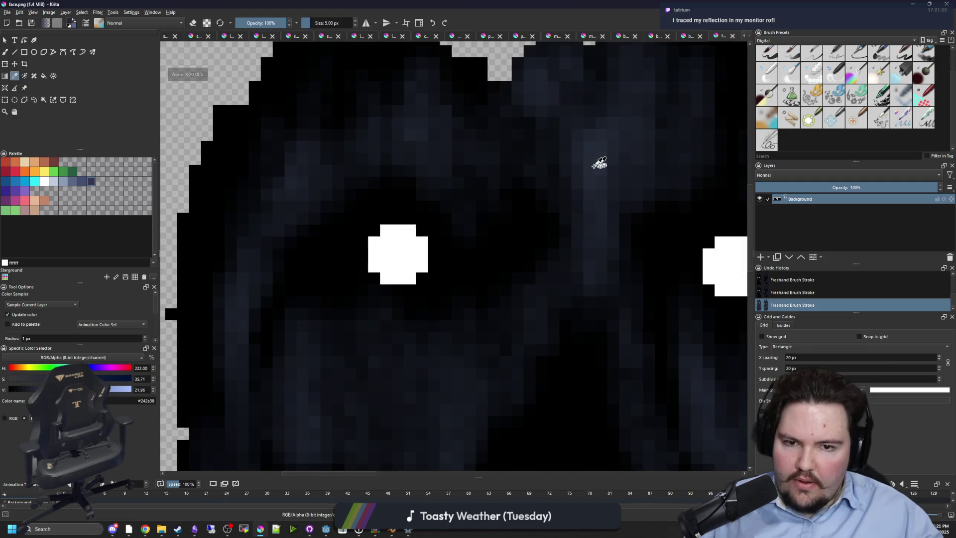
key(b)
scroll(up, 3)
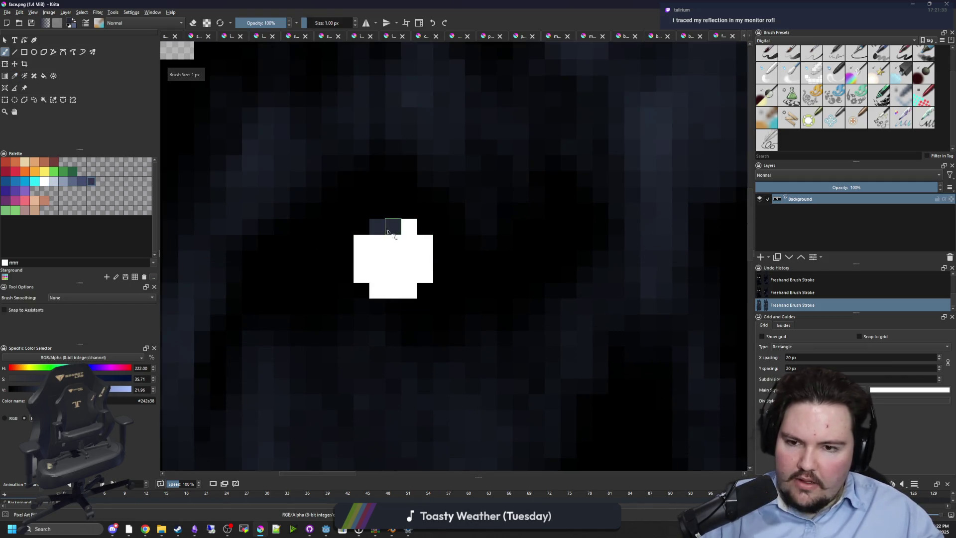
click(60, 182)
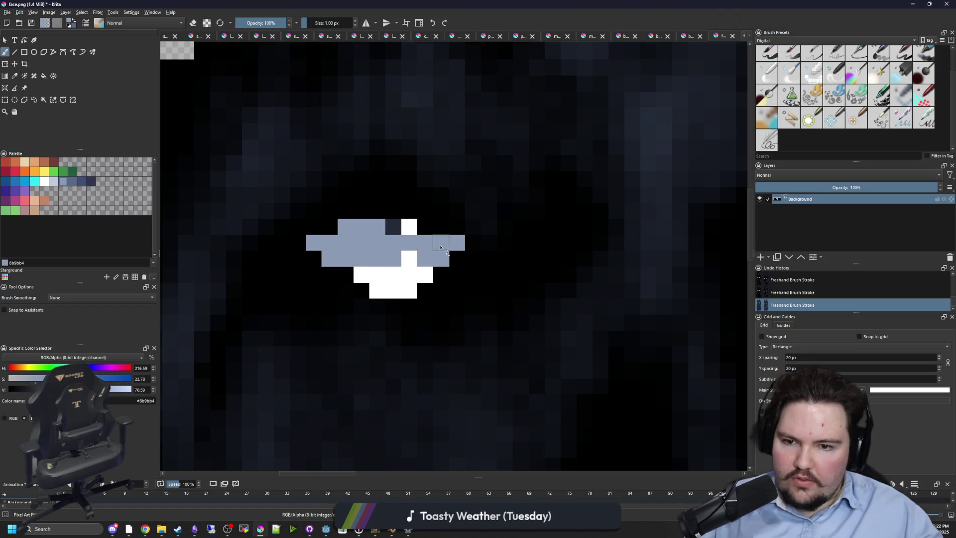
Step: Undo two strokes and paint small white eye dots on the sprites with a 2 px brush
scroll(down, 3)
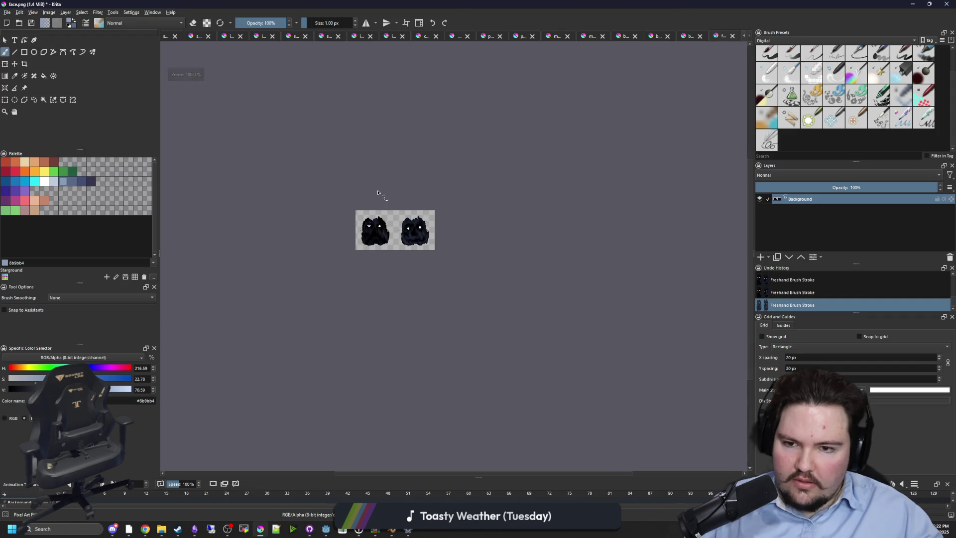
scroll(up, 3)
key(ctrl+z)
key(ctrl+z)
scroll(up, 3)
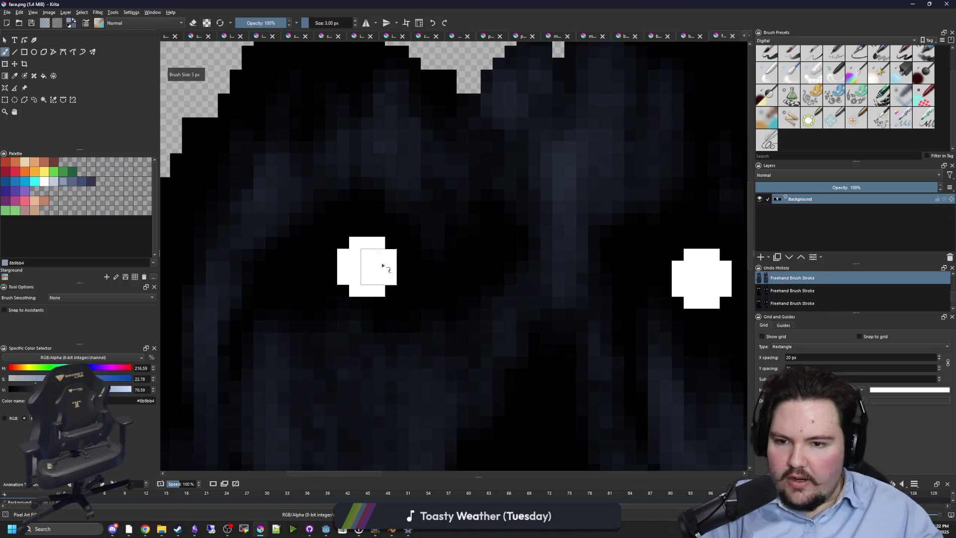
click(370, 269)
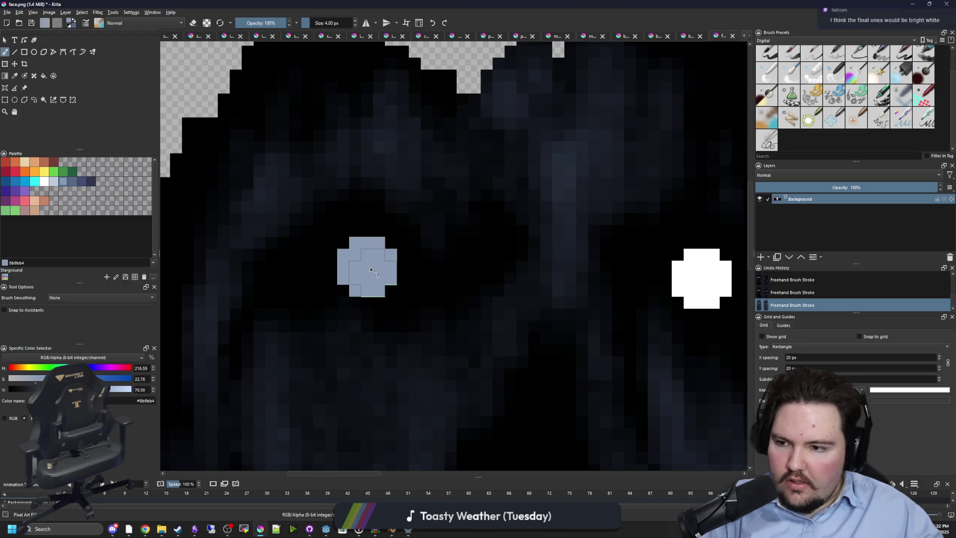
key(bracketleft)
key(bracketleft)
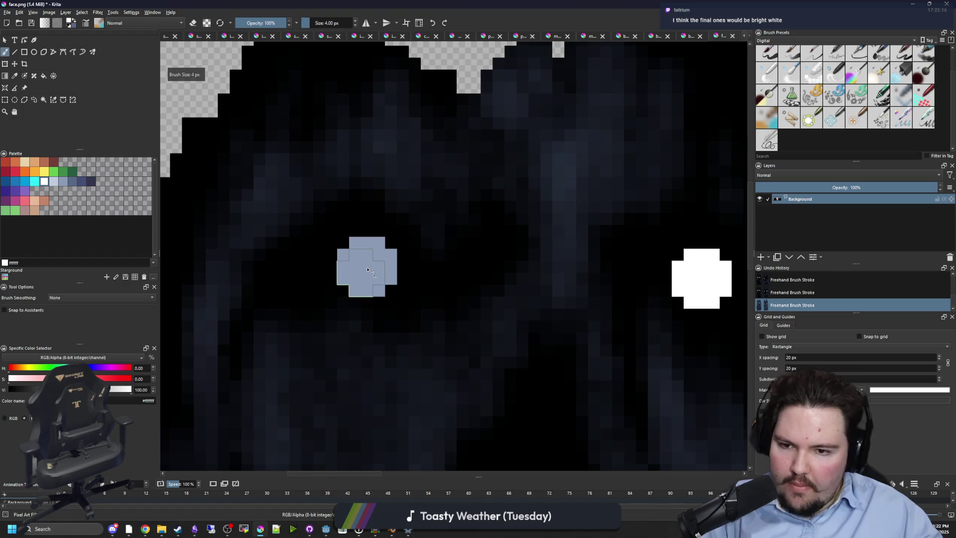
scroll(down, 3)
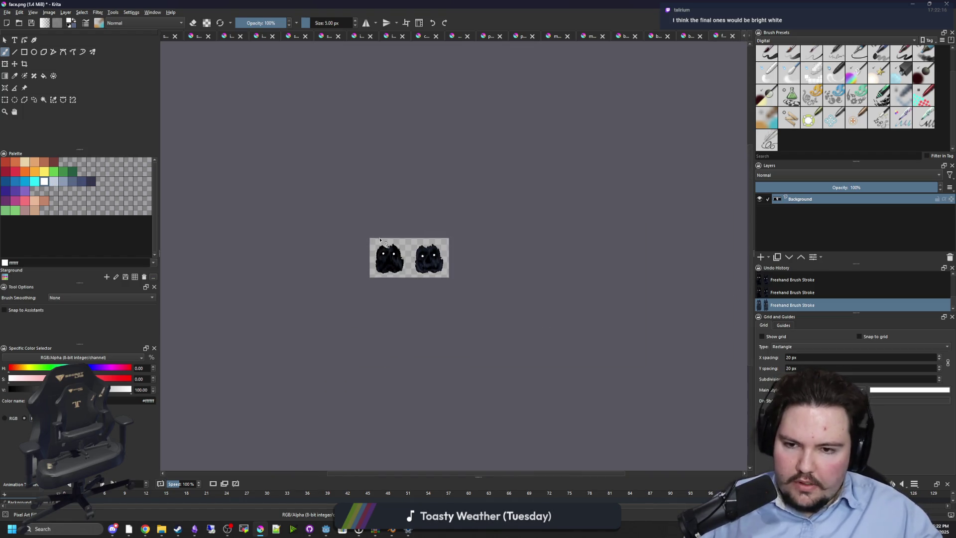
scroll(up, 3)
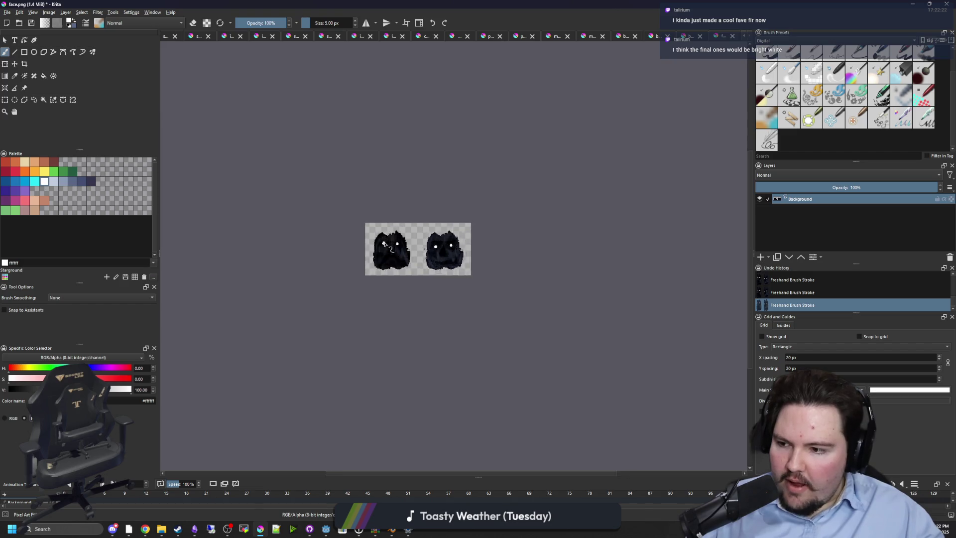
scroll(down, 3)
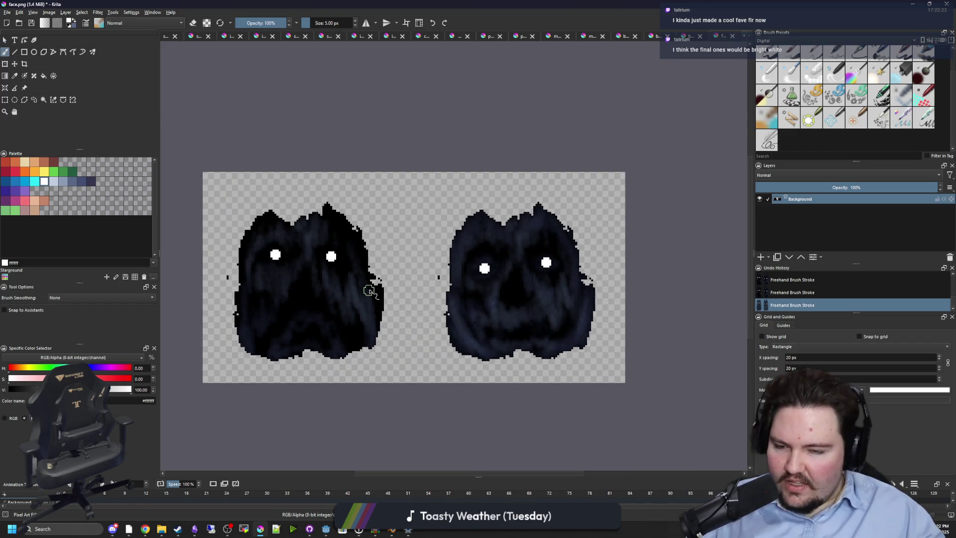
Step: Save face.png, accepting the PNG export settings, and return to the Hollow script in Godot
key(ctrl+s)
click(512, 333)
scroll(up, 3)
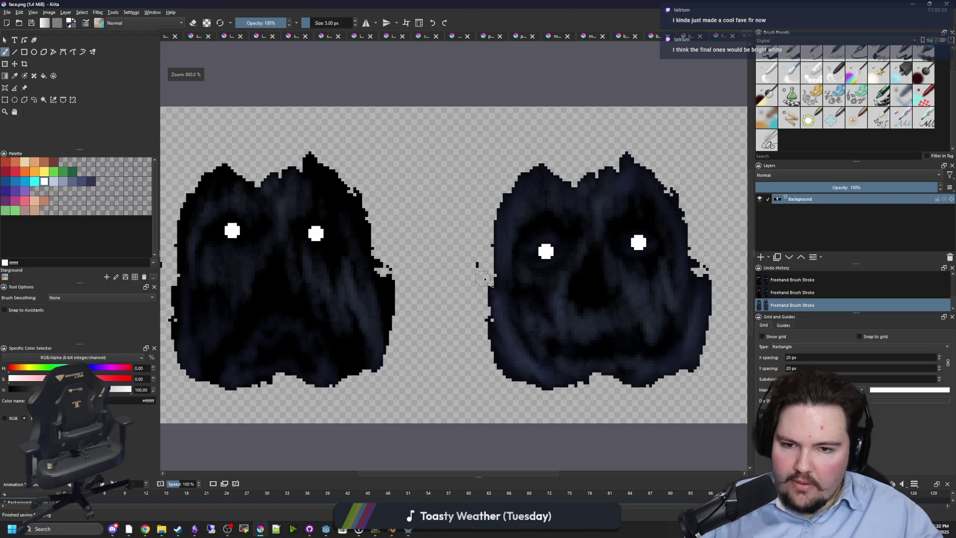
scroll(down, 3)
key(super+Down)
key(super+Down)
click(443, 216)
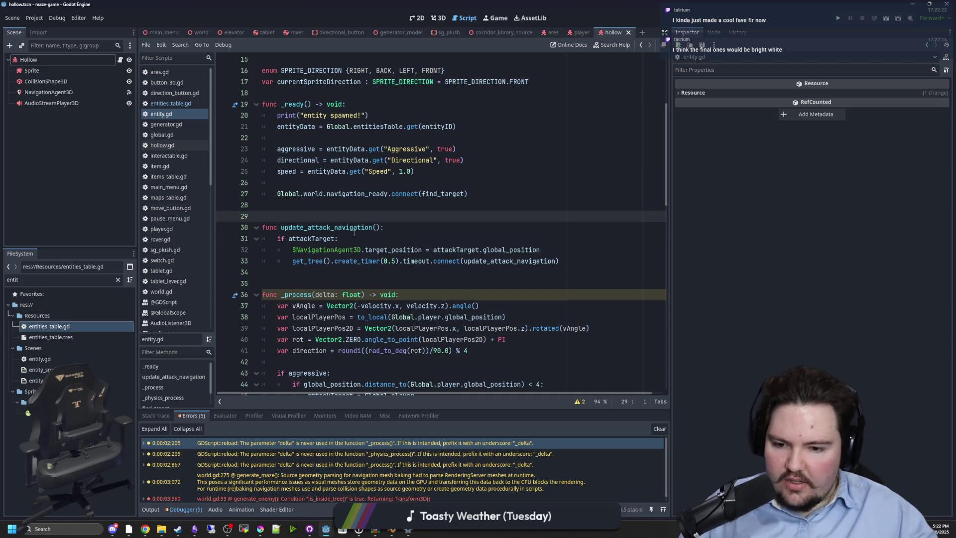
Step: Show the Hollow scene in 3D and recentre the view on the model
click(444, 17)
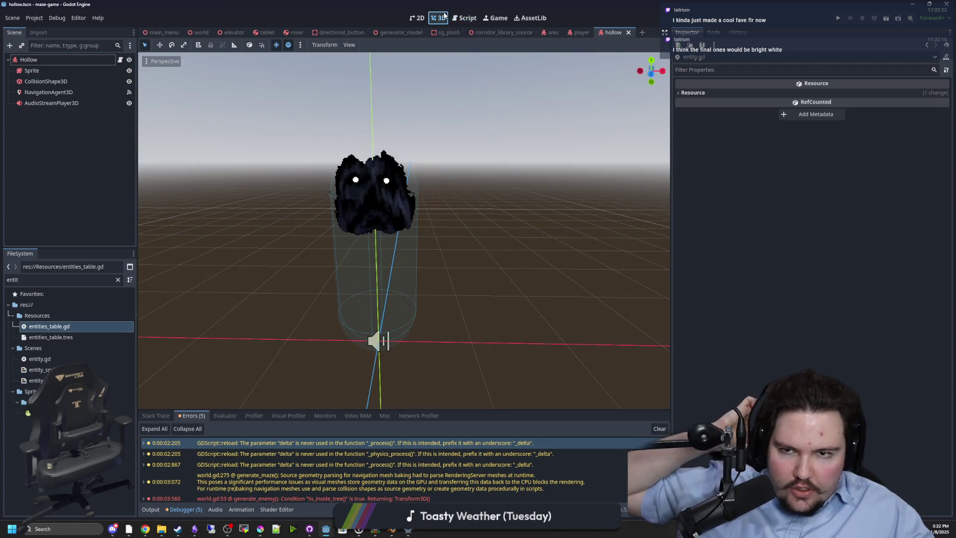
click(414, 19)
click(438, 18)
scroll(up, 3)
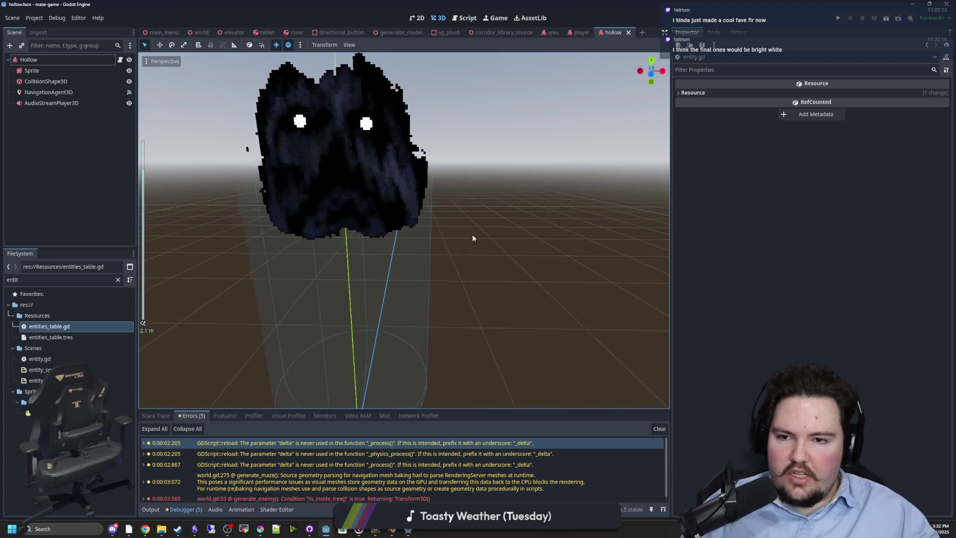
key(f)
scroll(down, 3)
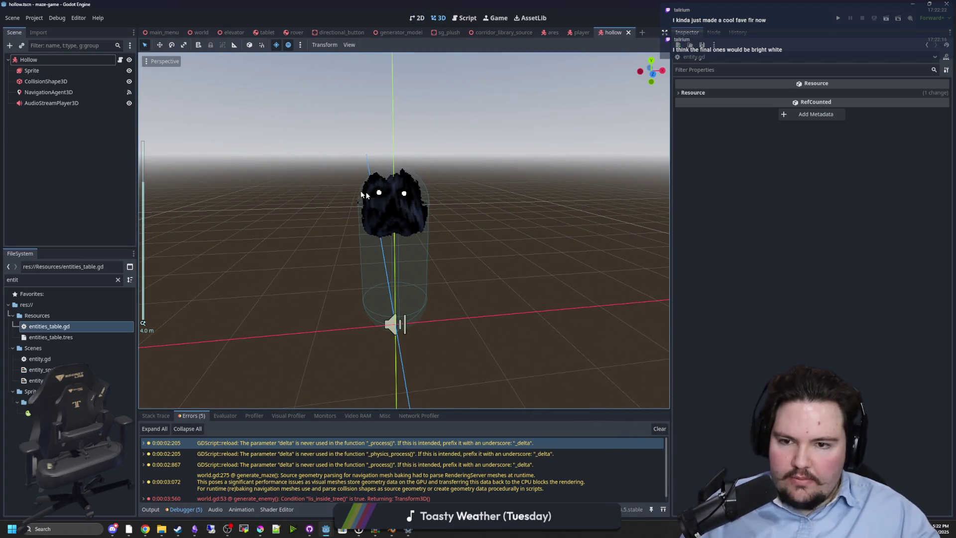
scroll(up, 3)
scroll(down, 3)
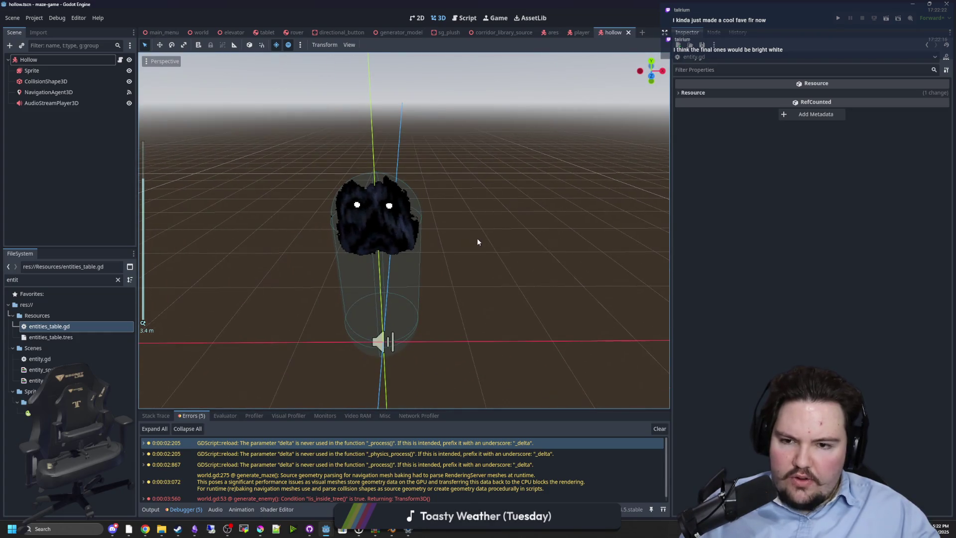
Step: Select the Sprite node and drag its Y gizmo to adjust the sprite's height
click(396, 234)
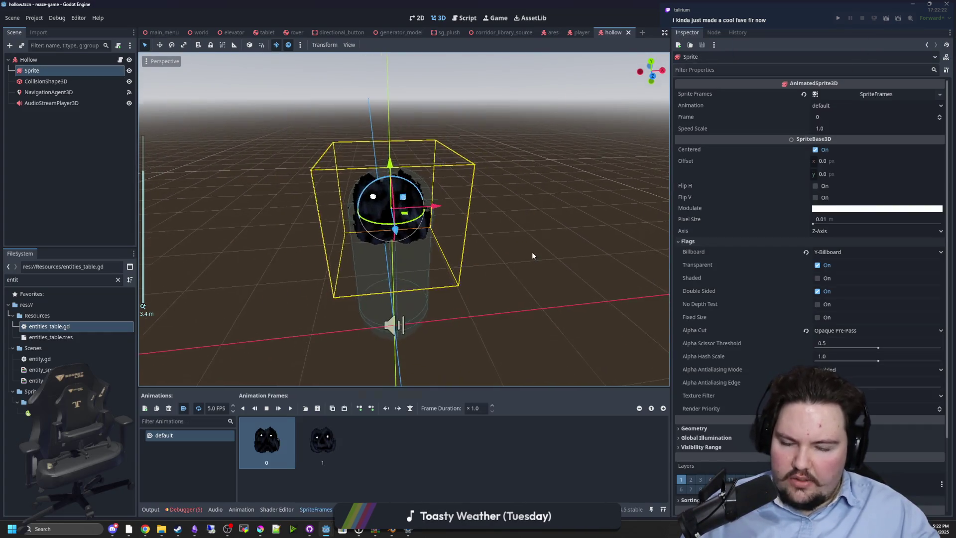
click(468, 244)
scroll(up, 3)
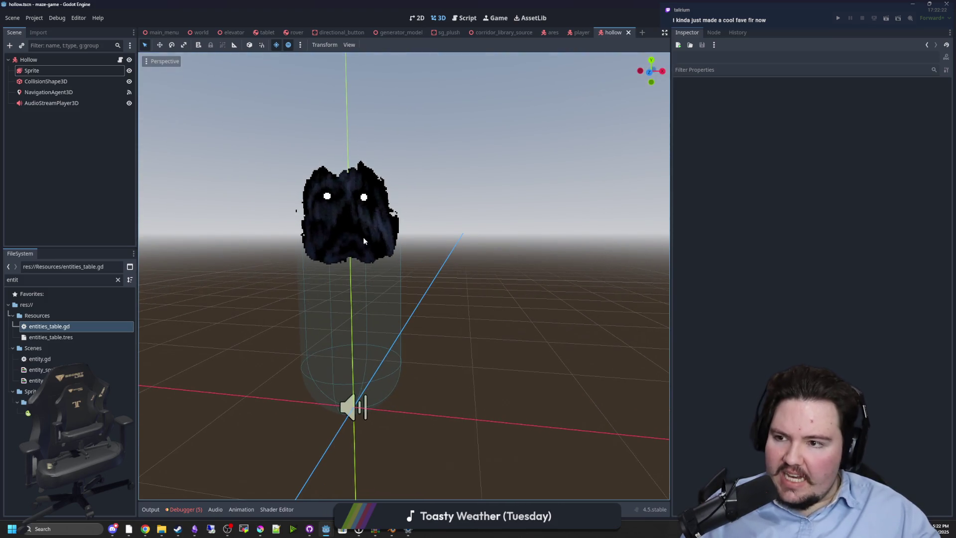
double_click(50, 71)
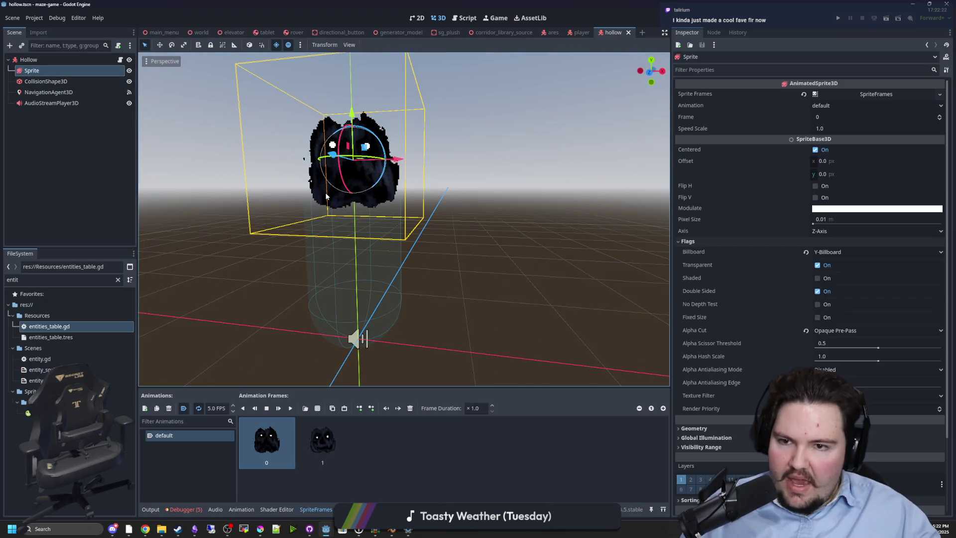
drag(404, 133, 400, 167)
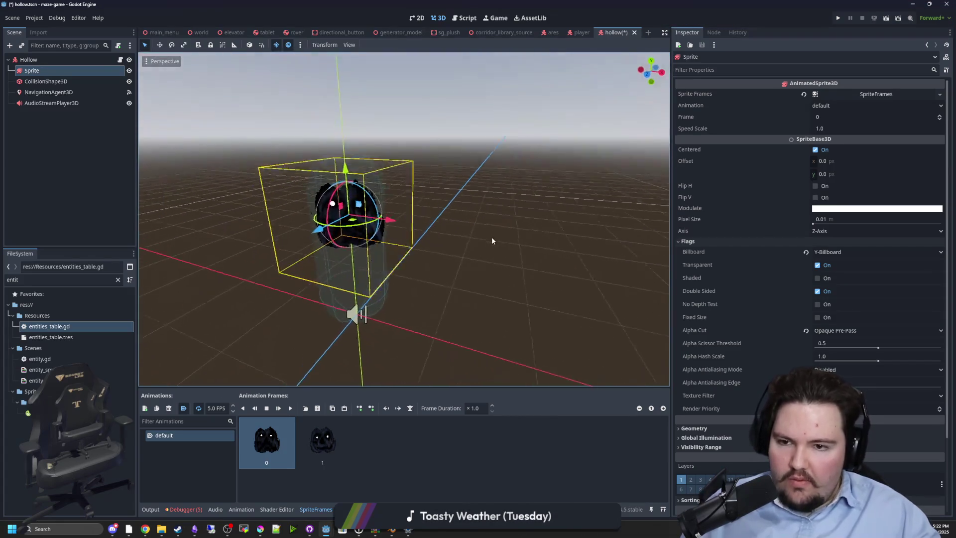
drag(350, 165, 350, 163)
click(535, 220)
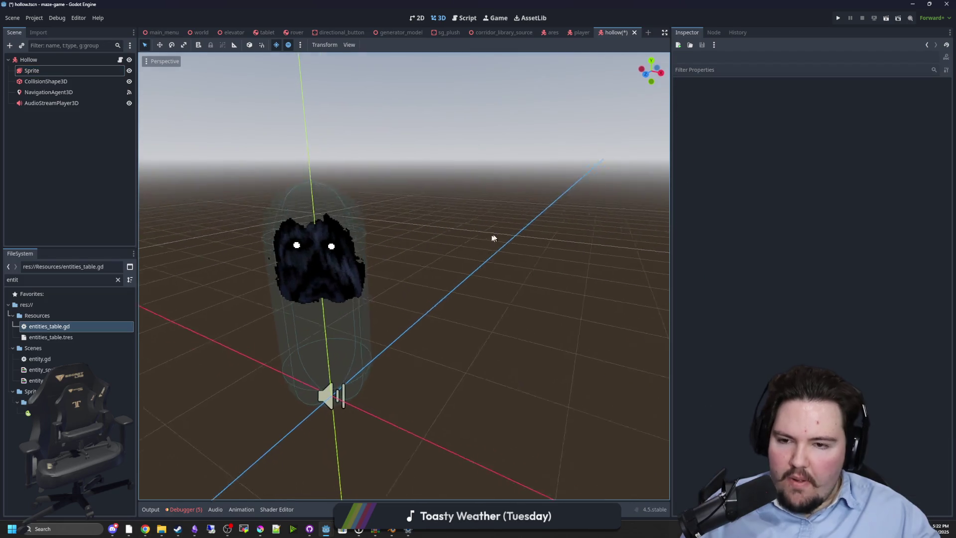
Step: Save the Hollow scene, check the white-eyed sprite from higher angles, and open the world scene
key(ctrl+s)
scroll(down, 3)
drag(446, 204, 302, 262)
key(ctrl+s)
key(ctrl+s)
scroll(up, 3)
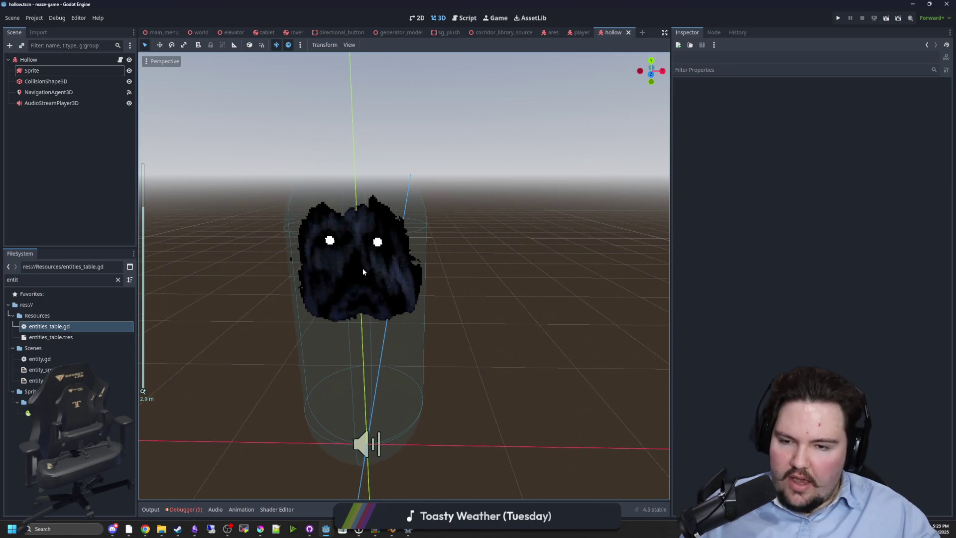
key(ctrl+s)
drag(362, 267, 383, 284)
scroll(up, 3)
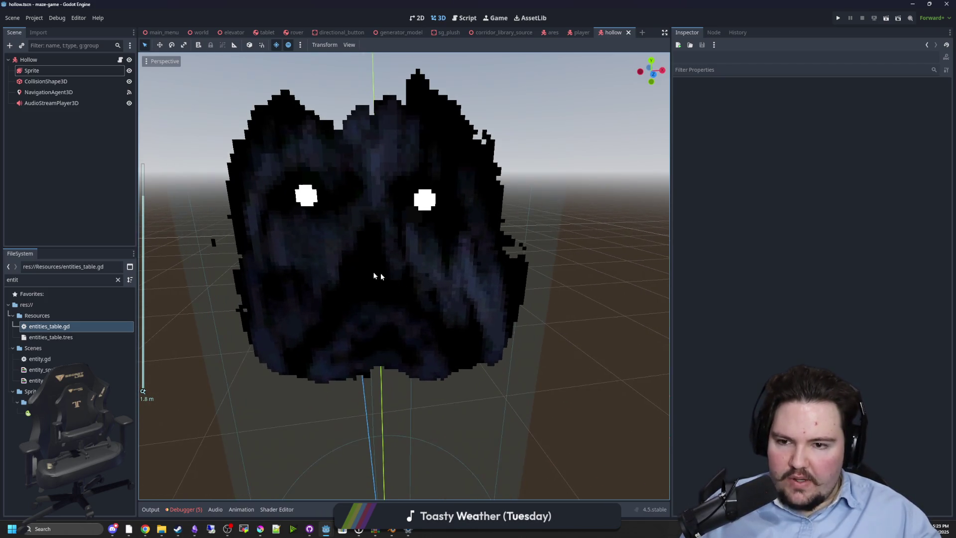
scroll(down, 3)
scroll(up, 3)
scroll(down, 3)
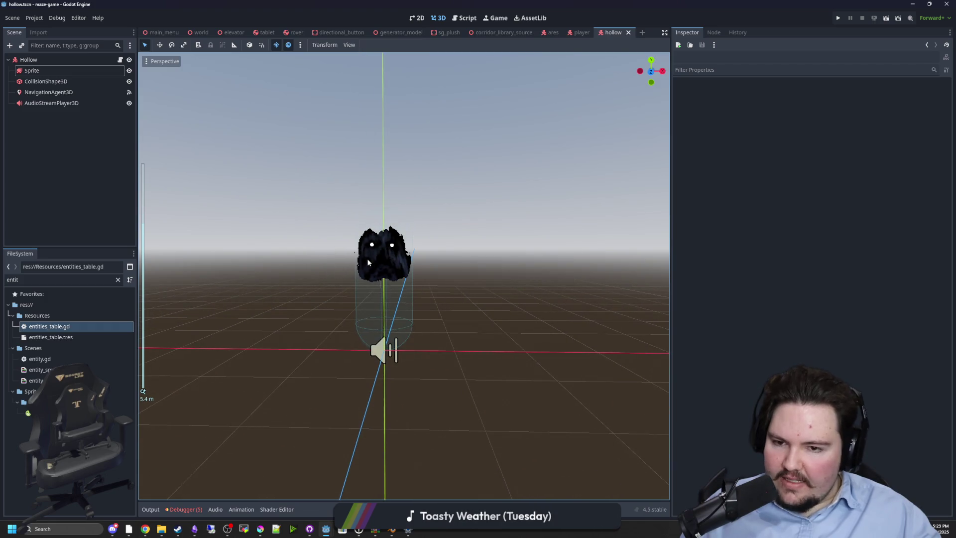
scroll(up, 3)
key(ctrl+s)
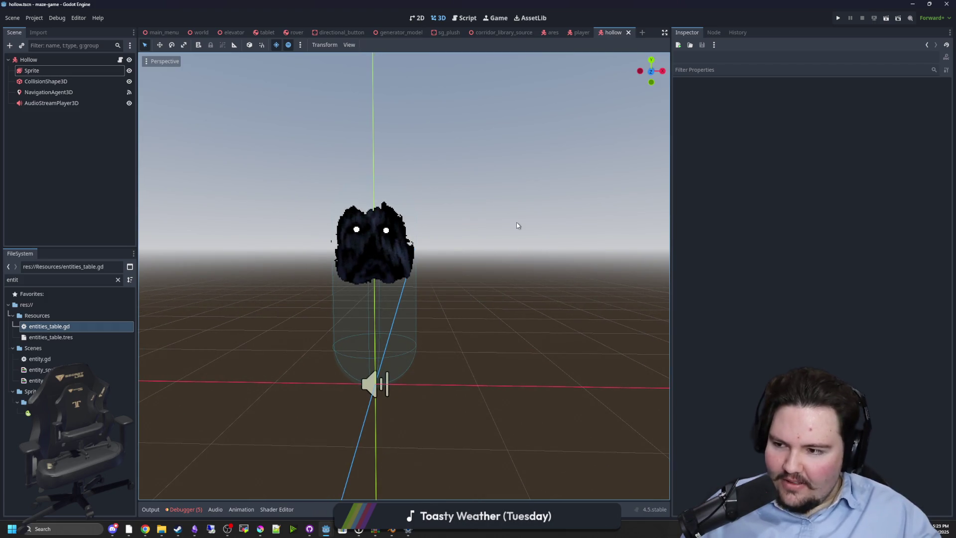
key(ctrl+s)
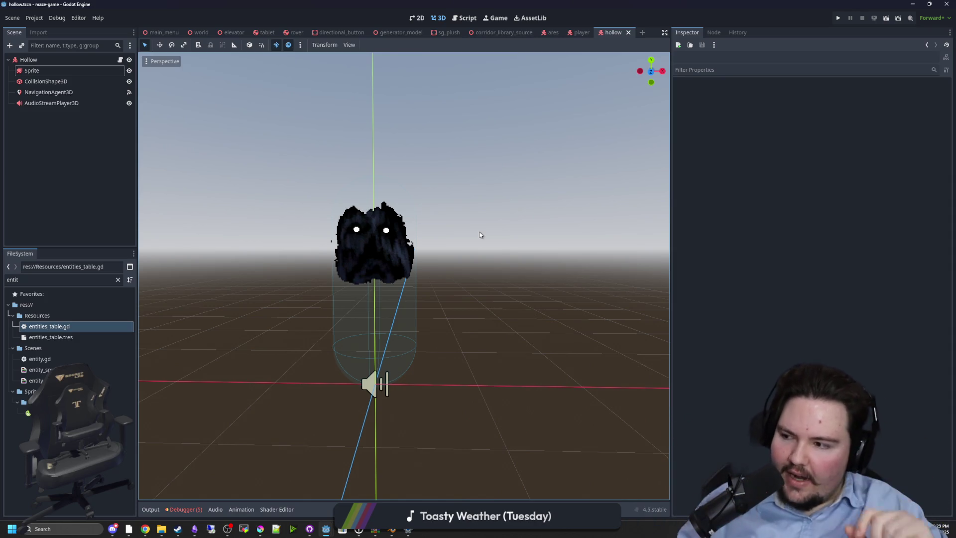
scroll(up, 3)
scroll(down, 3)
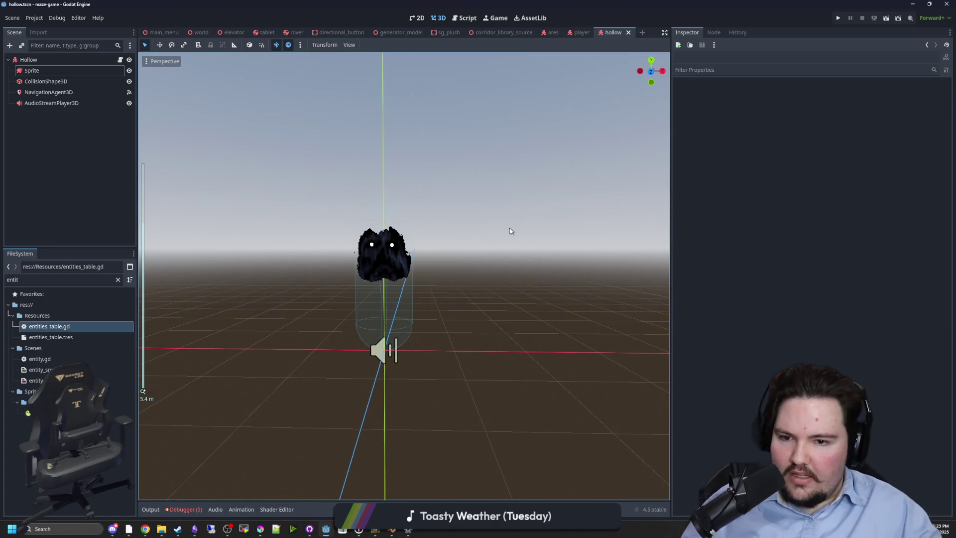
click(212, 32)
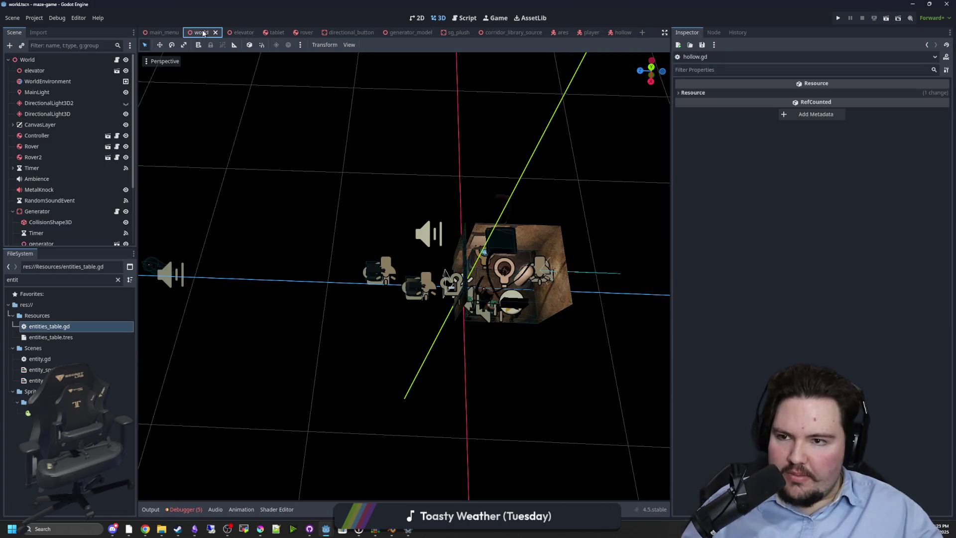
Step: Select the Hollow node in world.tscn, confirm its deletion, and save the scene
scroll(up, 3)
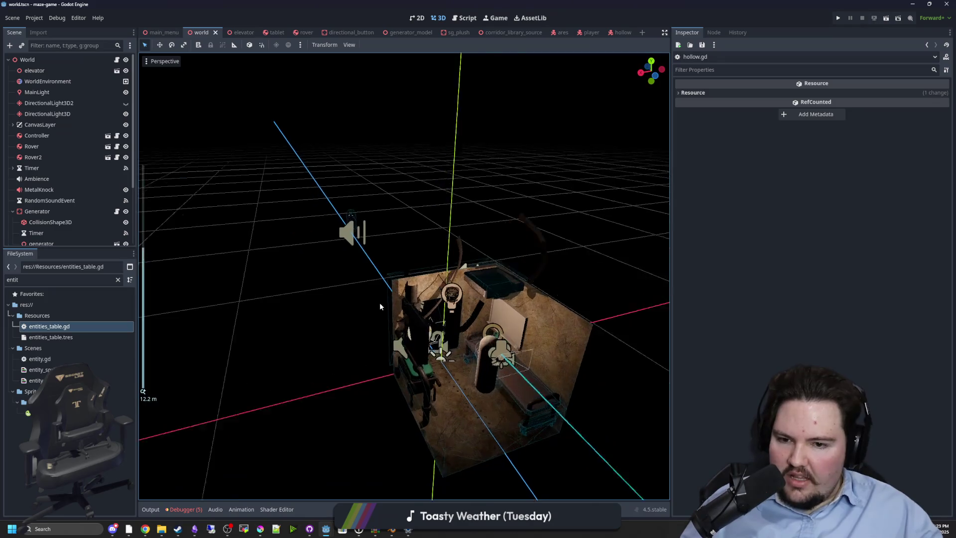
scroll(down, 3)
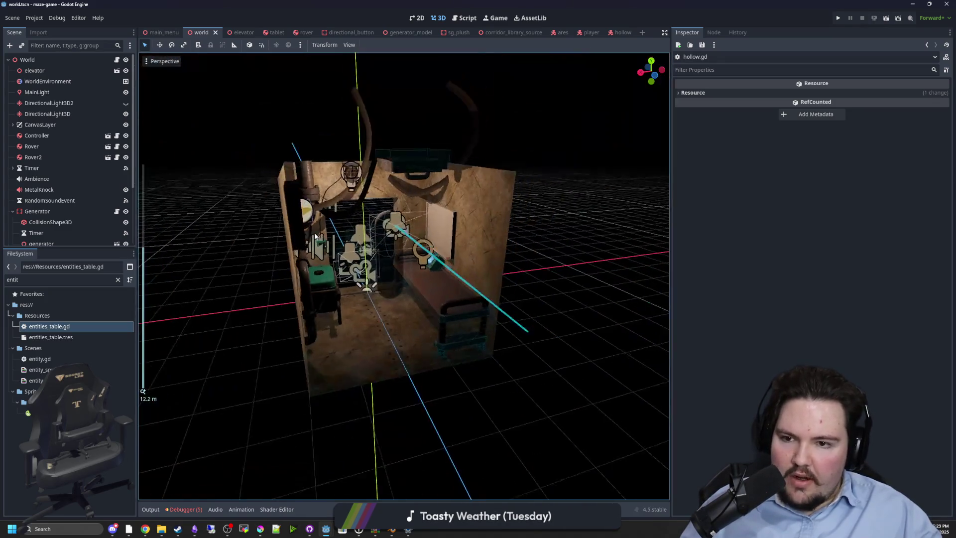
scroll(up, 3)
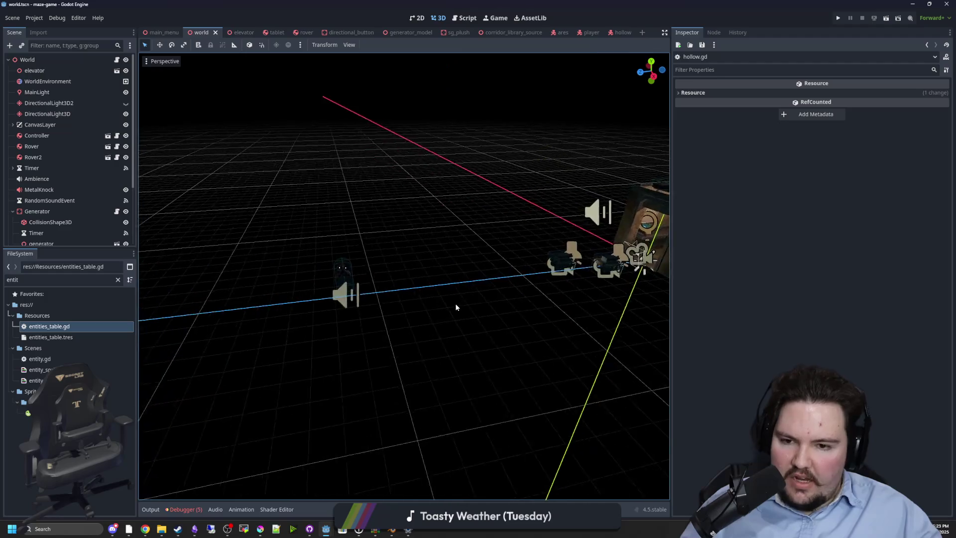
scroll(down, 3)
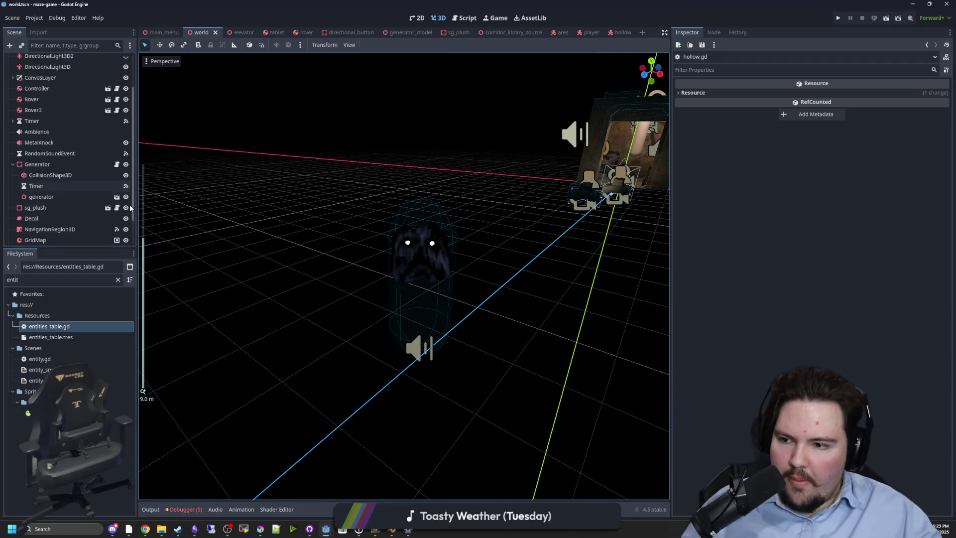
click(61, 238)
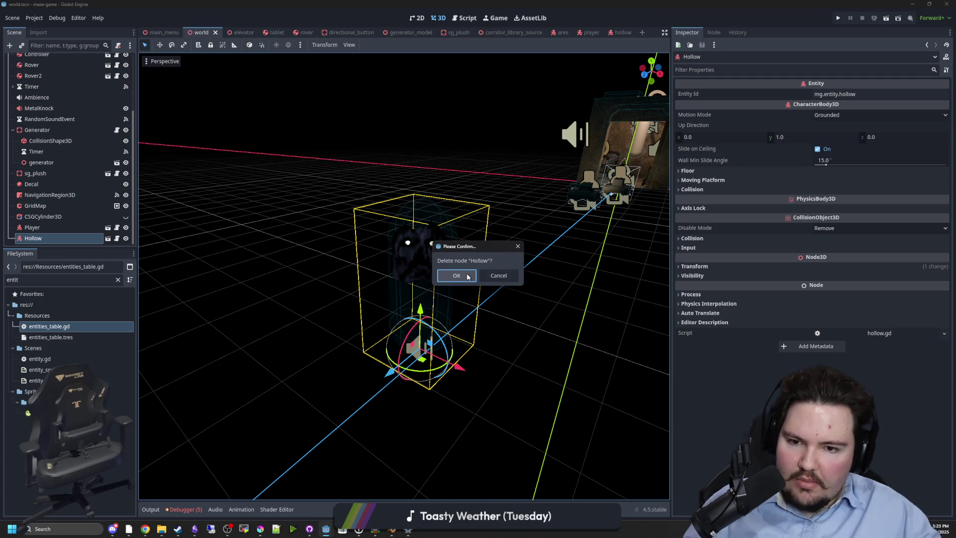
click(468, 277)
key(ctrl+s)
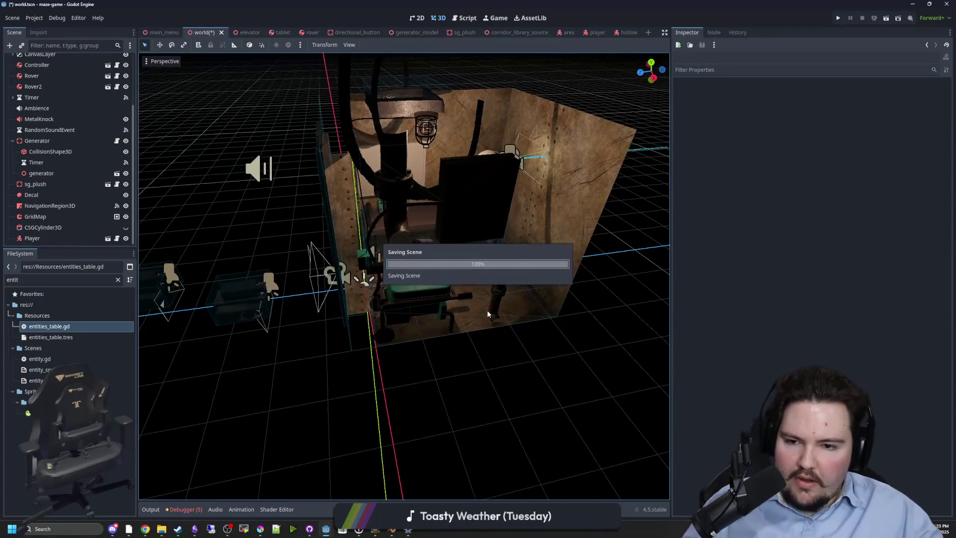
Step: Save the world scene without the Hollow and orbit around the elevator room
scroll(up, 3)
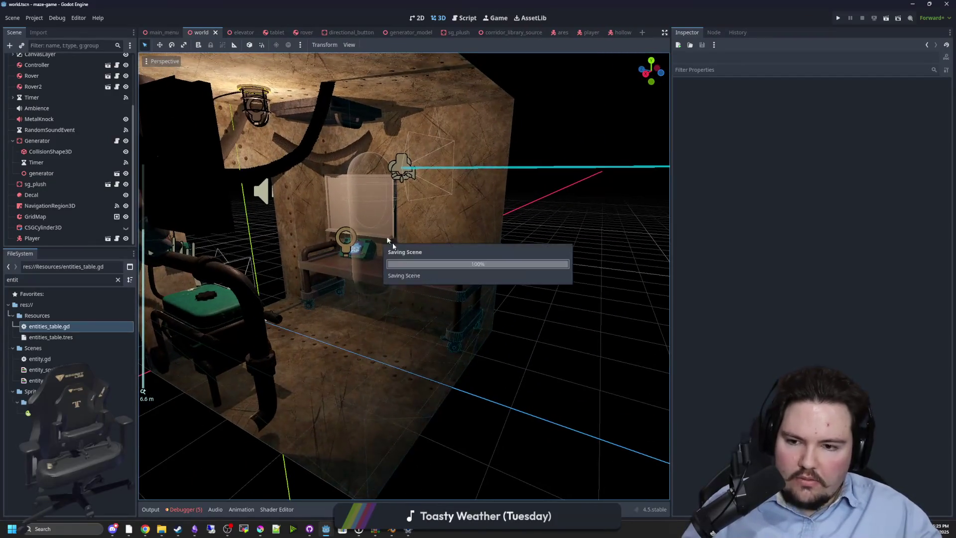
scroll(up, 3)
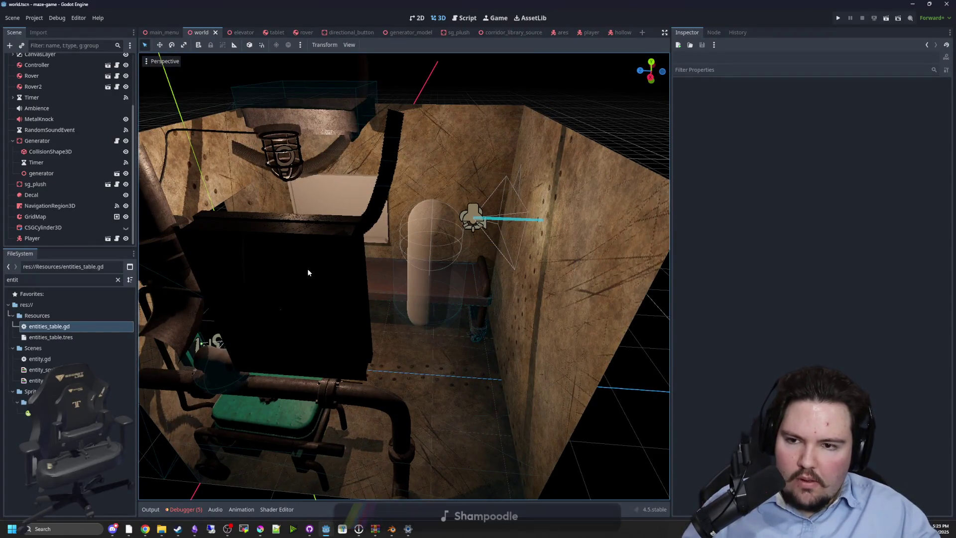
scroll(down, 3)
scroll(up, 3)
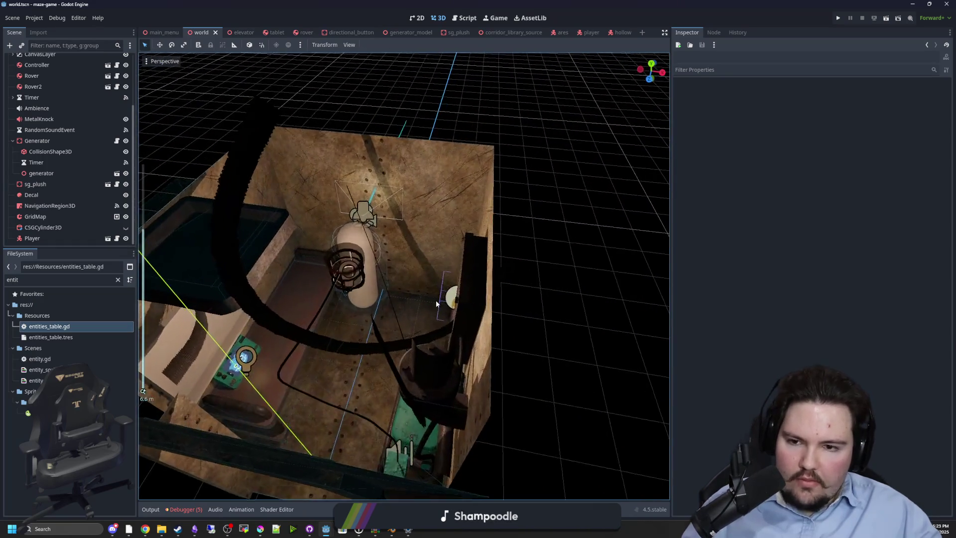
scroll(up, 3)
scroll(down, 3)
scroll(up, 3)
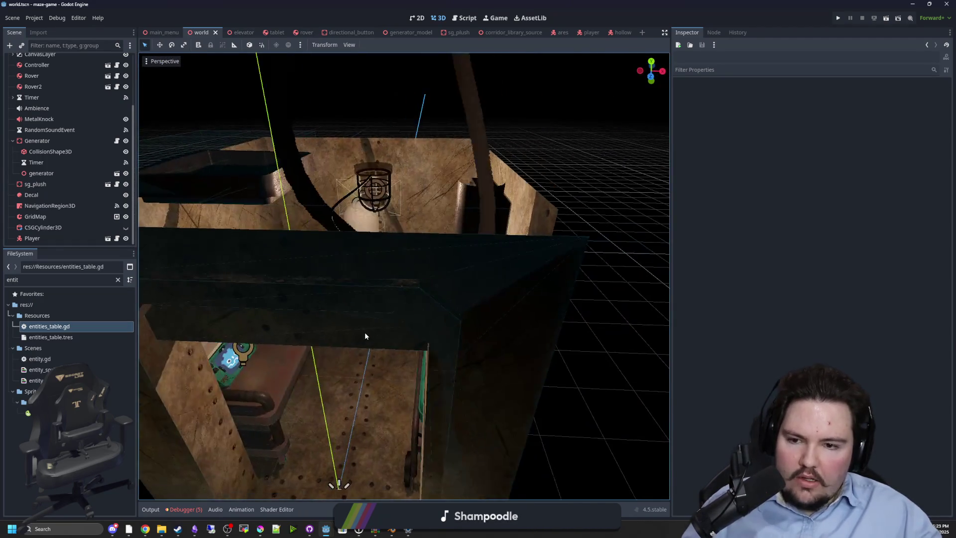
scroll(down, 3)
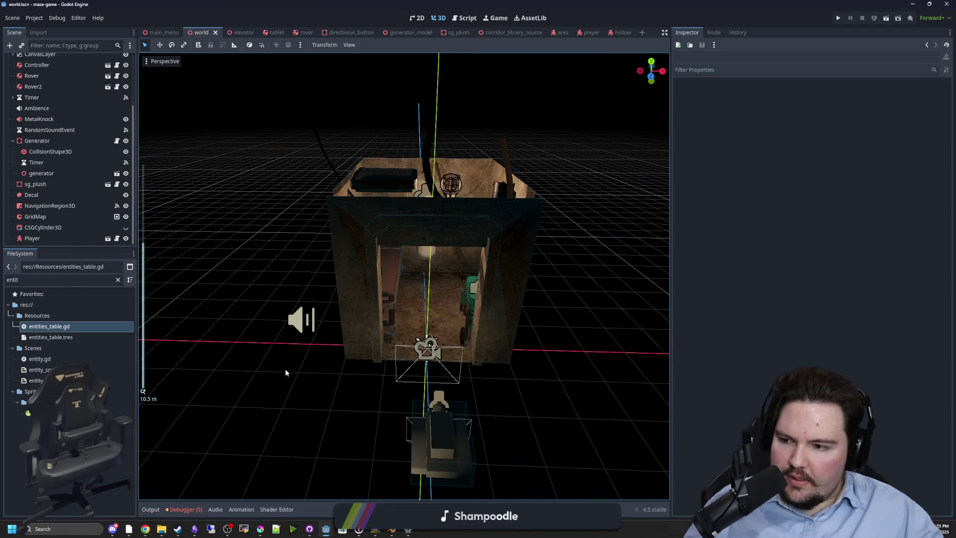
key(ctrl+s)
drag(293, 369, 348, 337)
key(ctrl+s)
Step: Swing the view round to look at the desk and tablet from the front
scroll(up, 3)
scroll(up, 3)
scroll(down, 3)
scroll(down, 3)
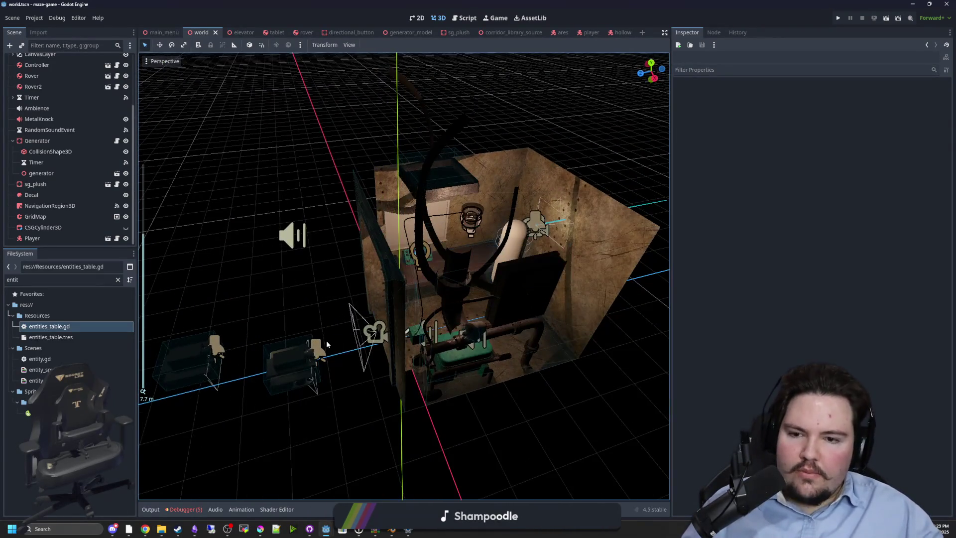
key(ctrl+s)
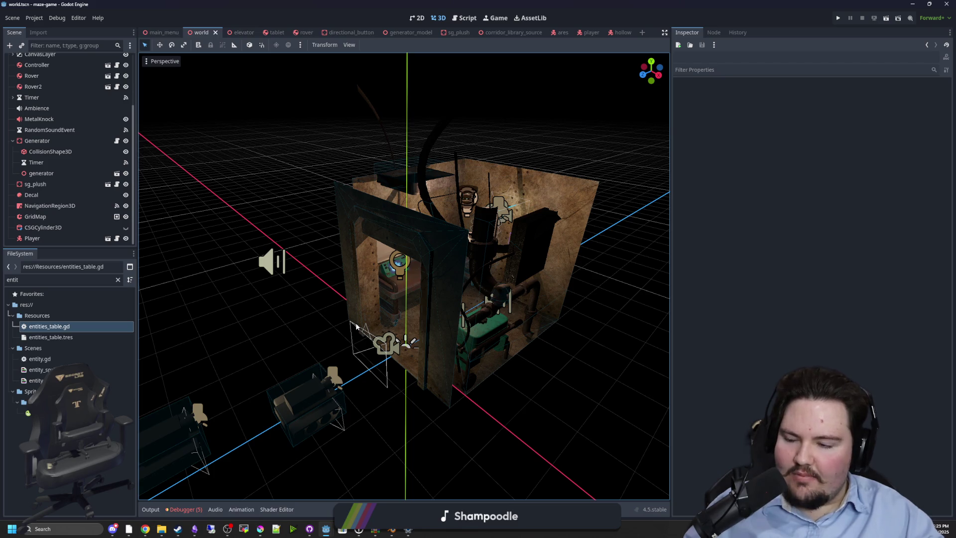
scroll(up, 3)
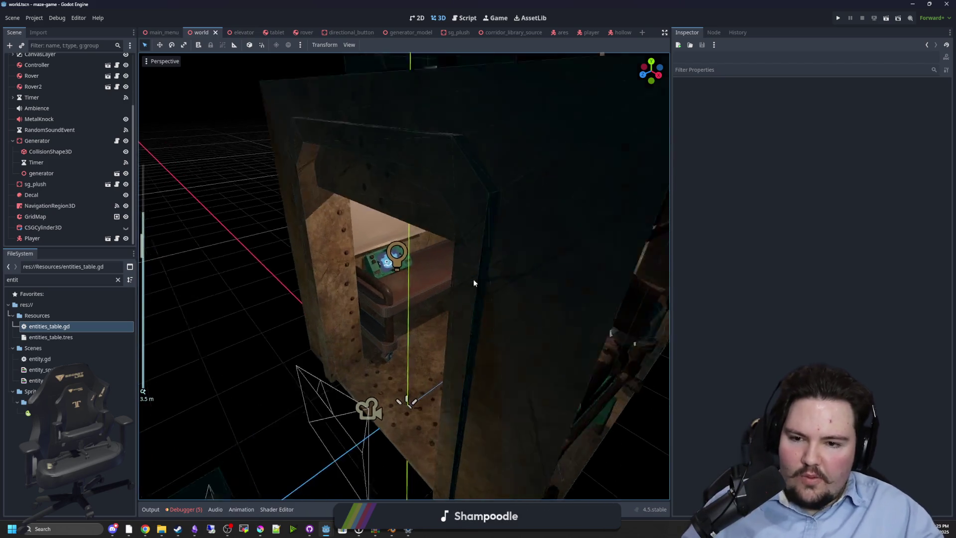
drag(599, 366, 271, 329)
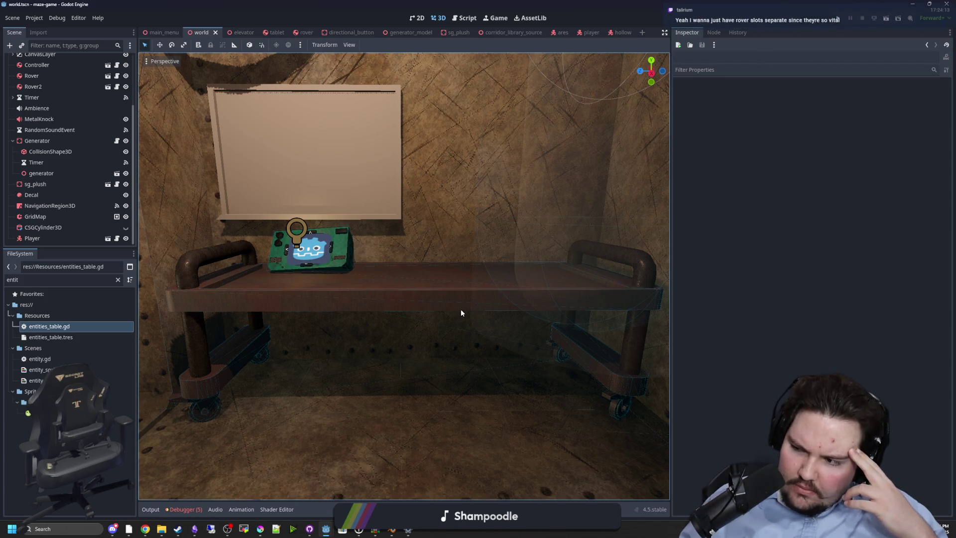
Step: Move in on the tablet, then orbit into the room beside the generator and save
scroll(down, 3)
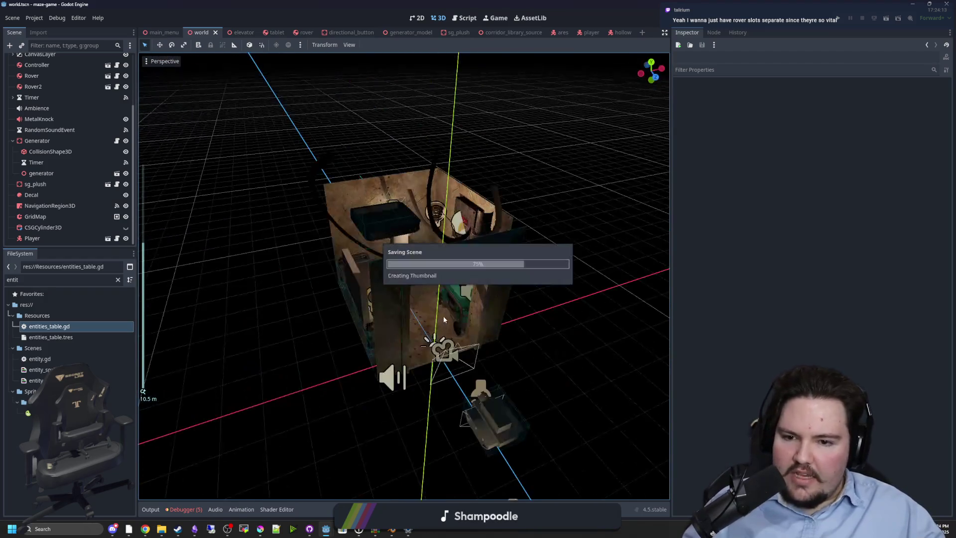
scroll(up, 3)
drag(437, 341, 406, 301)
scroll(down, 3)
key(ctrl+s)
scroll(down, 3)
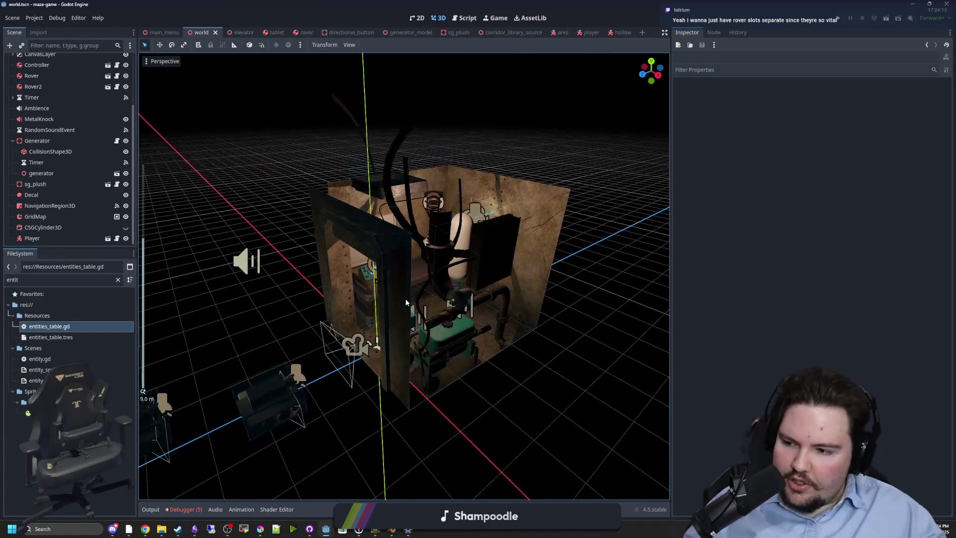
scroll(down, 3)
key(ctrl+s)
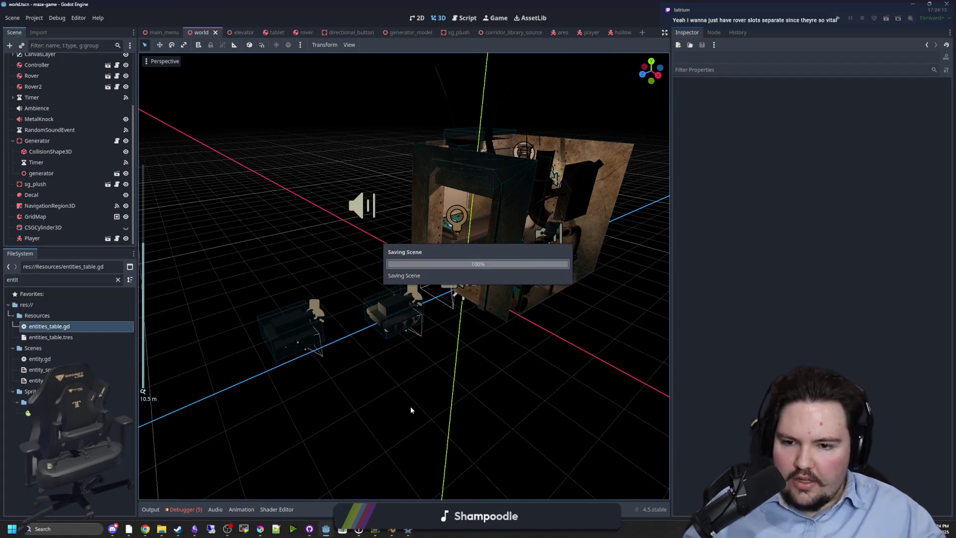
scroll(up, 3)
scroll(up, 3)
drag(374, 375, 378, 343)
key(ctrl+s)
key(ctrl+s)
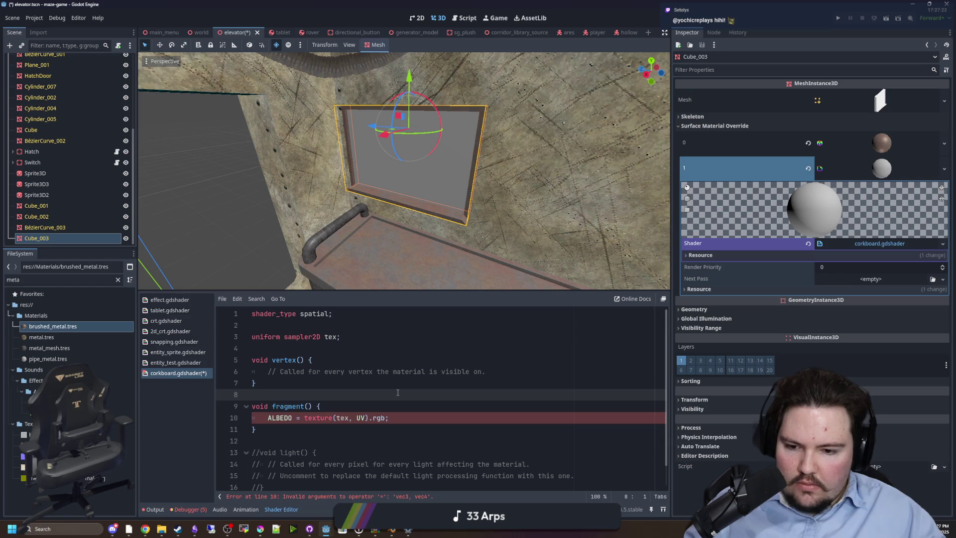
Step: Review Cube_003's corkboard shader with its 512×512 NoiseTexture2D tex parameter
scroll(up, 3)
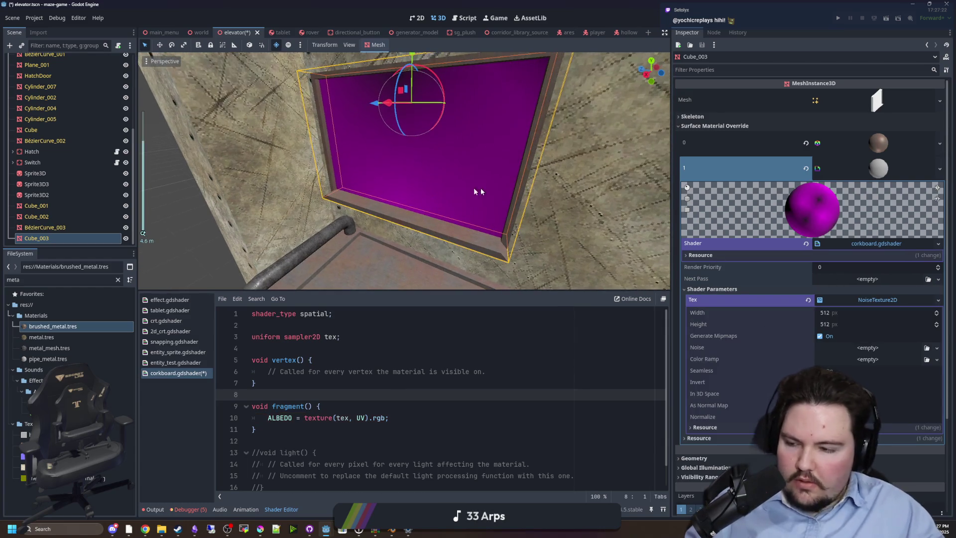
Step: Save the elevator scene and corkboard shader
scroll(down, 3)
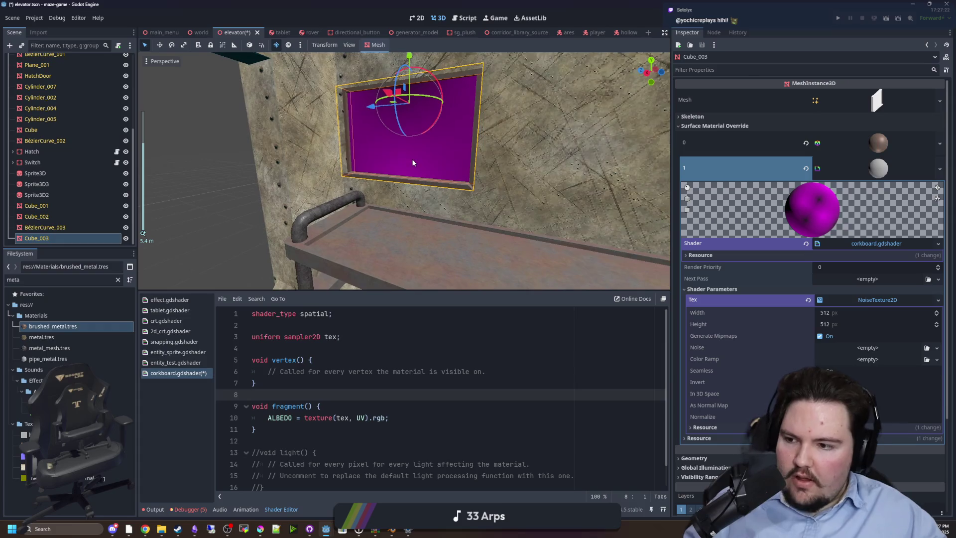
scroll(up, 3)
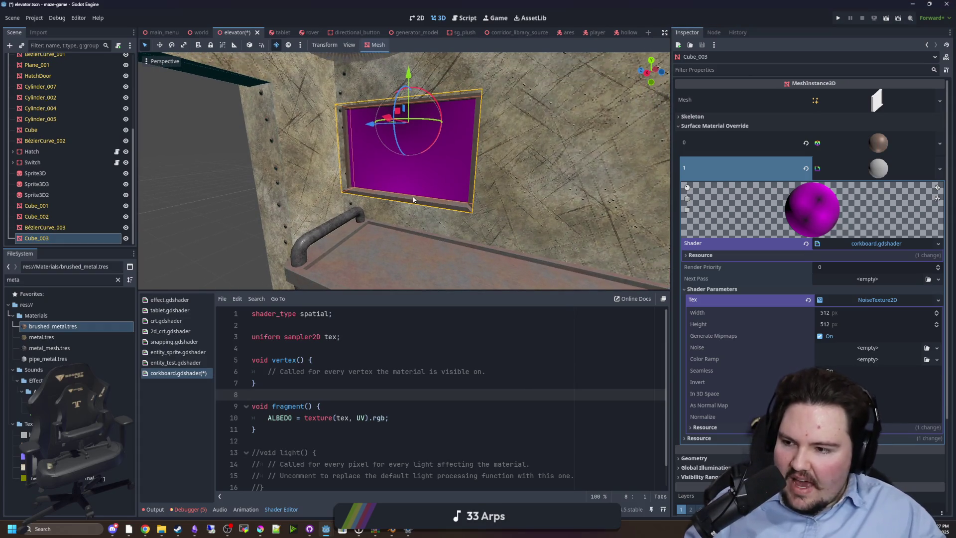
drag(417, 198, 405, 196)
scroll(up, 3)
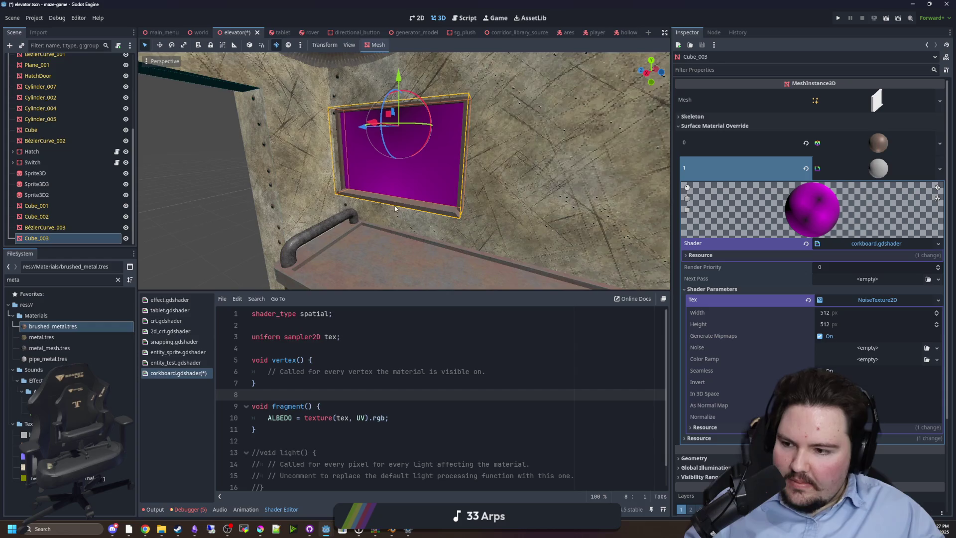
key(ctrl+s)
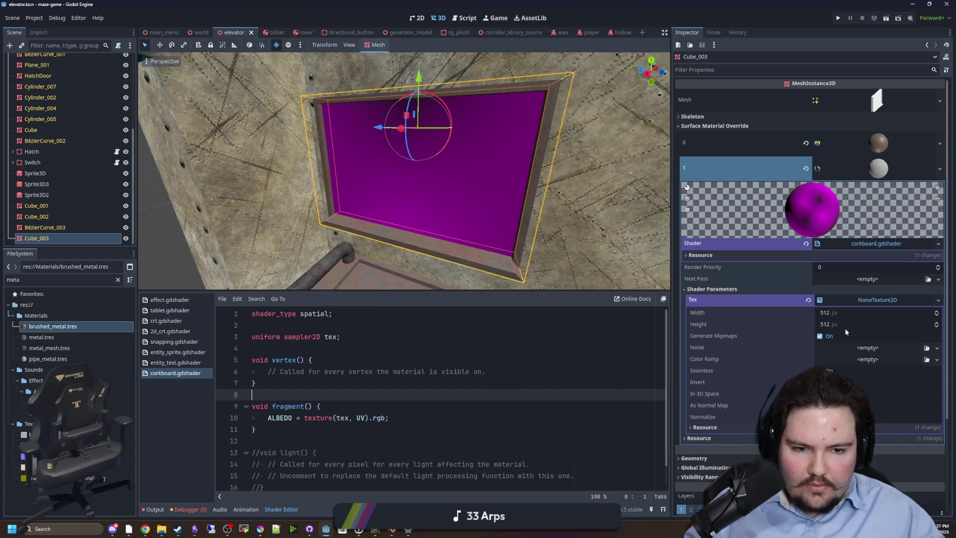
Step: Set the noise texture's height and width to 32 px
click(844, 324)
text(32)
key(shift+Tab)
key(Return)
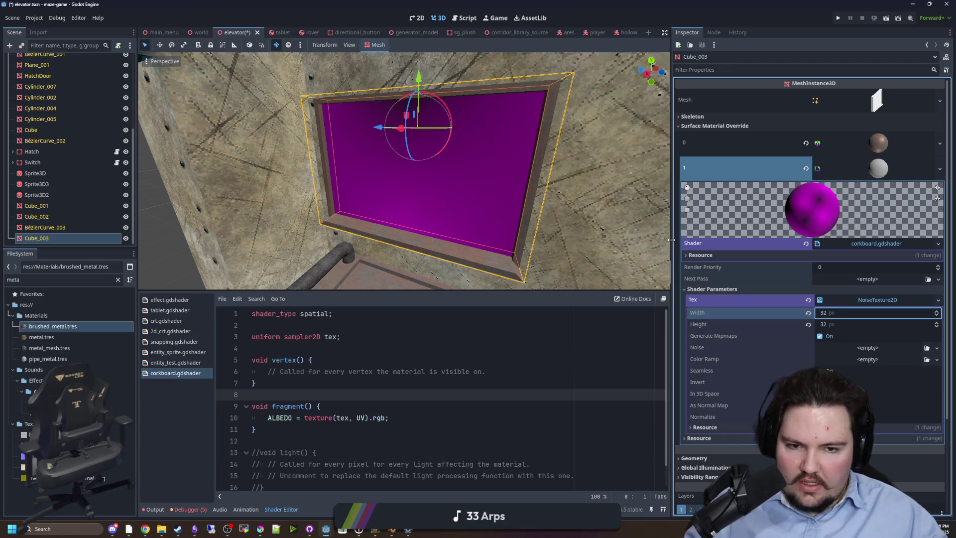
Step: Give the noise texture a new FastNoiseLite noise with a higher frequency
drag(672, 243, 594, 242)
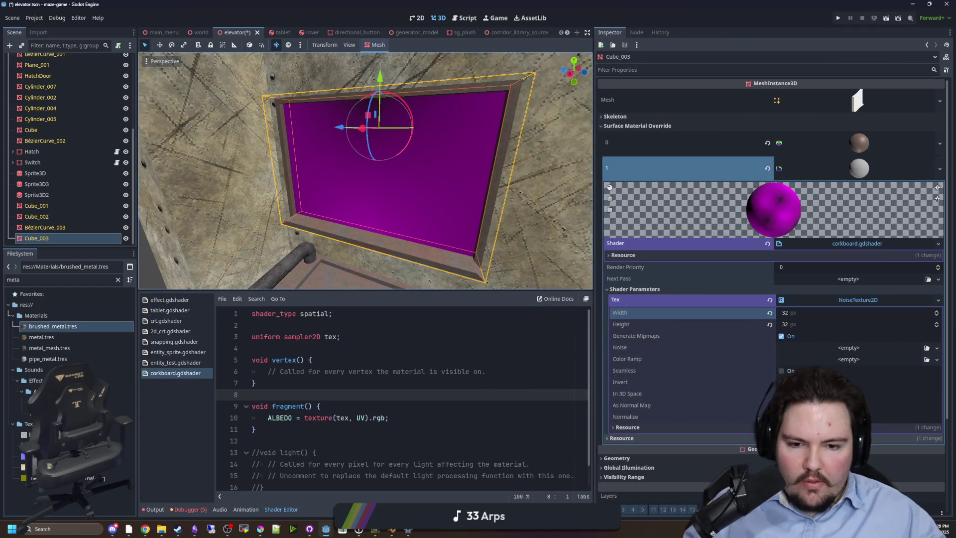
click(849, 347)
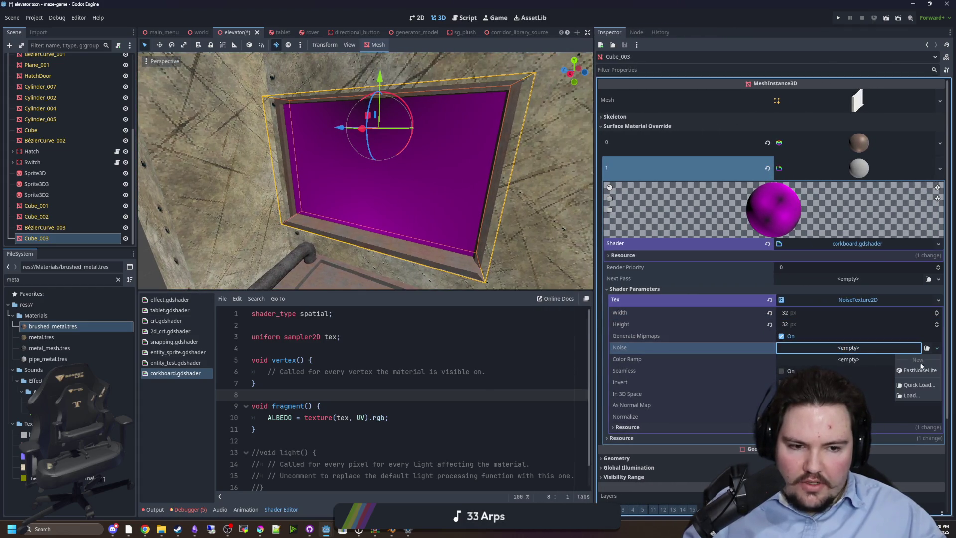
click(841, 402)
scroll(down, 3)
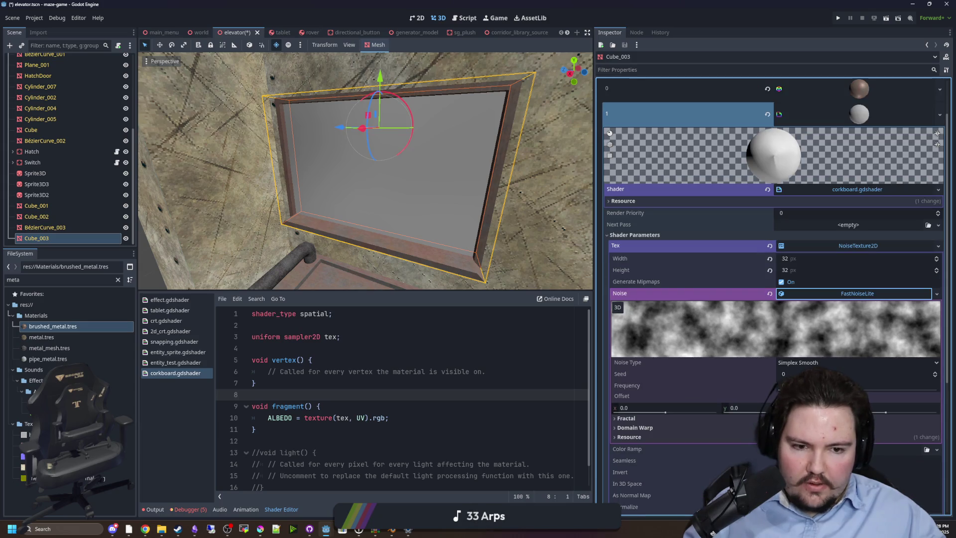
drag(781, 387, 927, 393)
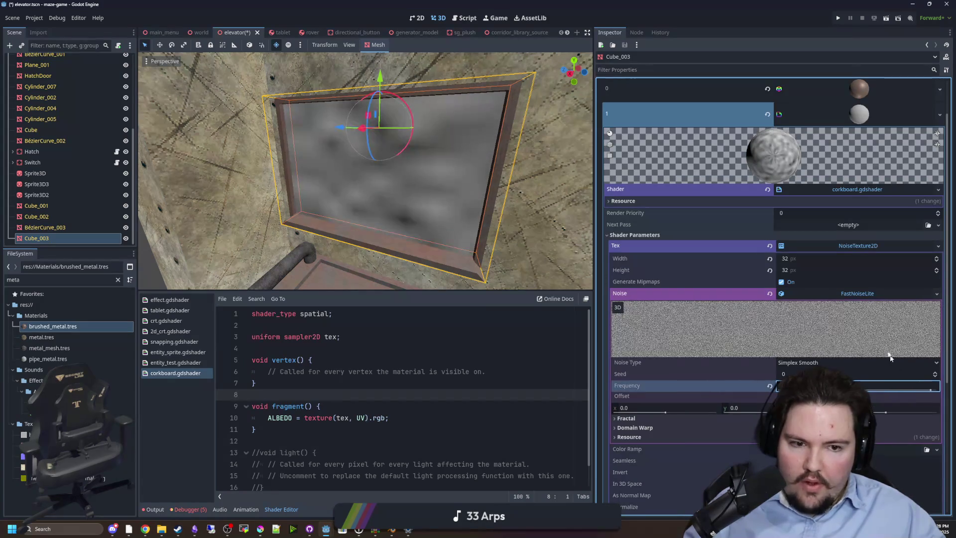
click(858, 293)
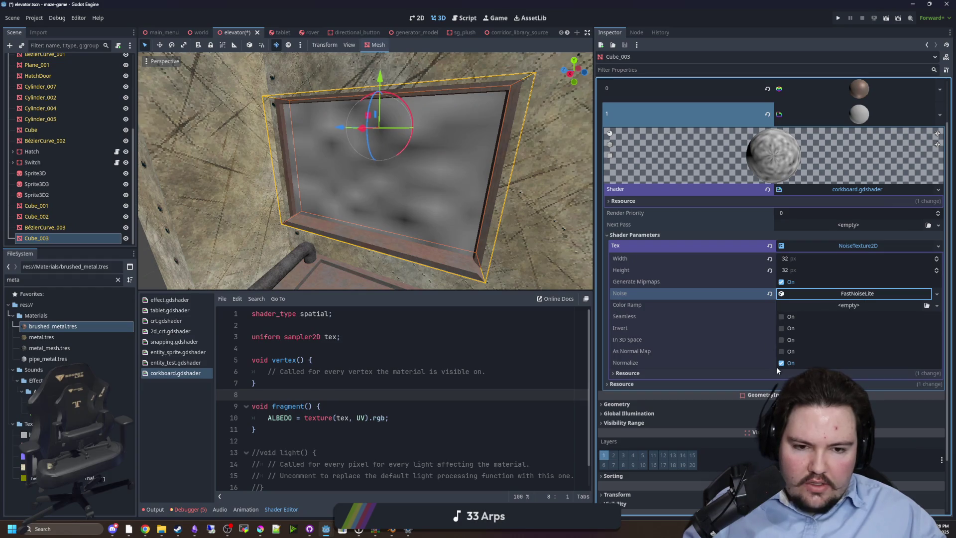
Step: Turn off Generate Mipmaps and start a new line below the tex uniform
click(558, 336)
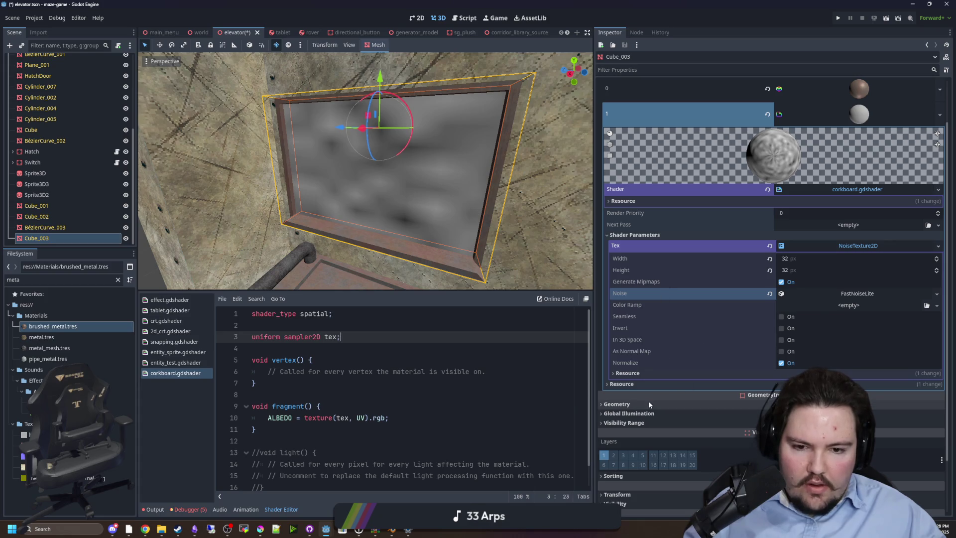
scroll(up, 3)
scroll(down, 3)
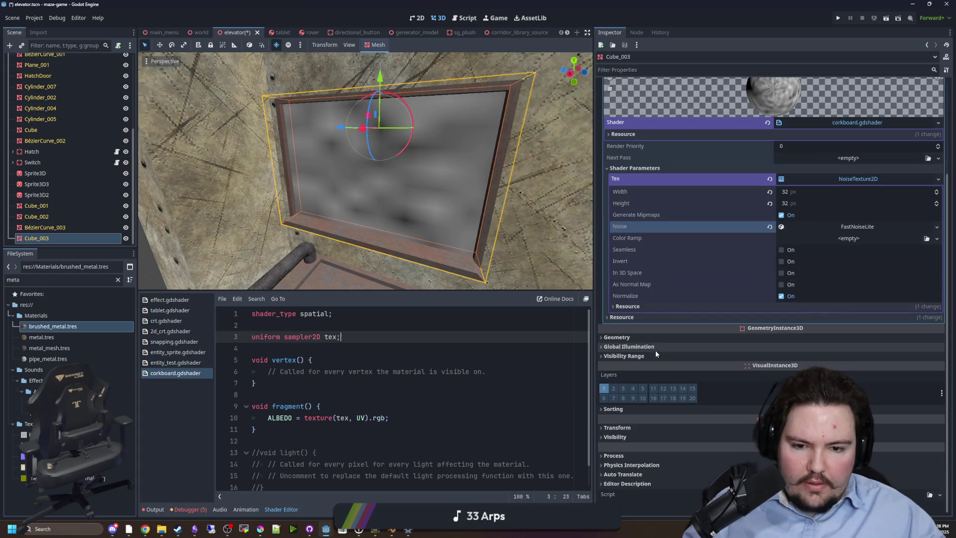
scroll(up, 3)
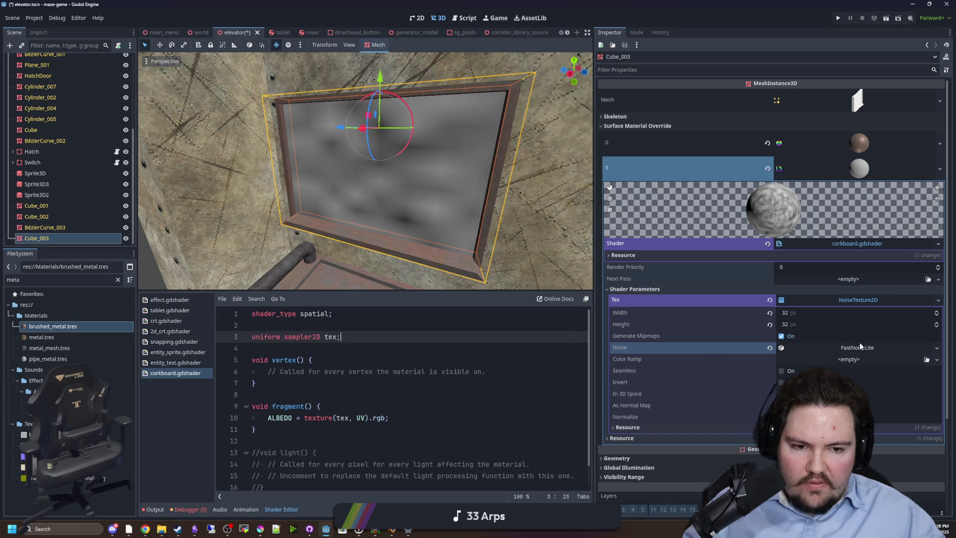
click(782, 336)
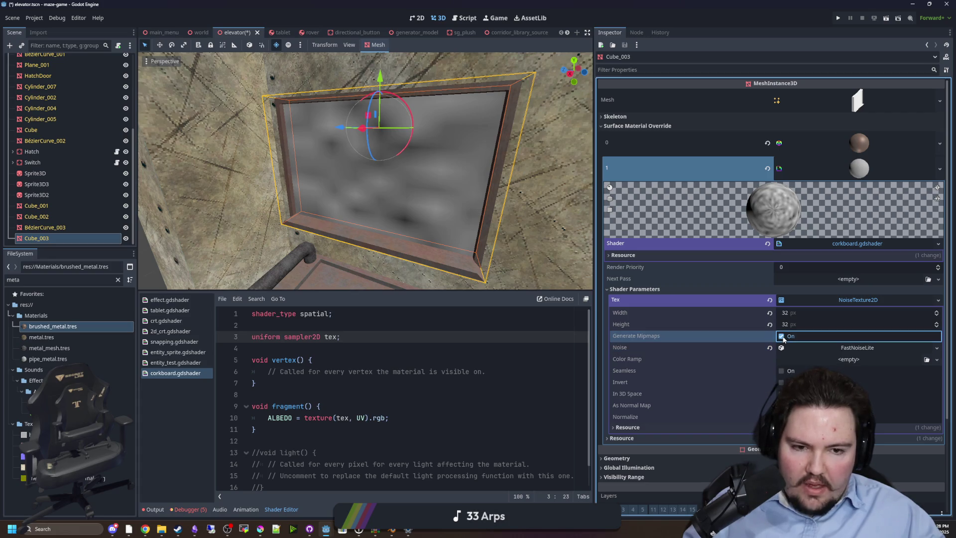
click(381, 336)
key(Return)
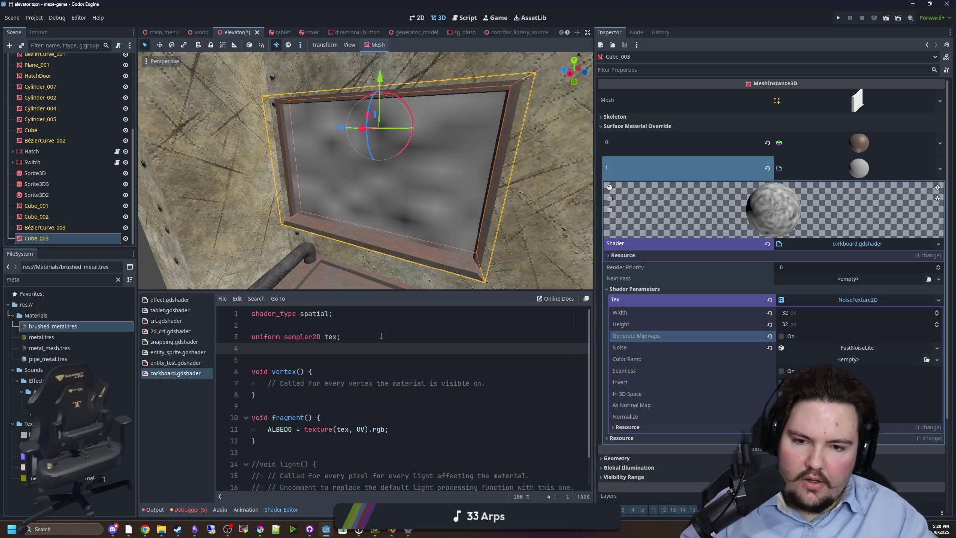
Step: Add the filter_nearest hint to the tex uniform and save
text(f)
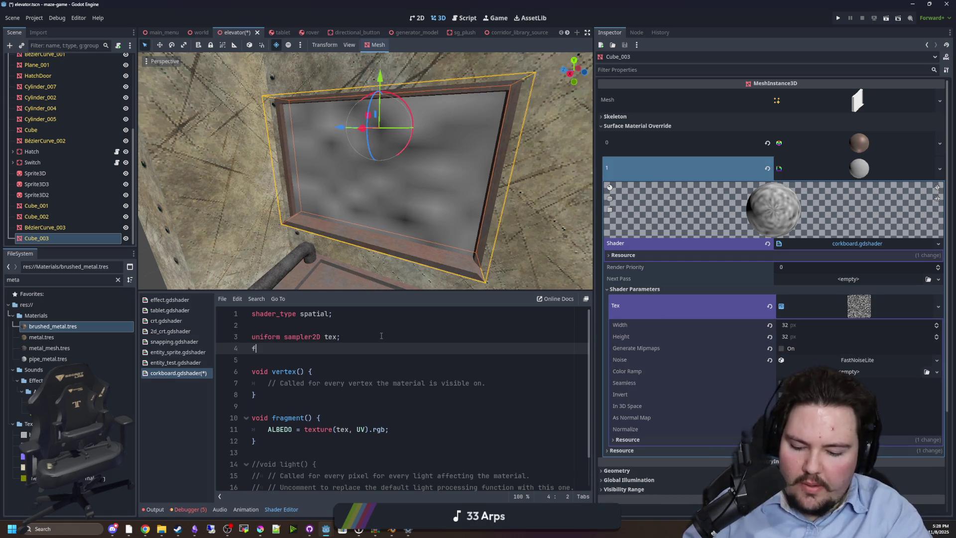
text(il)
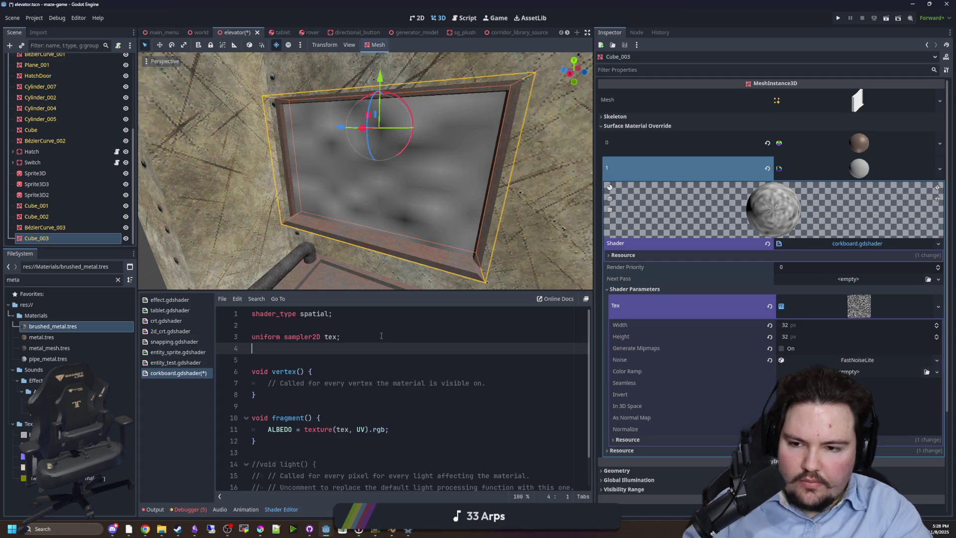
text(sha)
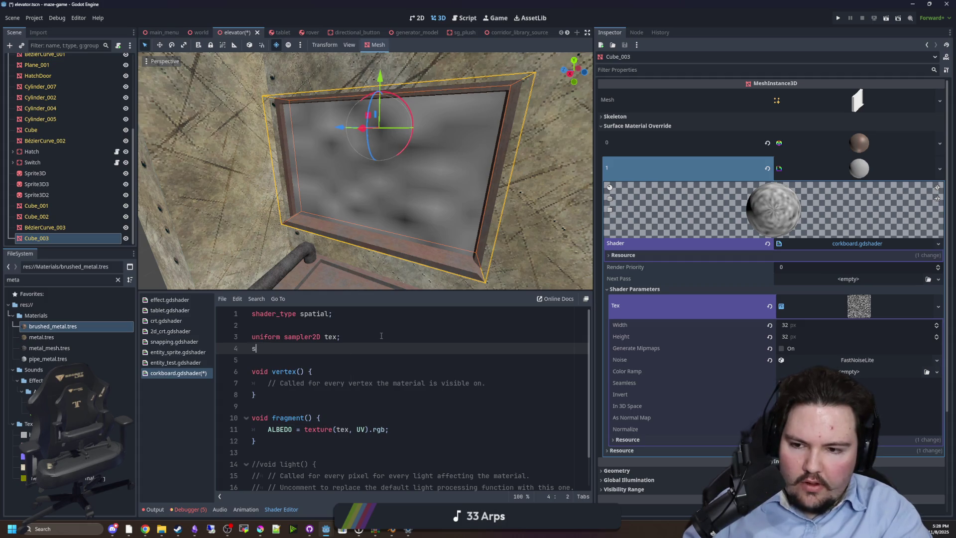
key(BackSpace)
text(re)
key(Return)
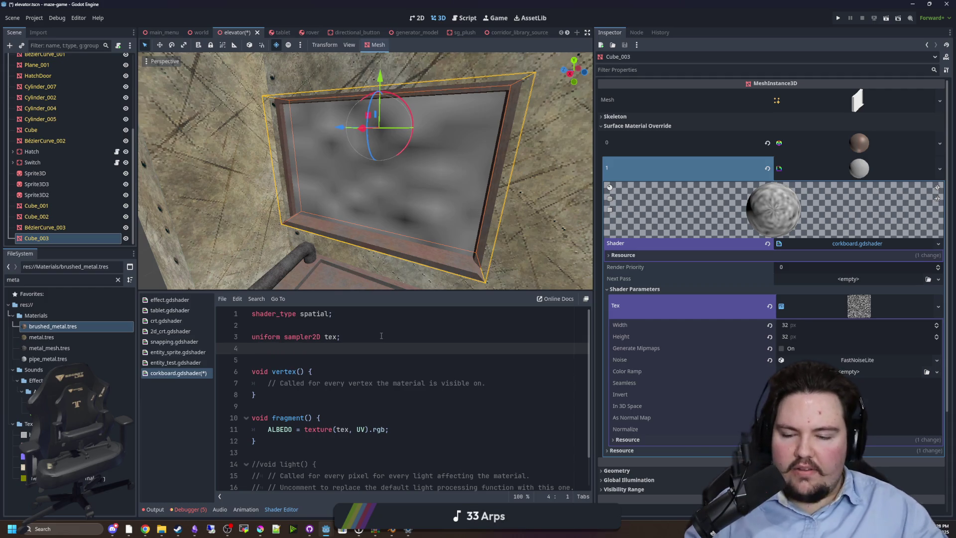
key(BackSpace)
key(BackSpace)
key(BackSpace)
click(381, 336)
text(: sam)
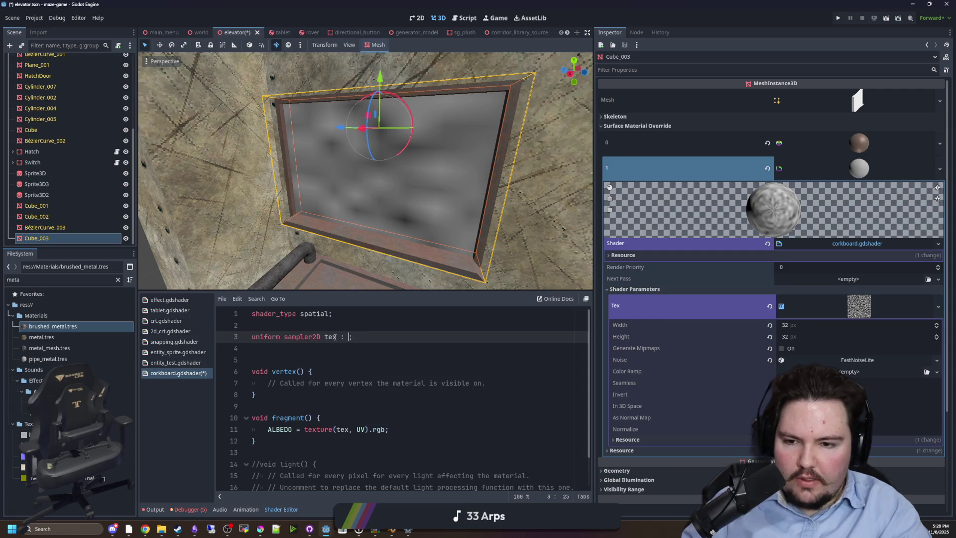
text(fil)
key(Return)
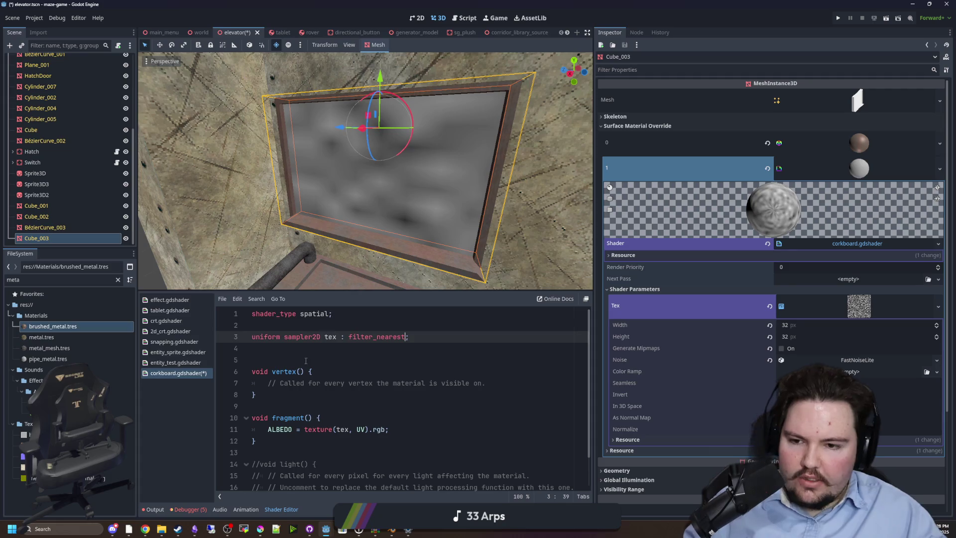
click(306, 361)
scroll(up, 3)
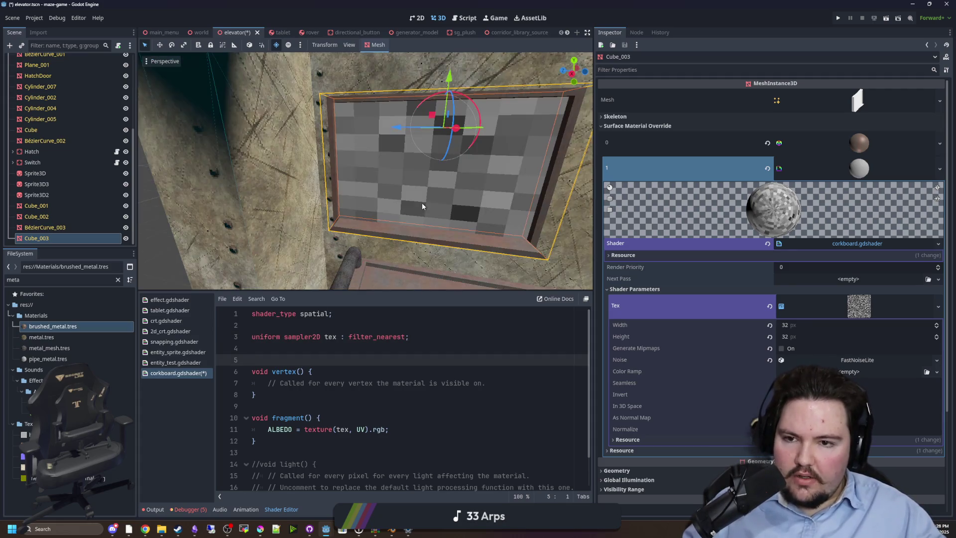
key(ctrl+s)
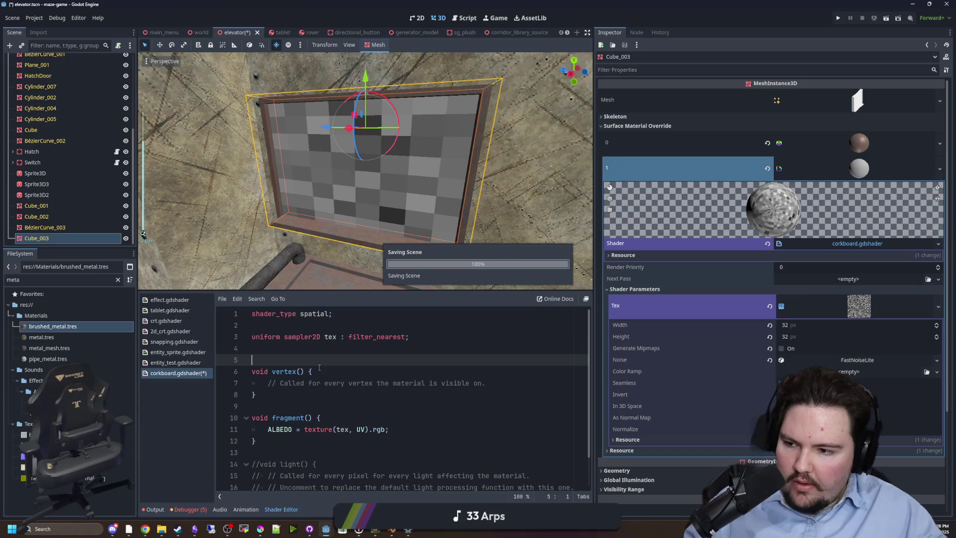
Step: Set the NoiseTexture2D width and height to 64
scroll(down, 3)
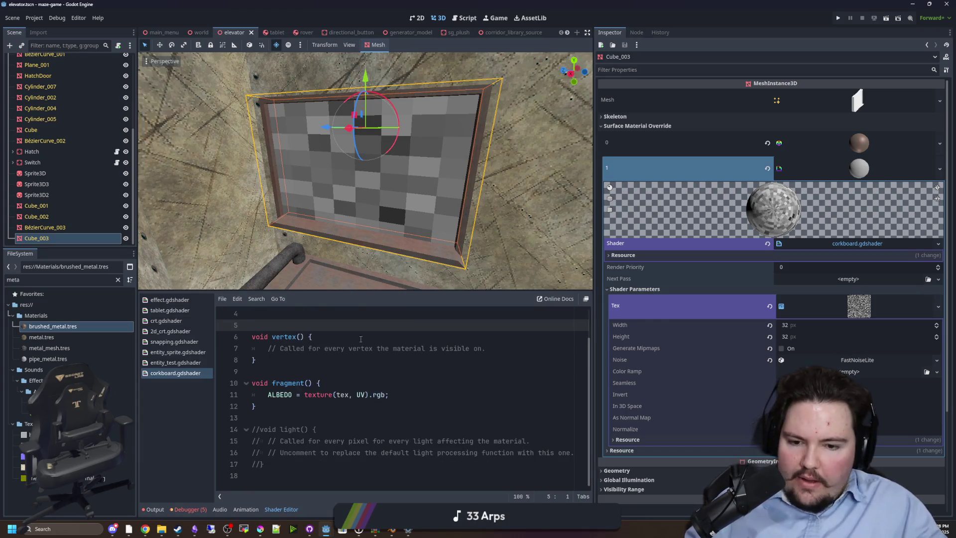
scroll(down, 3)
scroll(up, 3)
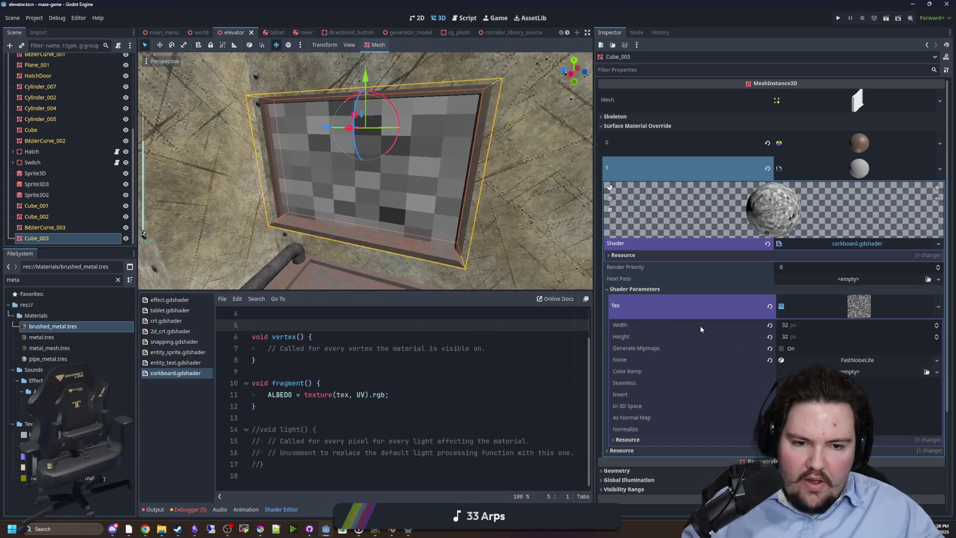
click(797, 331)
text(4)
key(Return)
click(797, 327)
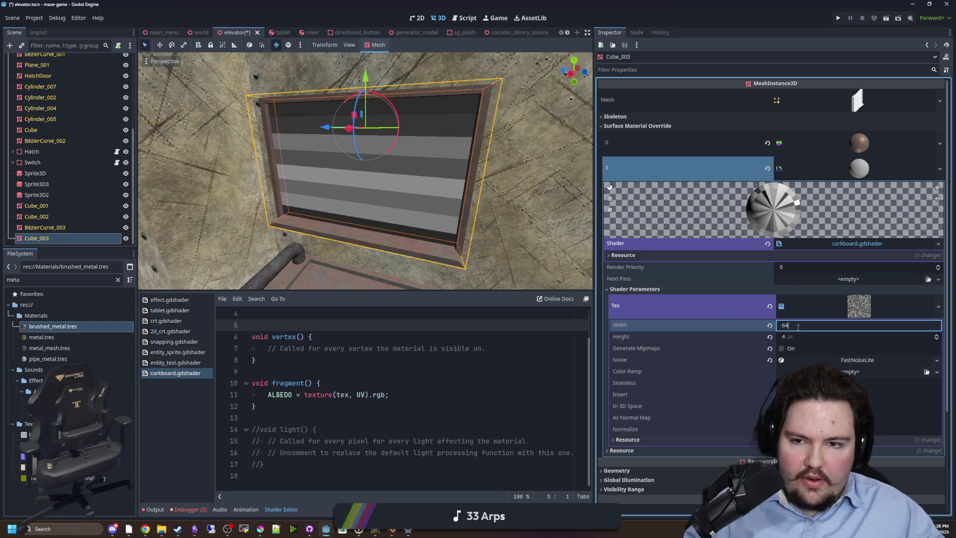
text(64)
key(Return)
click(799, 336)
text(64)
key(Return)
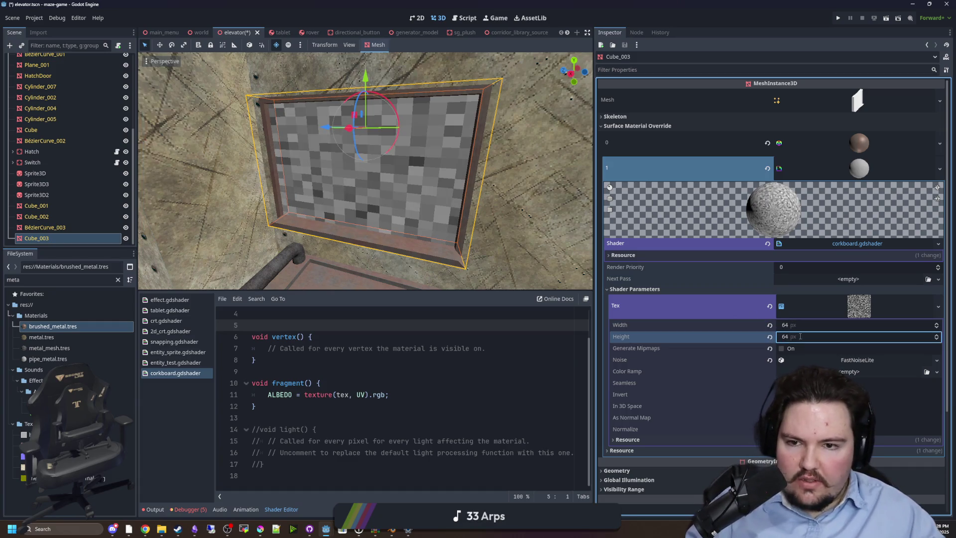
Step: Change the ALBEDO line's texture lookup to use UV*4.0 so it tiles four times
click(448, 385)
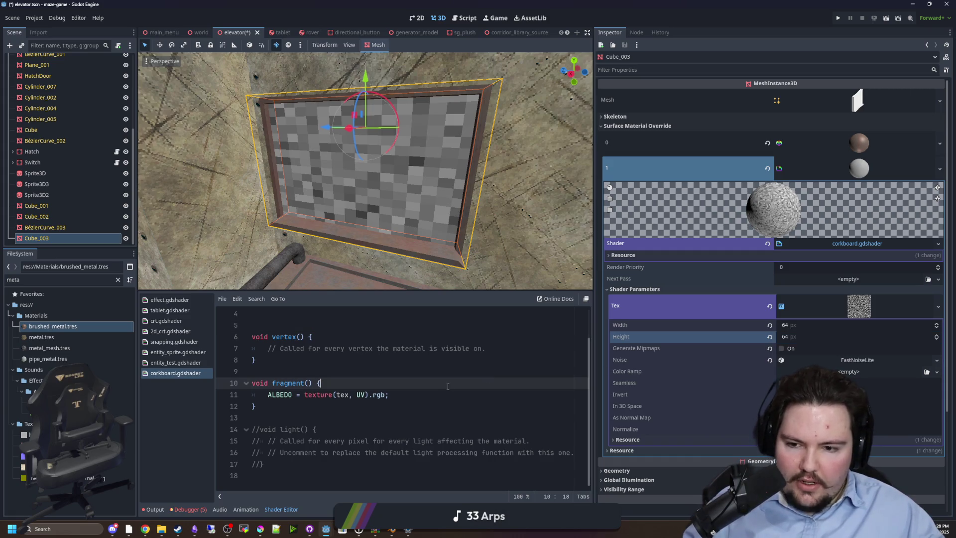
click(387, 395)
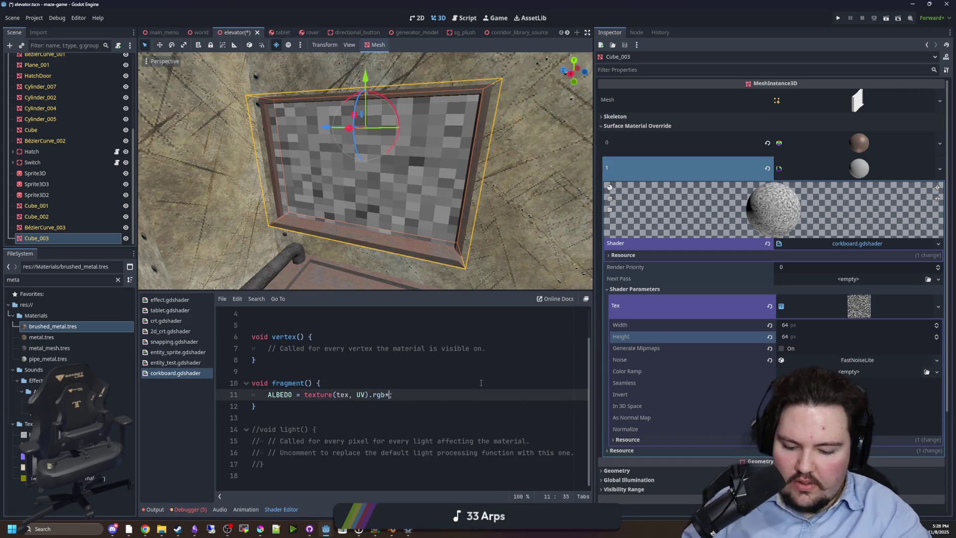
text(.5)
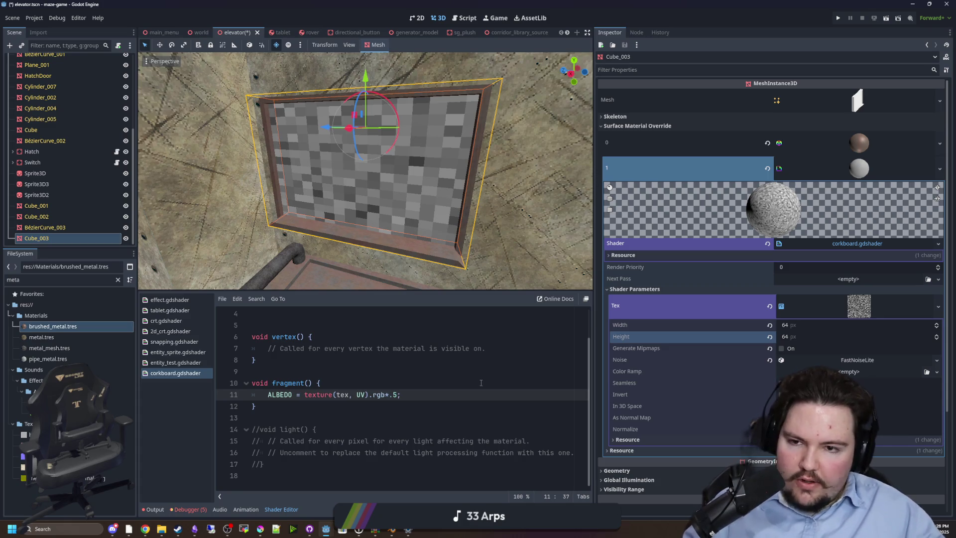
click(400, 377)
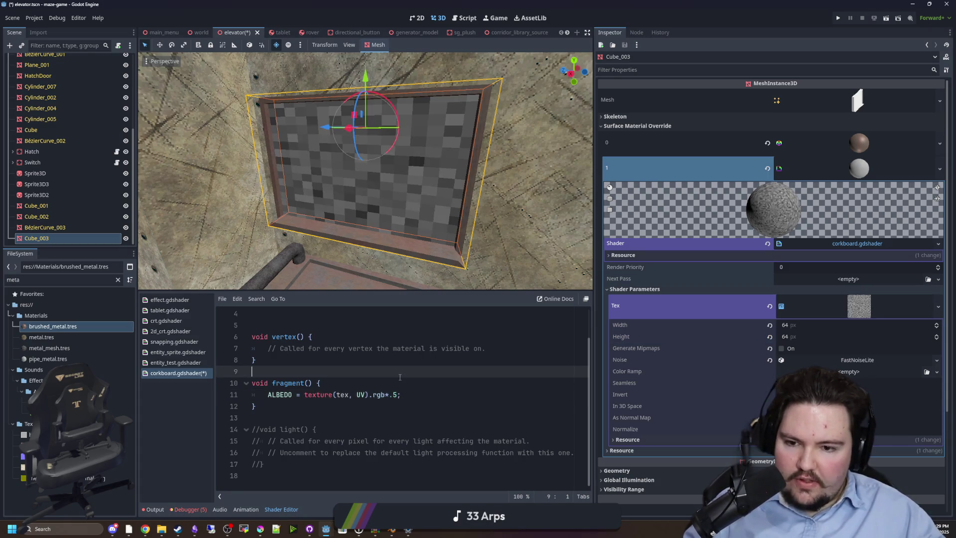
click(404, 391)
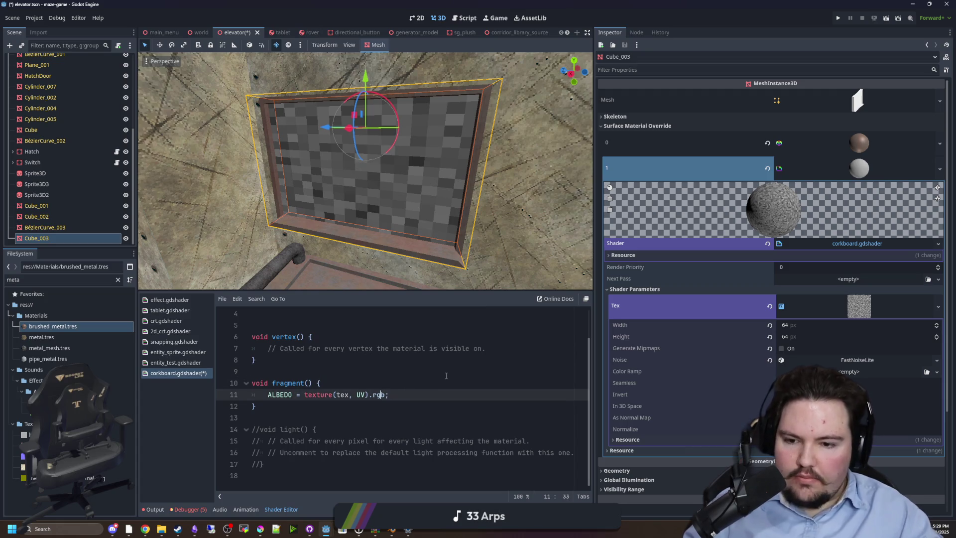
key(Left)
key(Left)
key(Left)
text(*)
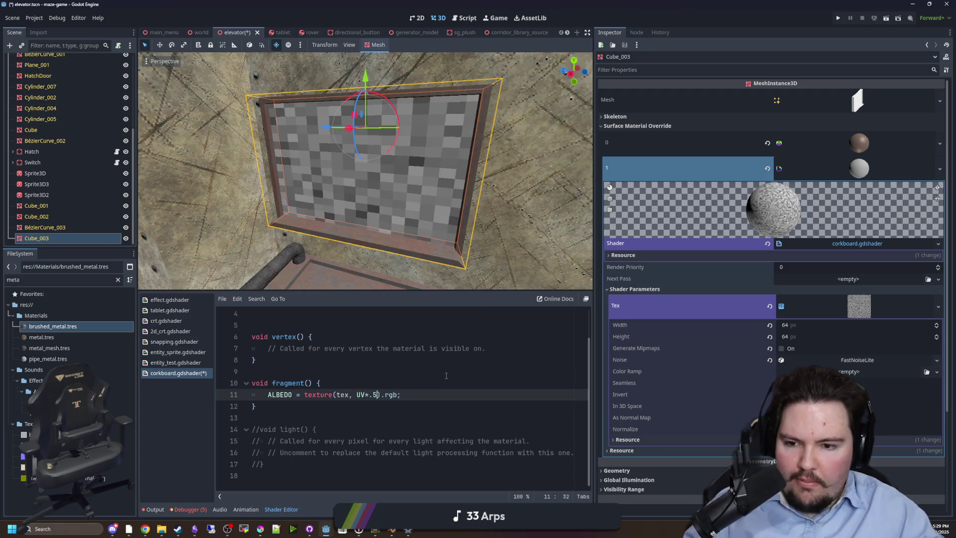
click(446, 375)
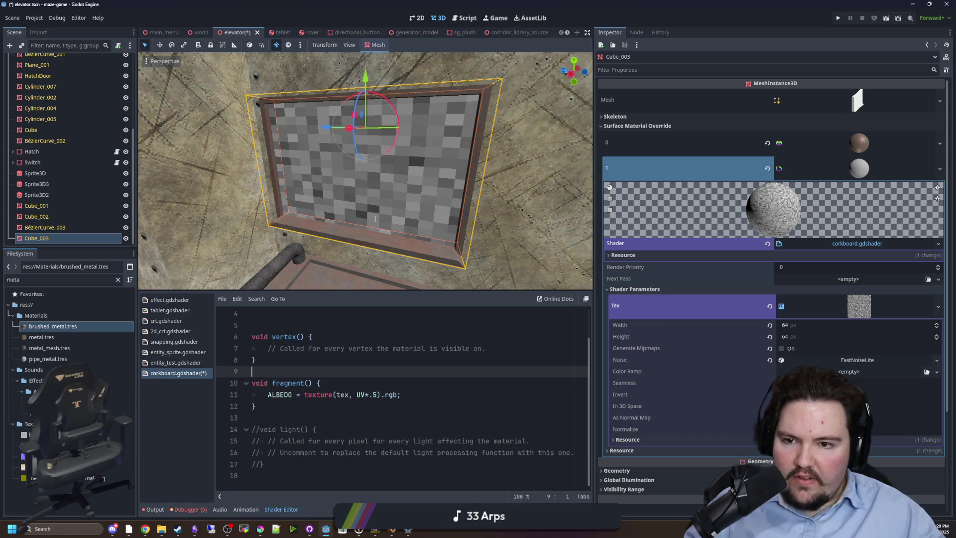
click(371, 394)
text(.)
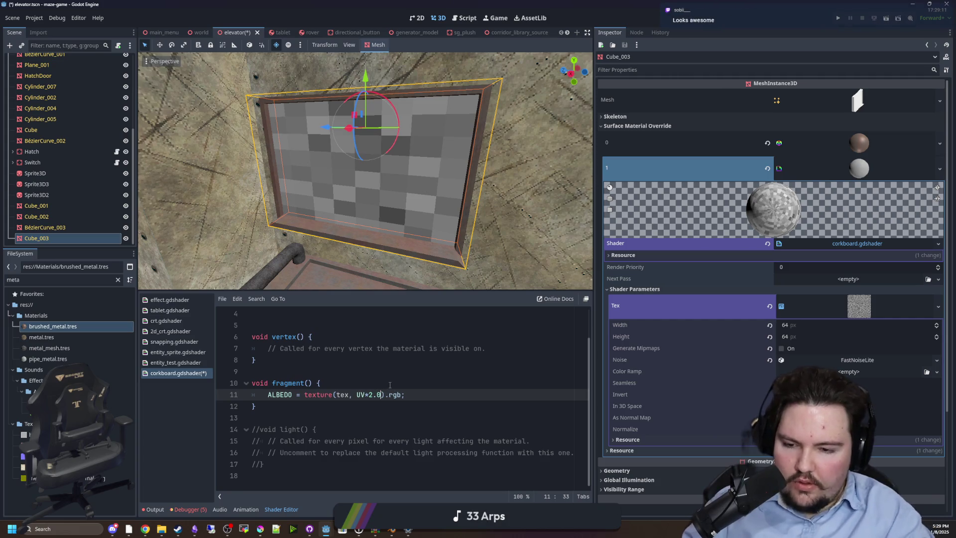
click(390, 385)
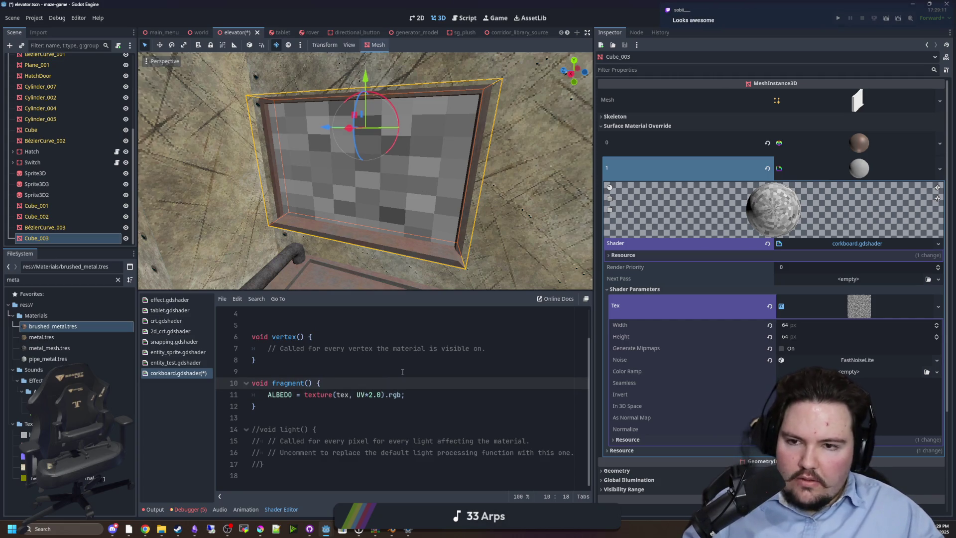
double_click(371, 394)
text(4)
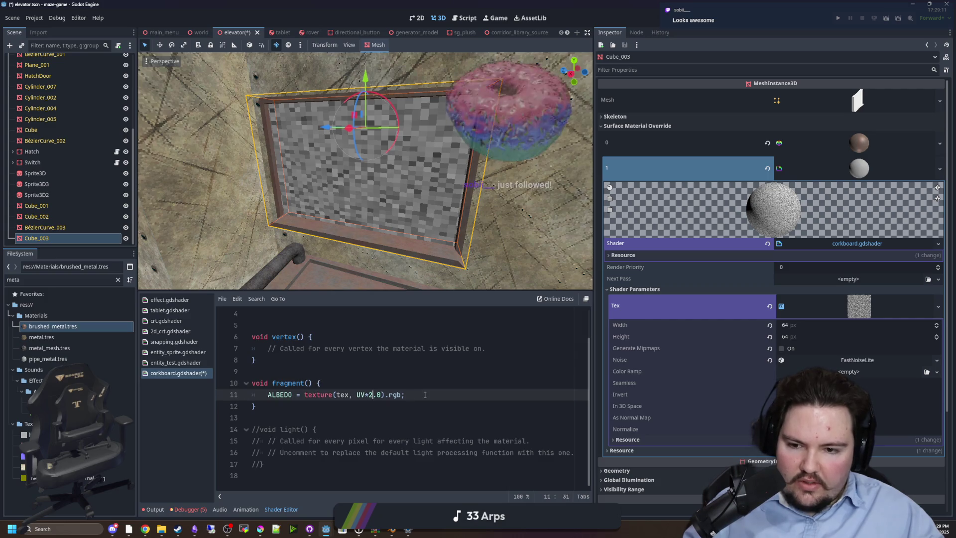
click(442, 382)
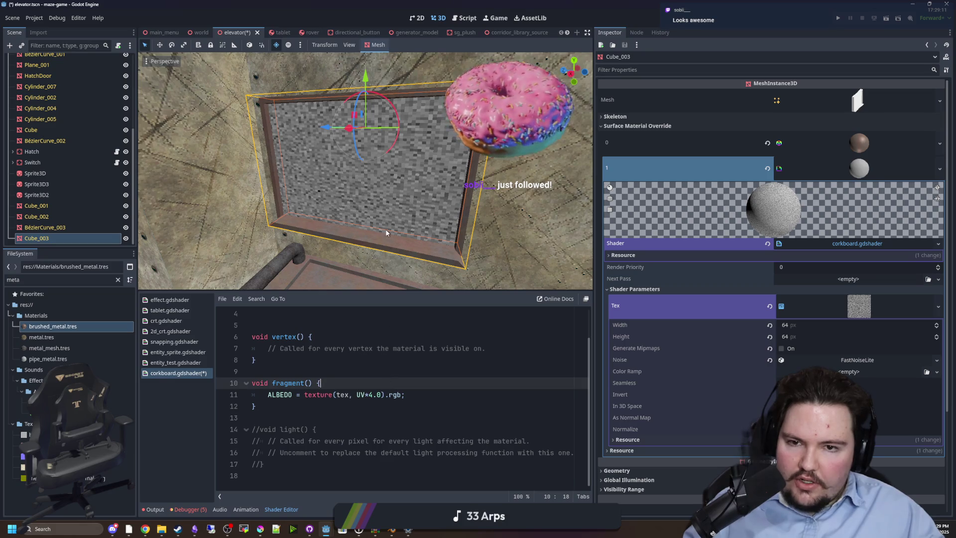
Step: Orbit around the corkboard to check the tiling, then switch to Blender
scroll(up, 3)
scroll(down, 3)
drag(381, 226, 459, 153)
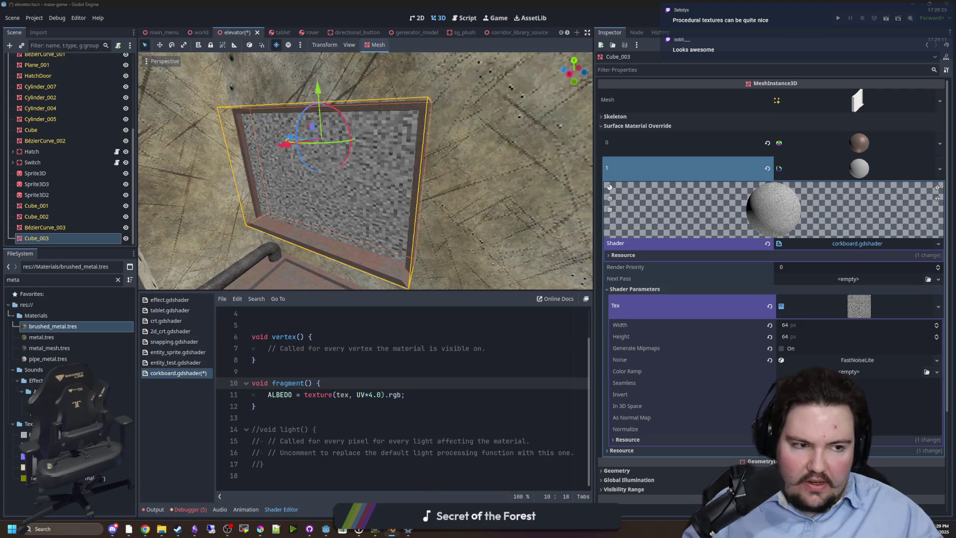
key(alt+Tab)
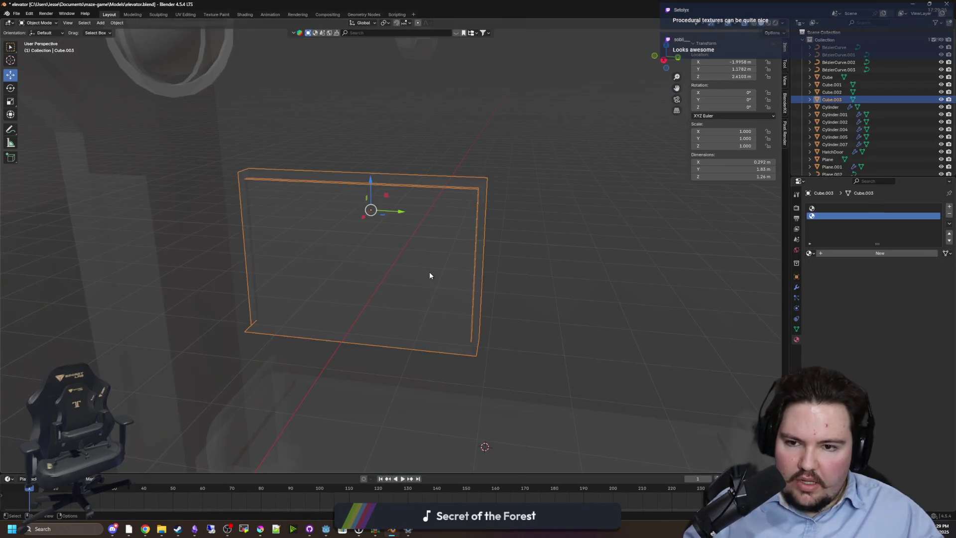
Step: Apply Cube.003's location so it sits at 0 m, then return to Godot
key(ctrl+a)
click(404, 294)
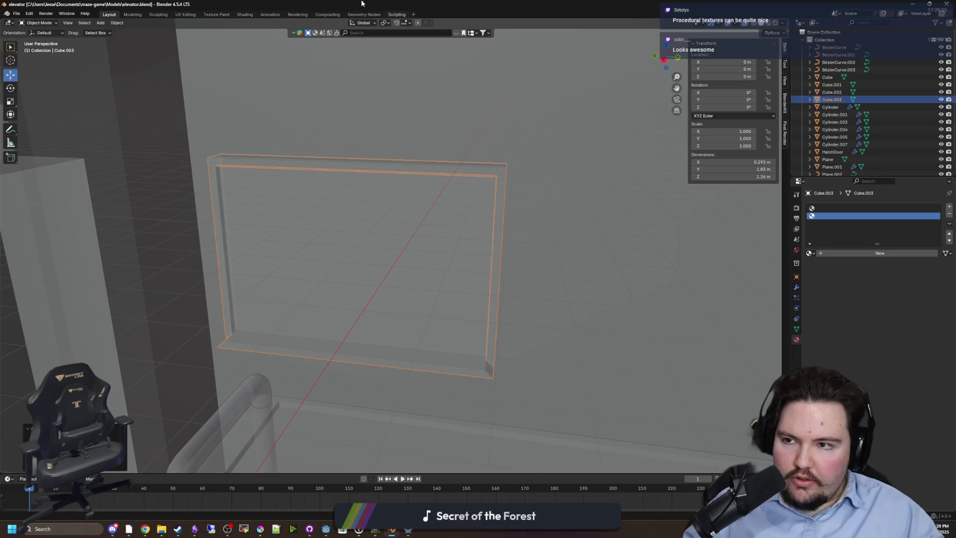
key(alt+Tab)
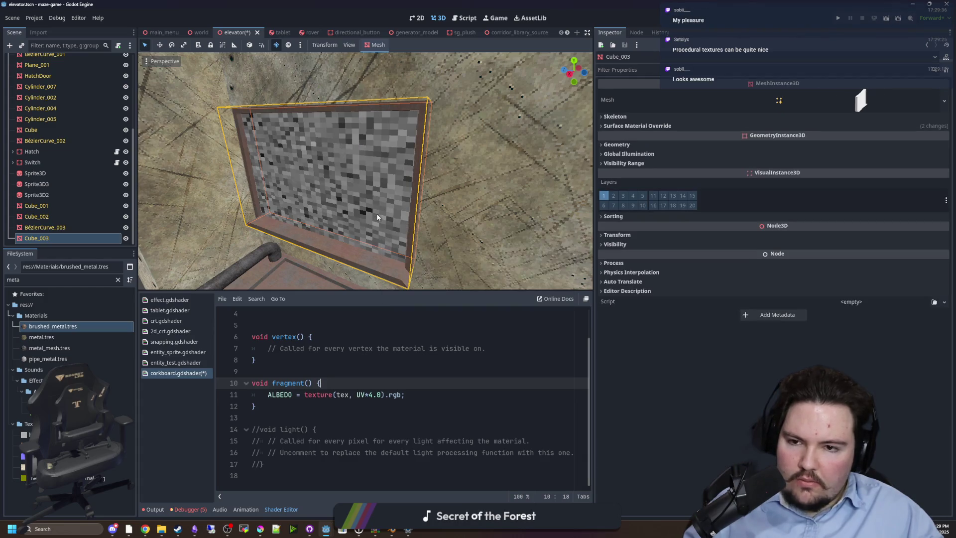
Step: Change the shader's UV tiling from 4.0 to 8.0 and save
drag(386, 211, 383, 211)
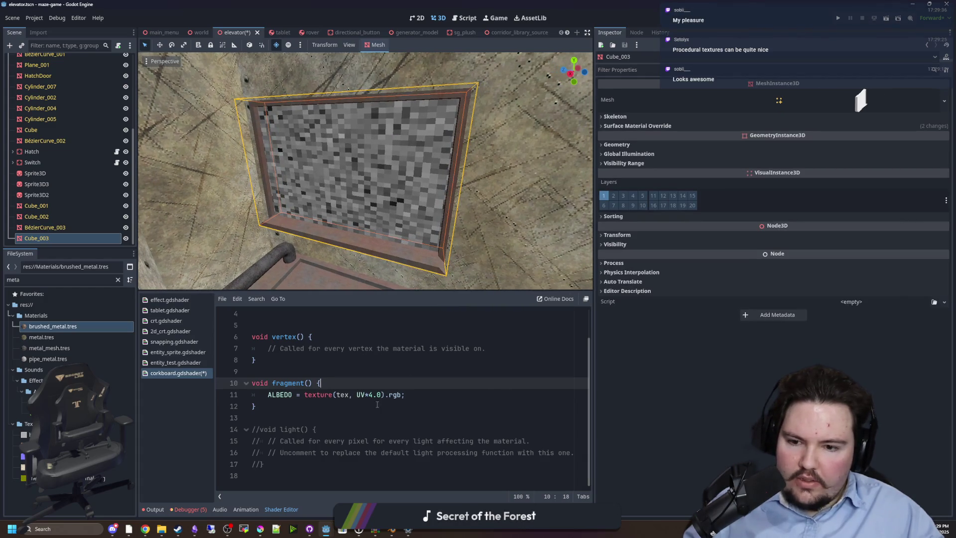
click(371, 394)
key(BackSpace)
text(8)
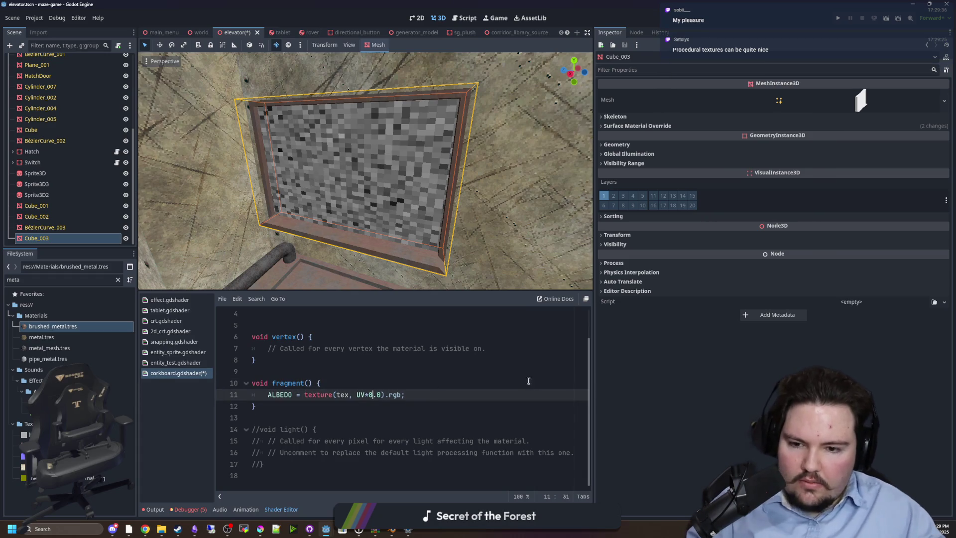
click(480, 375)
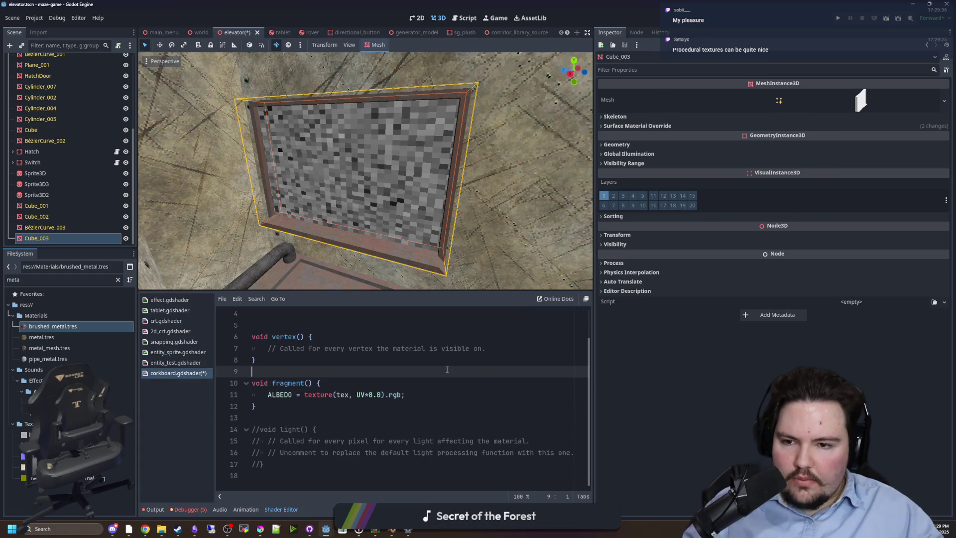
key(ctrl+s)
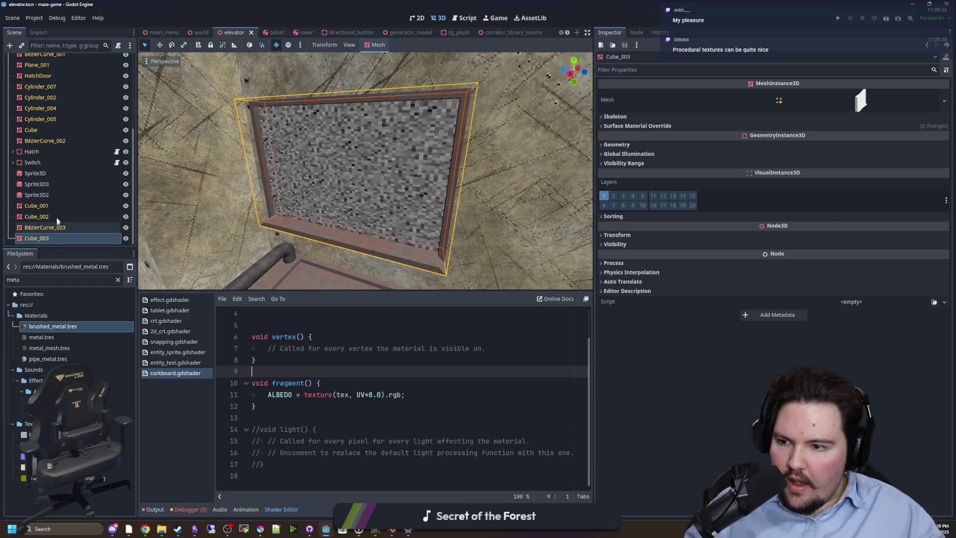
Step: Expand Surface Material Override slot 1 and its Tex noise resource in the Inspector
click(328, 383)
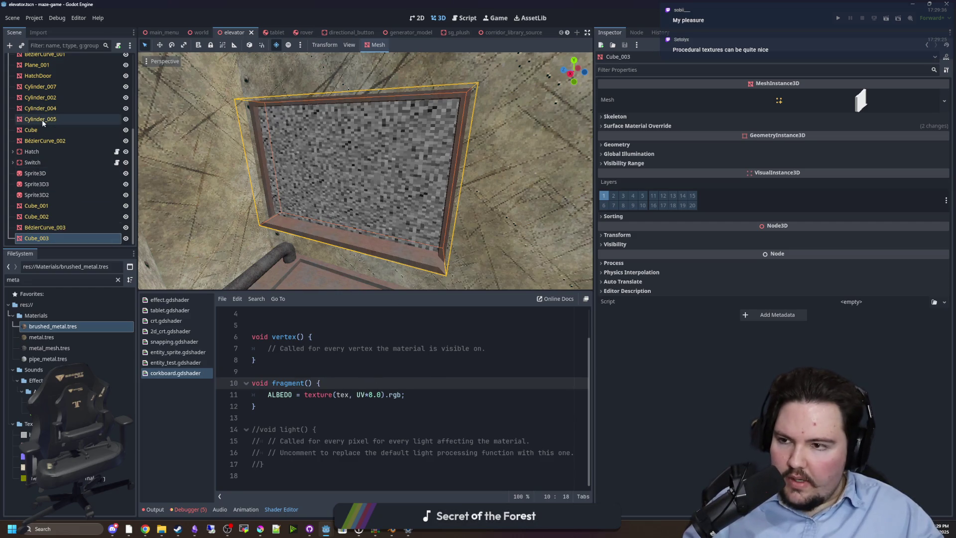
scroll(up, 3)
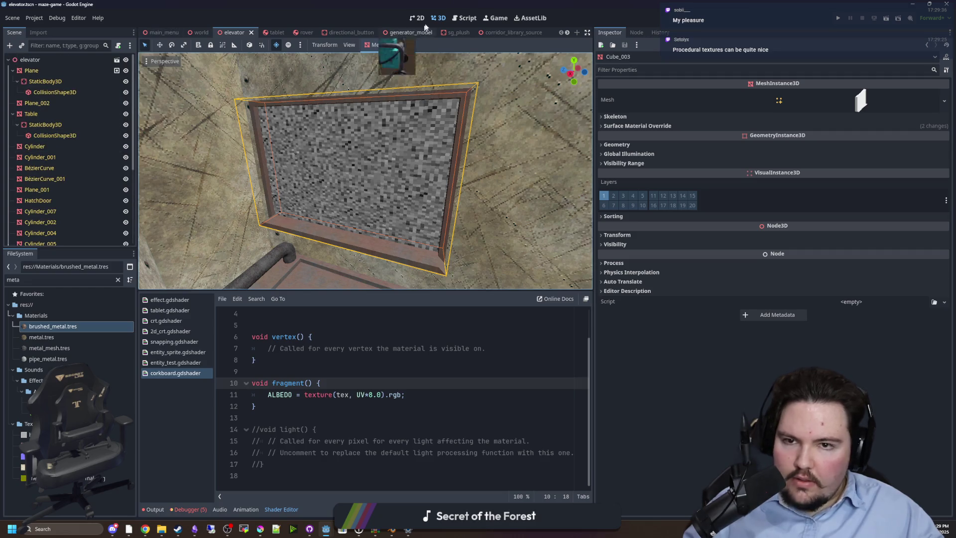
click(659, 126)
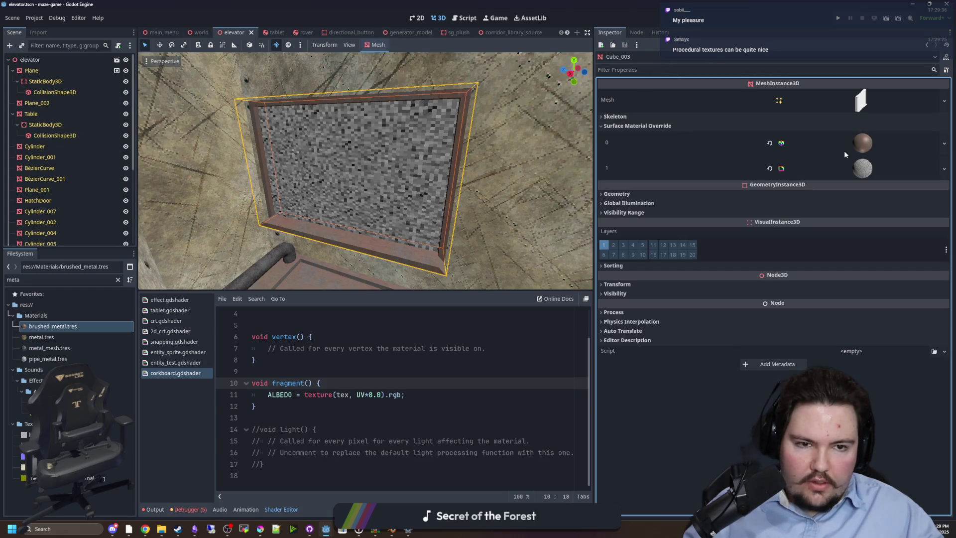
click(854, 150)
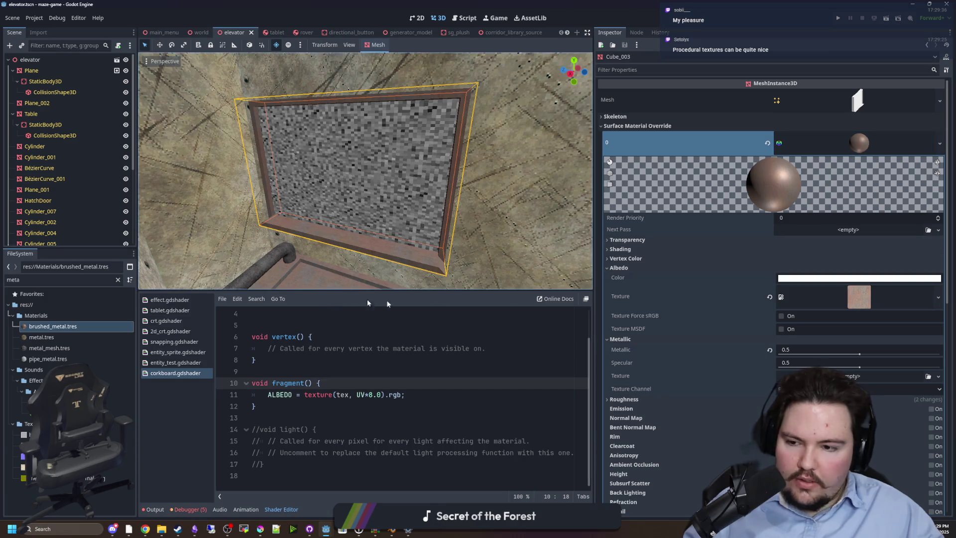
click(859, 143)
click(859, 168)
scroll(down, 3)
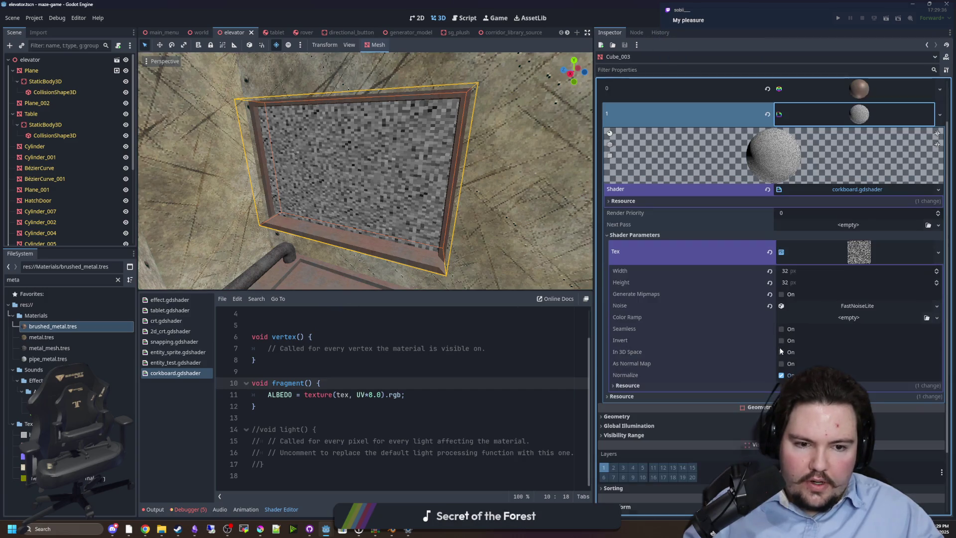
click(866, 305)
scroll(down, 3)
Step: Lower the noise frequency, tick Seamless, and set Noise Type to Cellular
drag(929, 296, 890, 295)
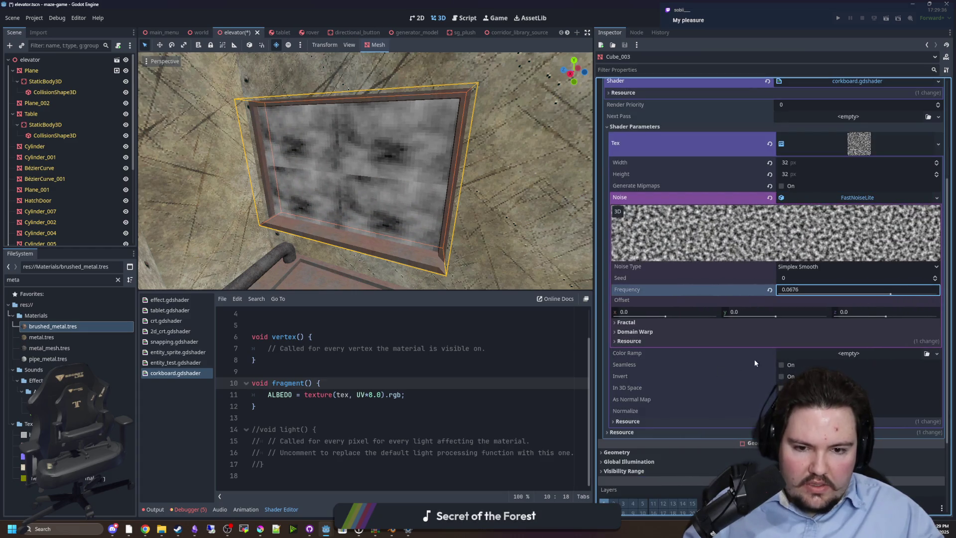
click(781, 366)
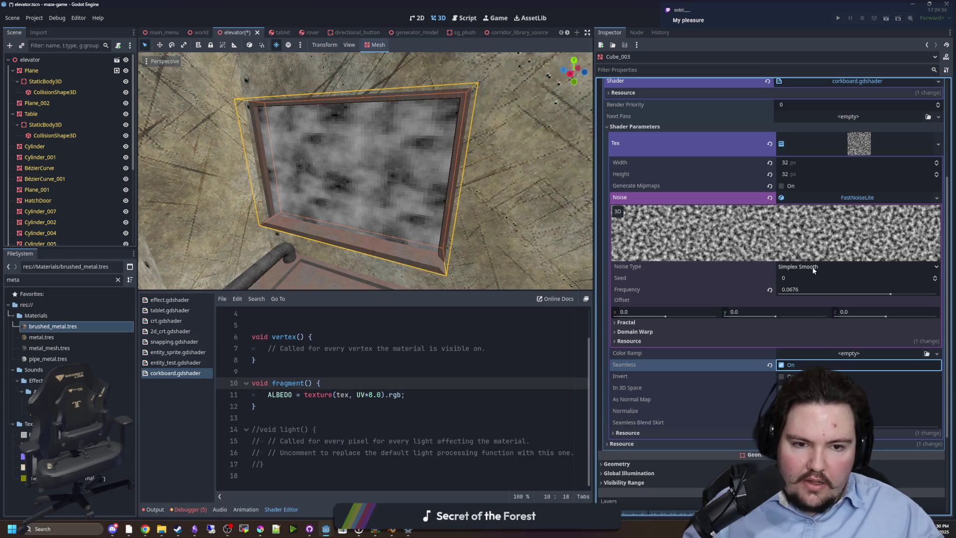
click(812, 268)
click(813, 268)
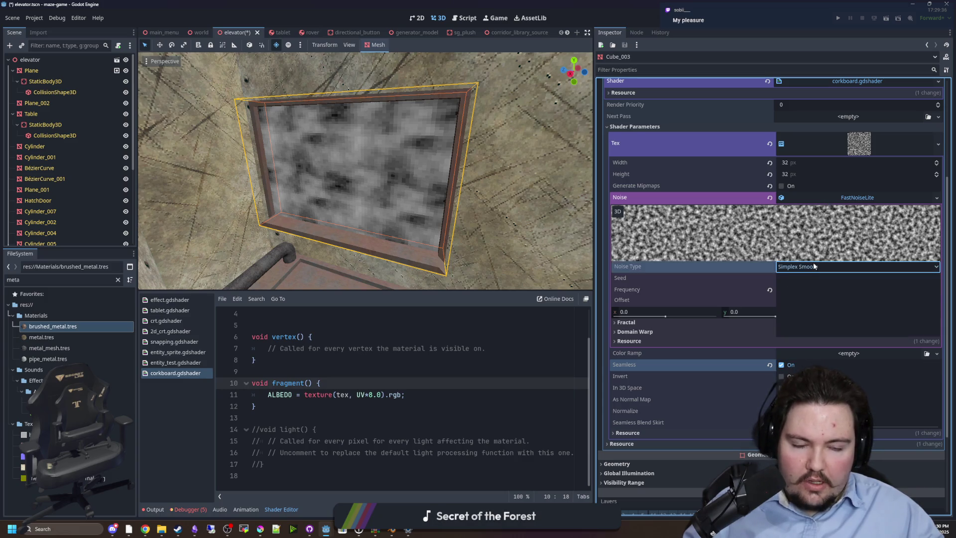
click(815, 267)
click(806, 330)
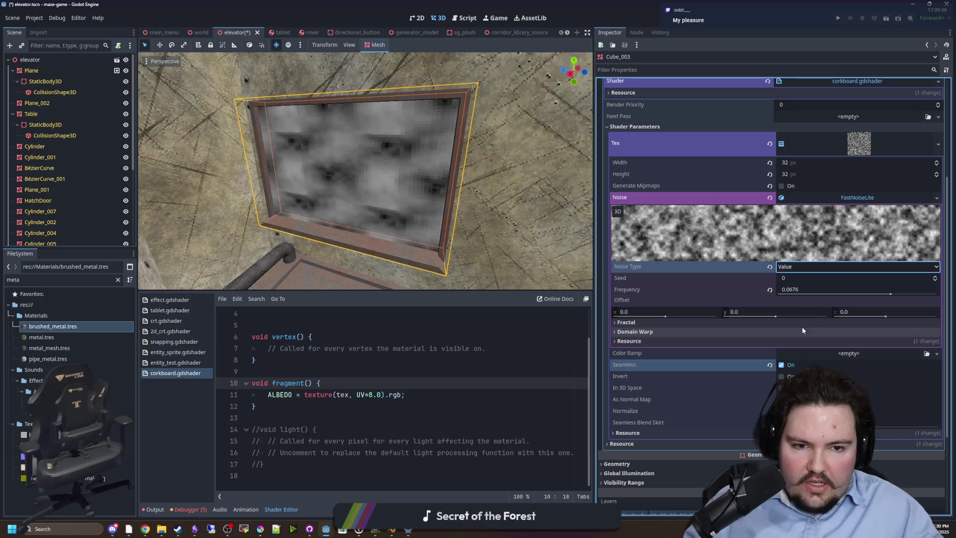
click(795, 270)
click(796, 300)
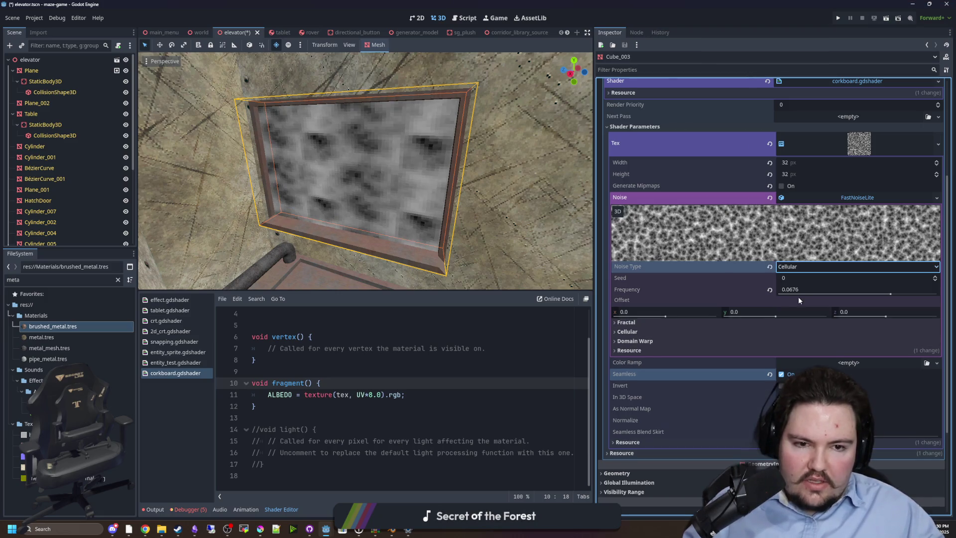
Step: Set Fractal Type to None, raise frequency to 0.3843, and add a new Color Ramp gradient
click(829, 322)
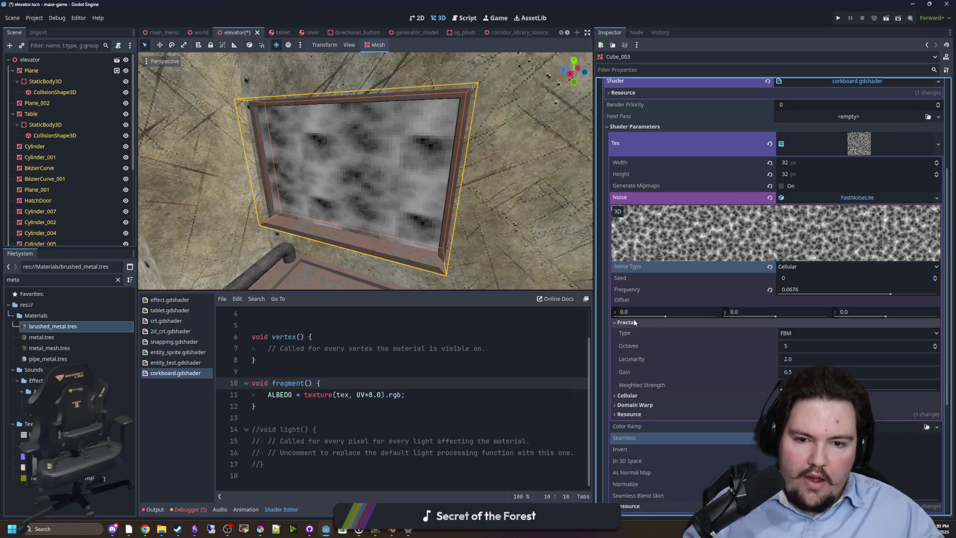
click(809, 345)
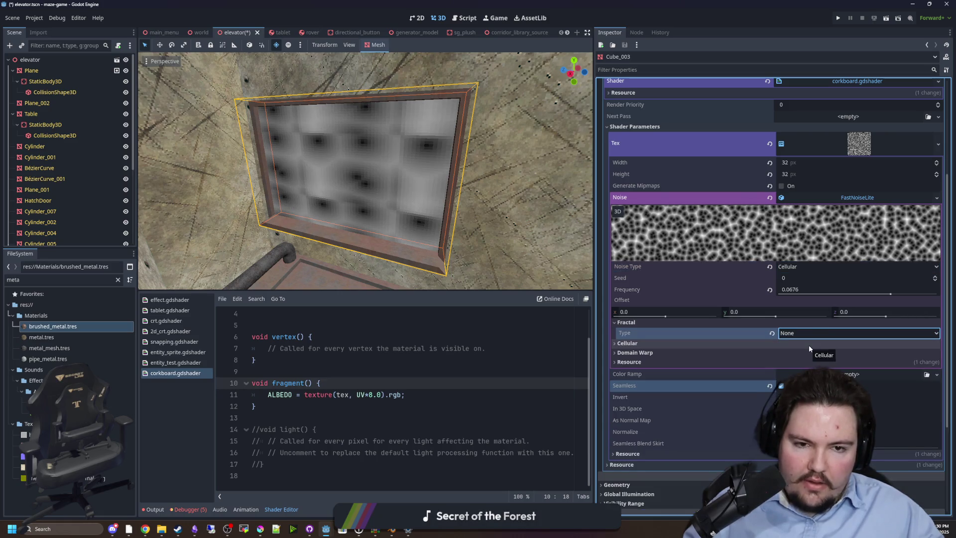
drag(890, 295, 920, 295)
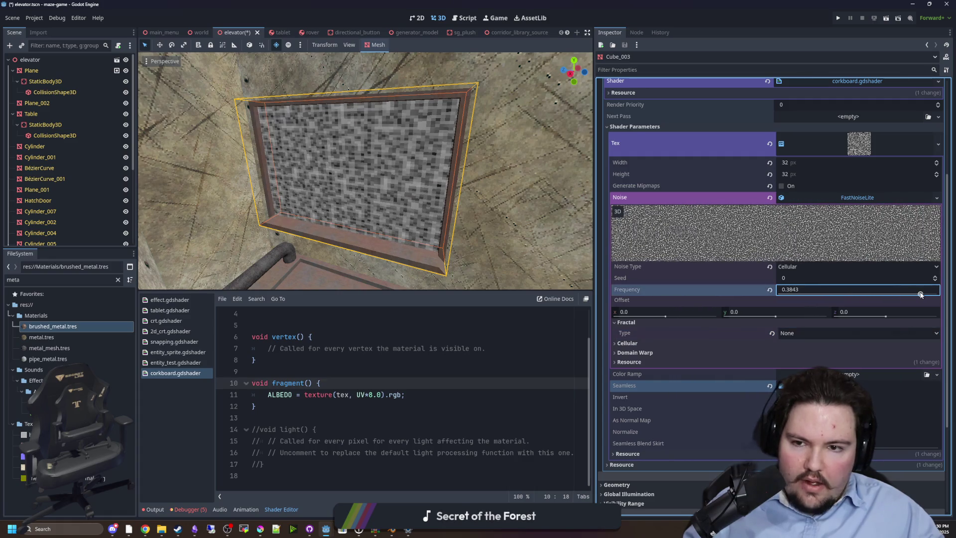
click(823, 198)
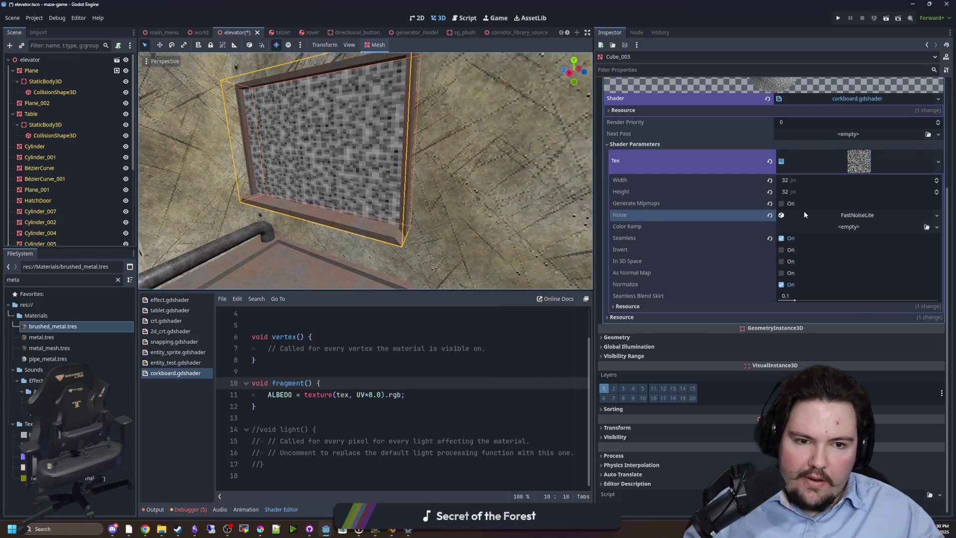
click(826, 227)
click(908, 249)
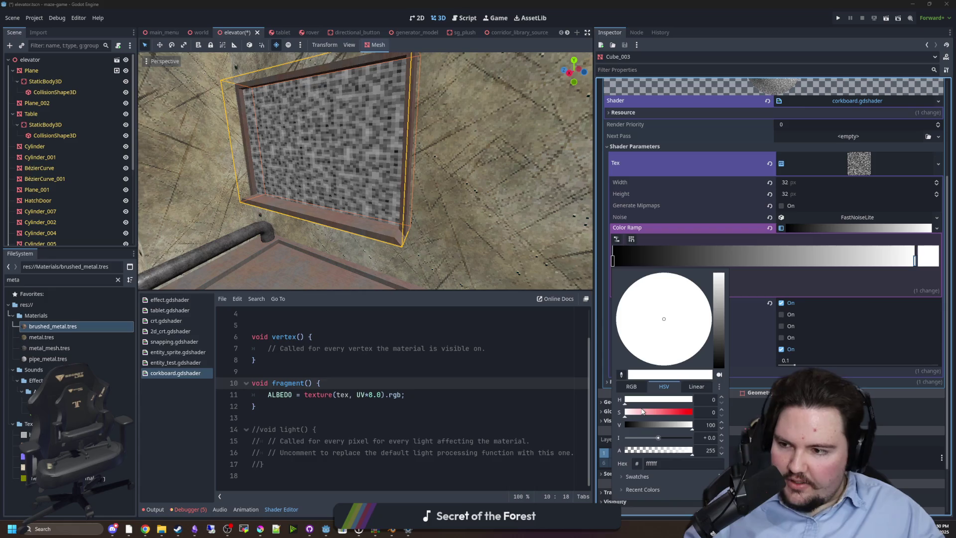
Step: Saturate the gradient's light colour and make its dark stop a dark brown
drag(642, 413, 657, 416)
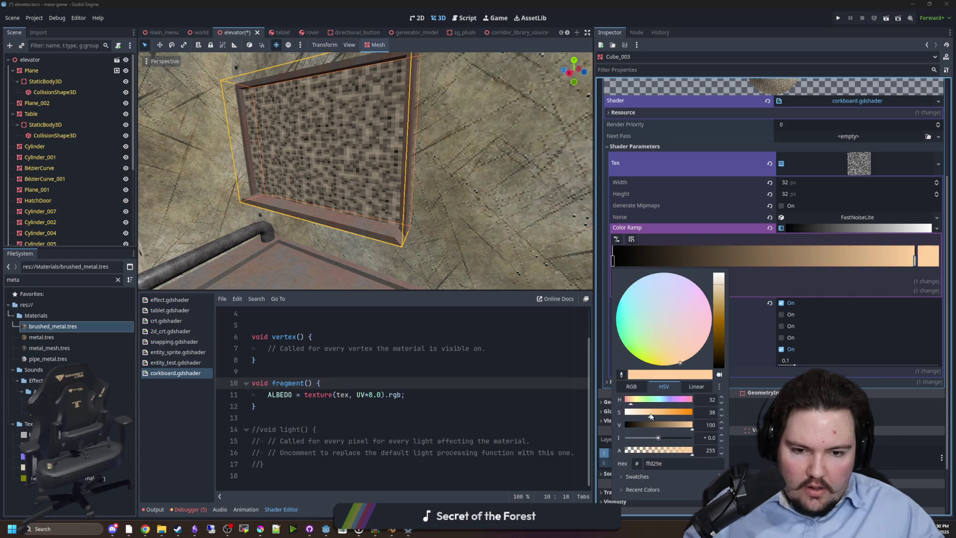
drag(651, 416, 652, 415)
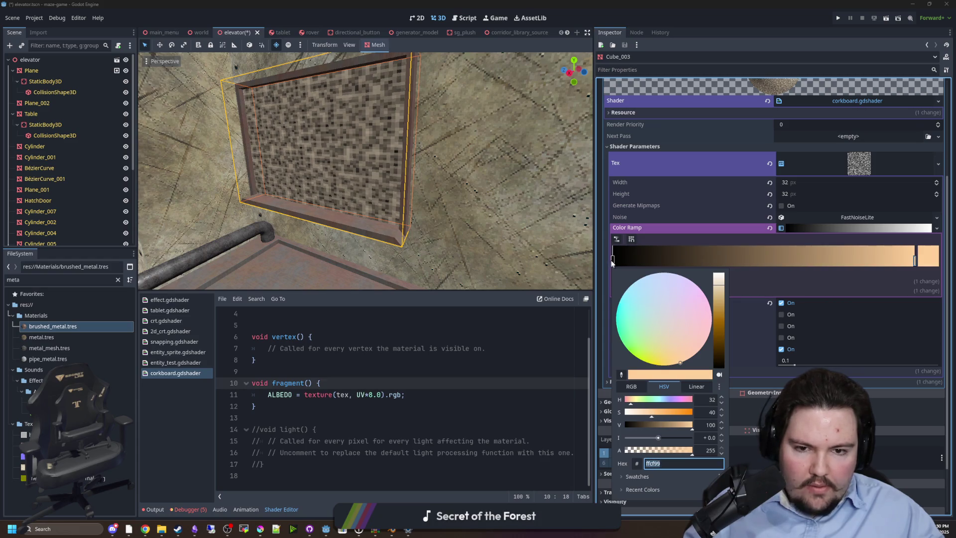
click(612, 262)
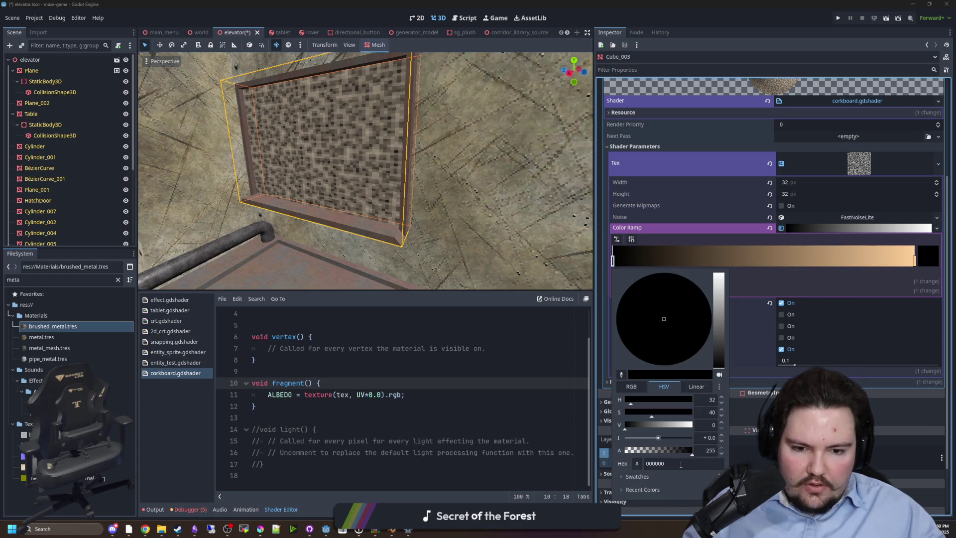
key(Return)
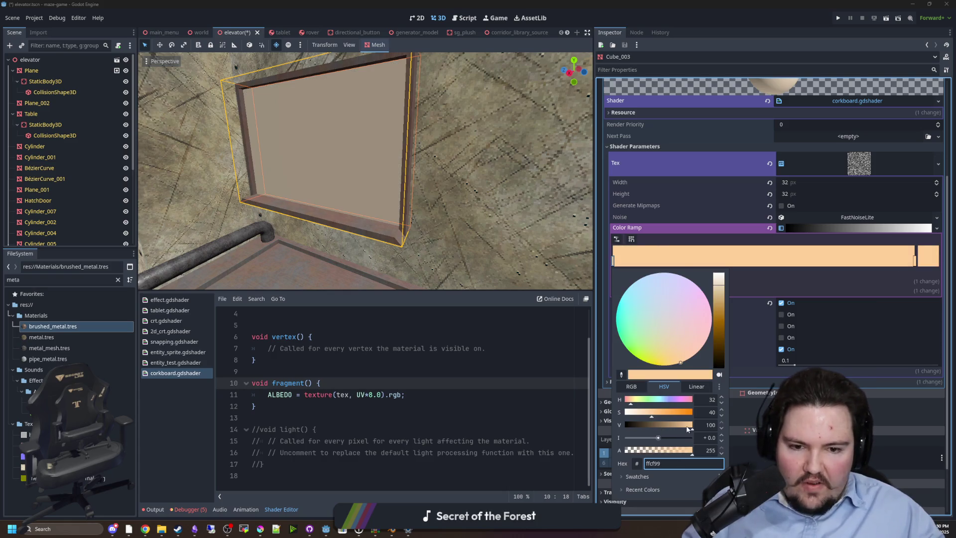
drag(687, 428, 637, 427)
click(486, 390)
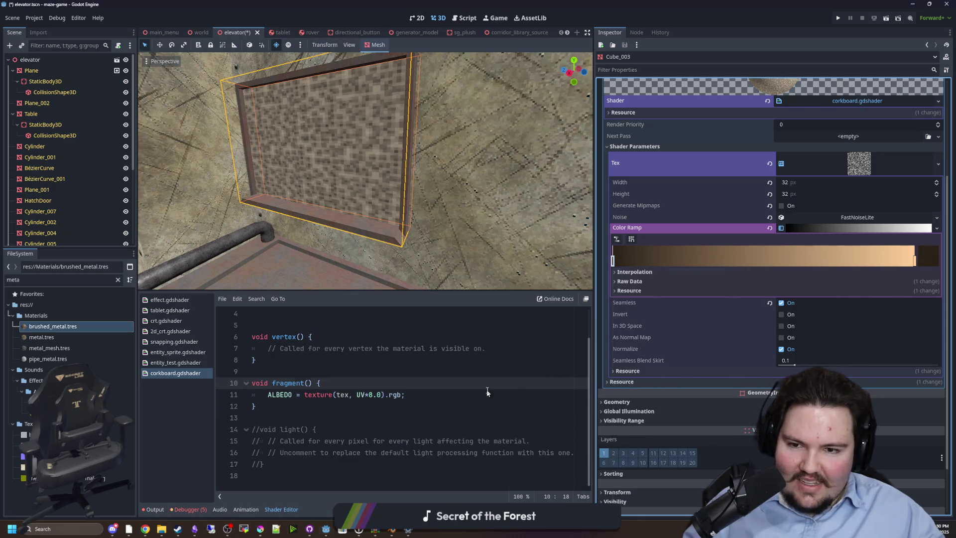
click(487, 394)
Step: Tone the gradient's light stop into a warm tan
click(915, 263)
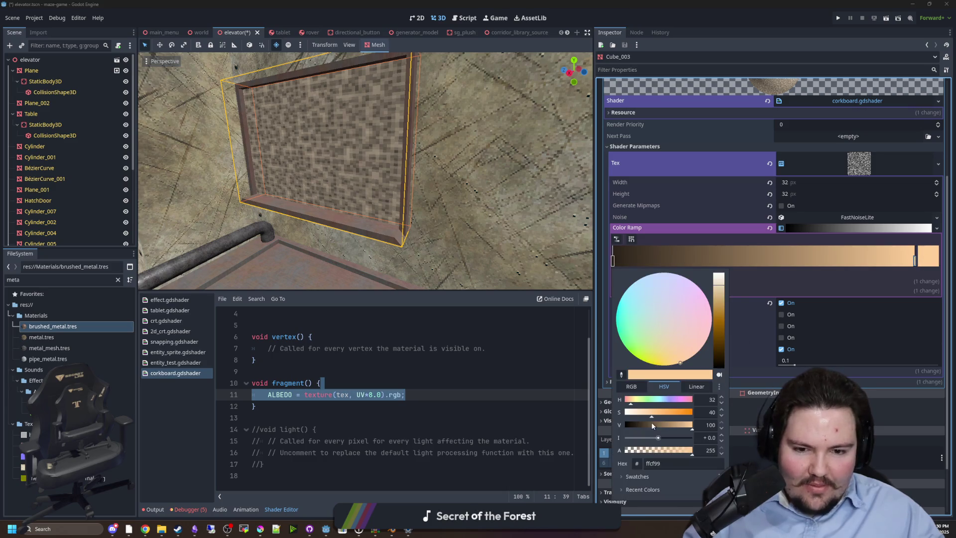
drag(647, 414, 635, 414)
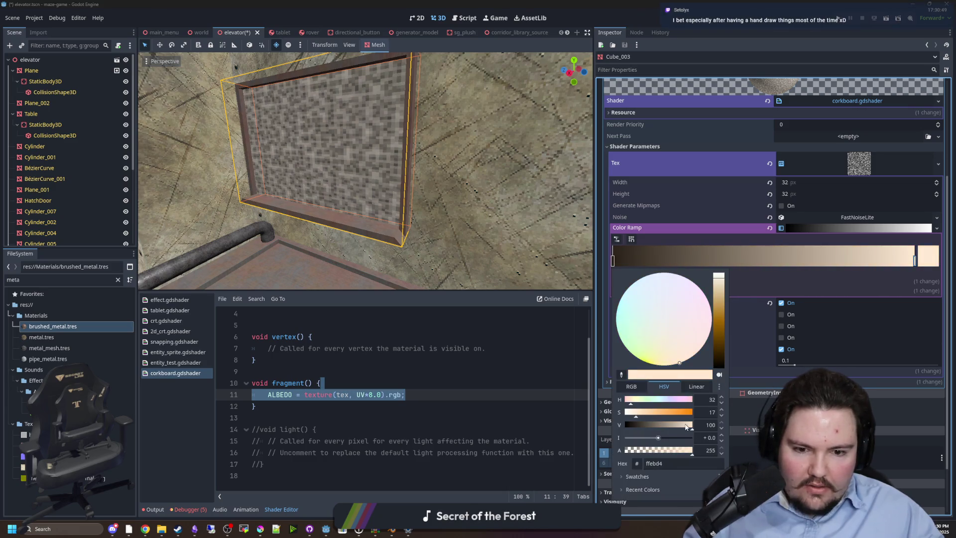
click(668, 426)
click(647, 413)
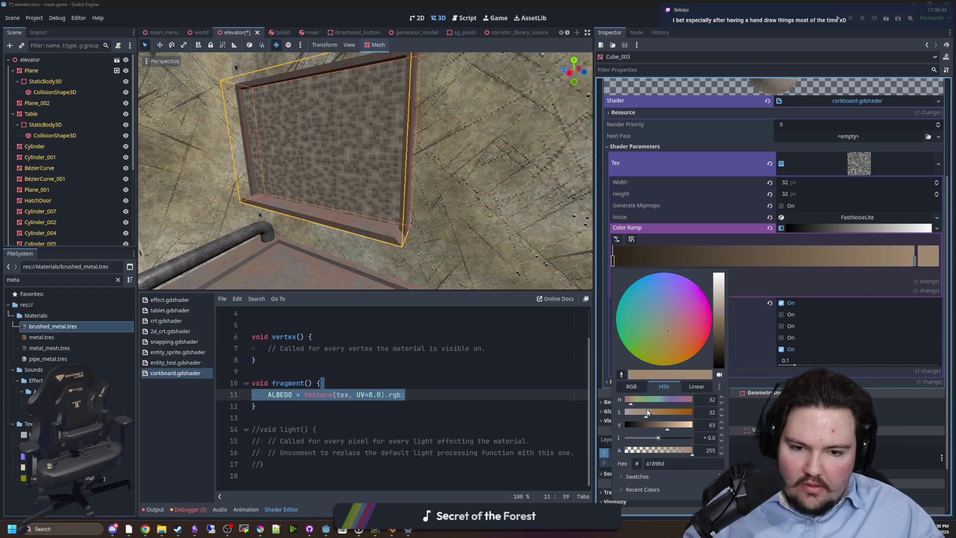
Step: Reselect the corkboard panel and set its noise texture width and height to 64
click(428, 227)
click(428, 227)
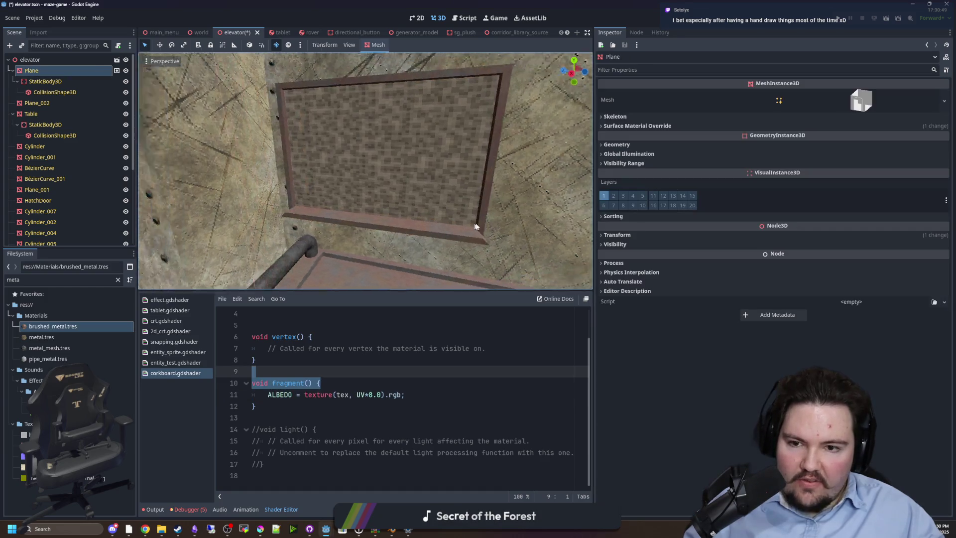
scroll(up, 3)
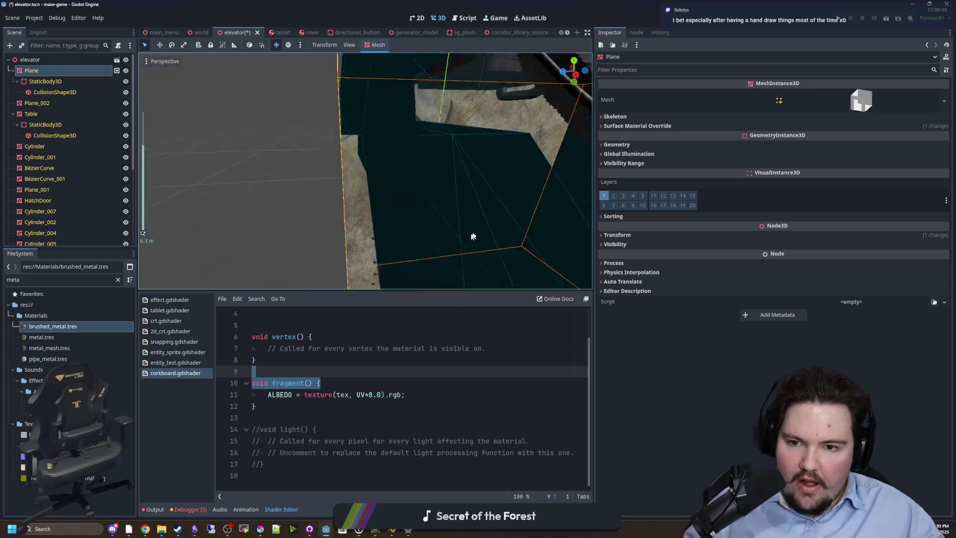
click(396, 187)
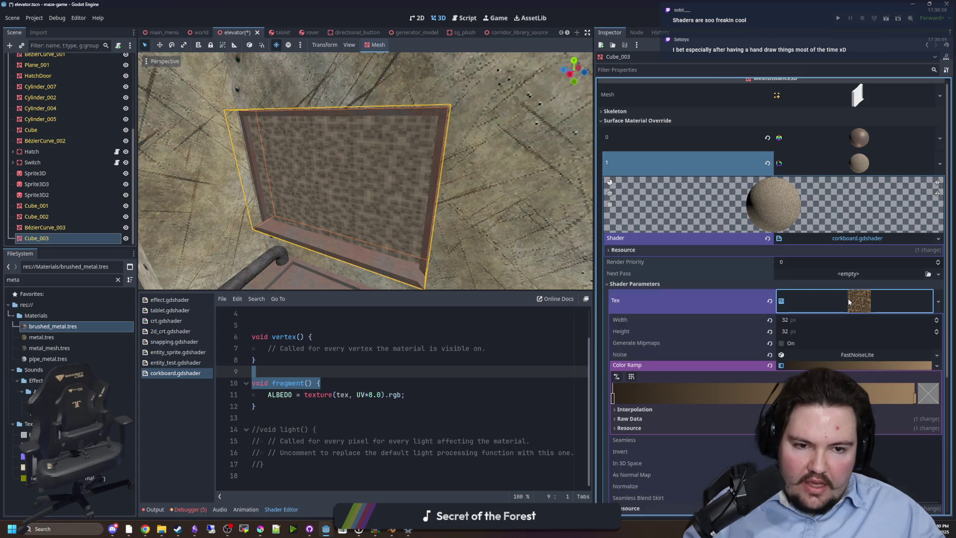
click(793, 331)
text(64)
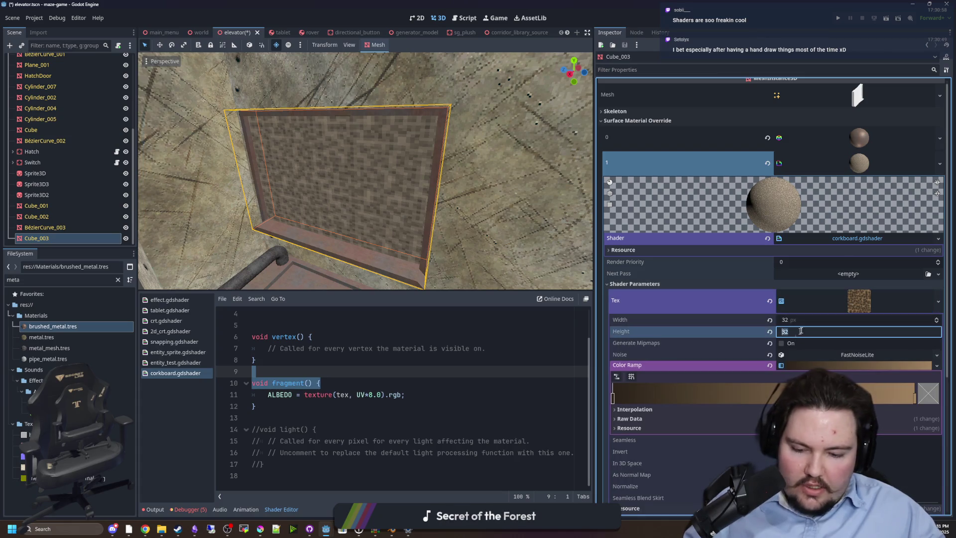
key(Return)
click(803, 320)
text(64)
key(Return)
Step: Raise the FastNoiseLite frequency for a finer cellular pattern
scroll(up, 3)
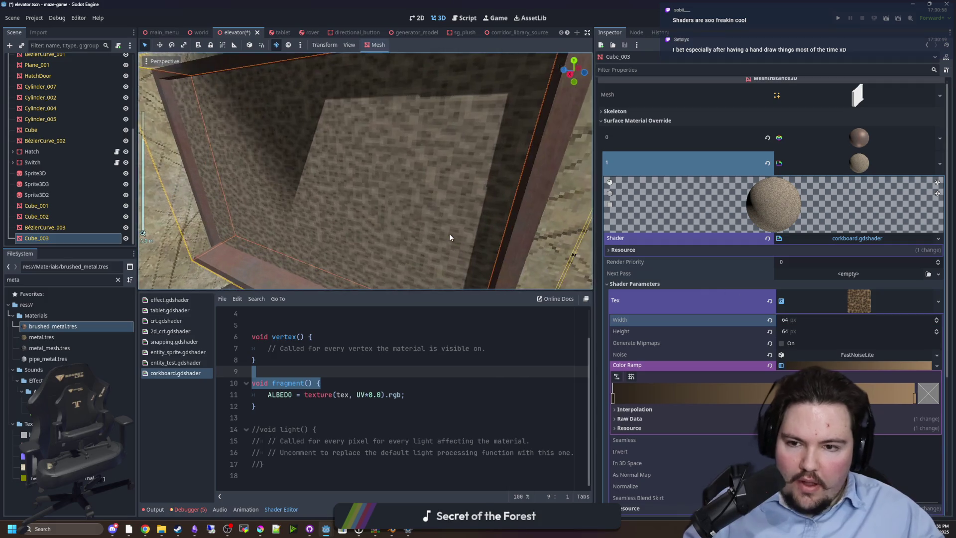
scroll(down, 3)
click(856, 355)
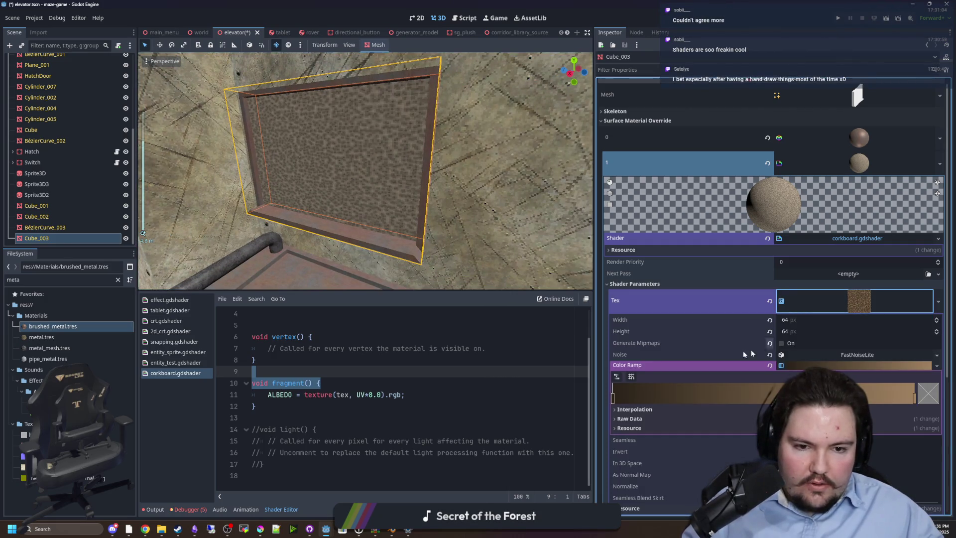
scroll(down, 3)
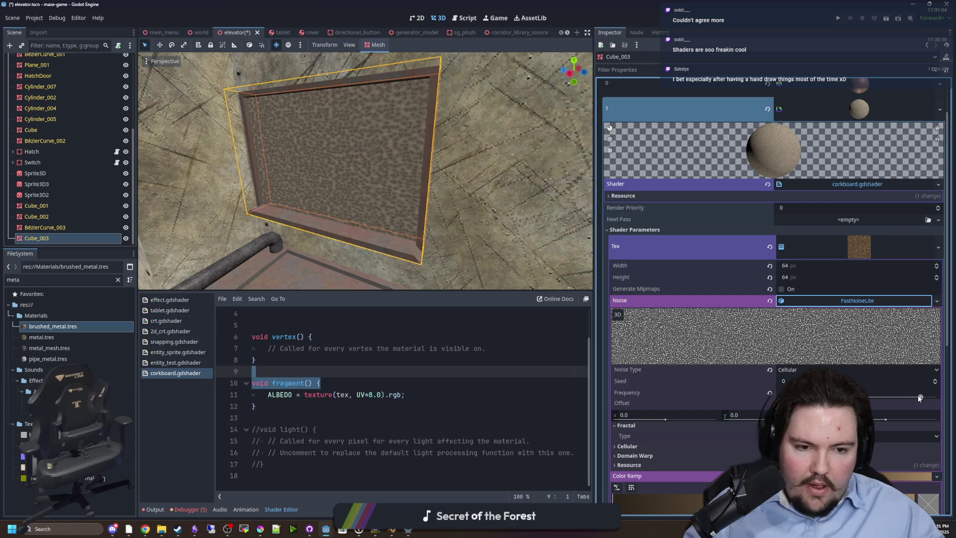
drag(919, 398, 927, 398)
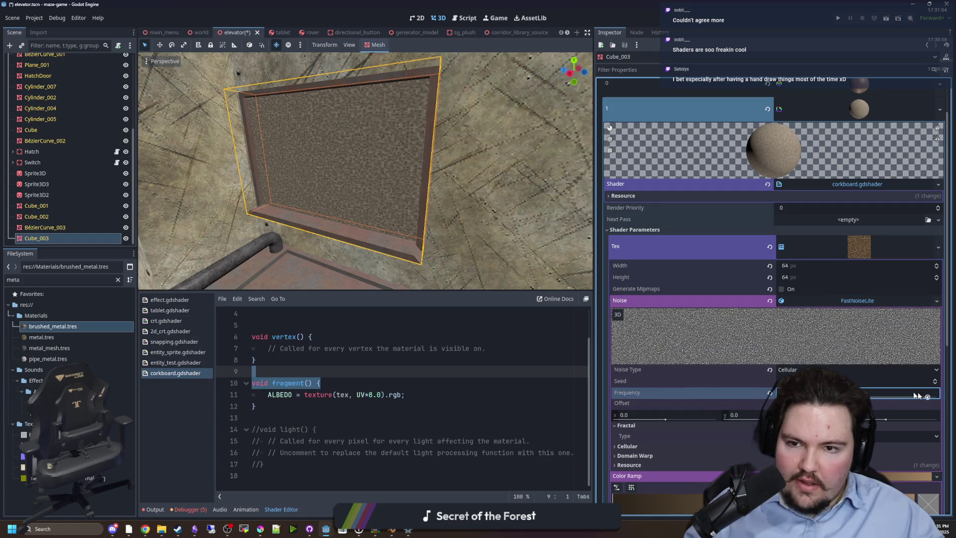
Step: Frame the Plane wall, save the elevator scene, and orbit to face the corkboard
click(482, 237)
key(f)
scroll(up, 3)
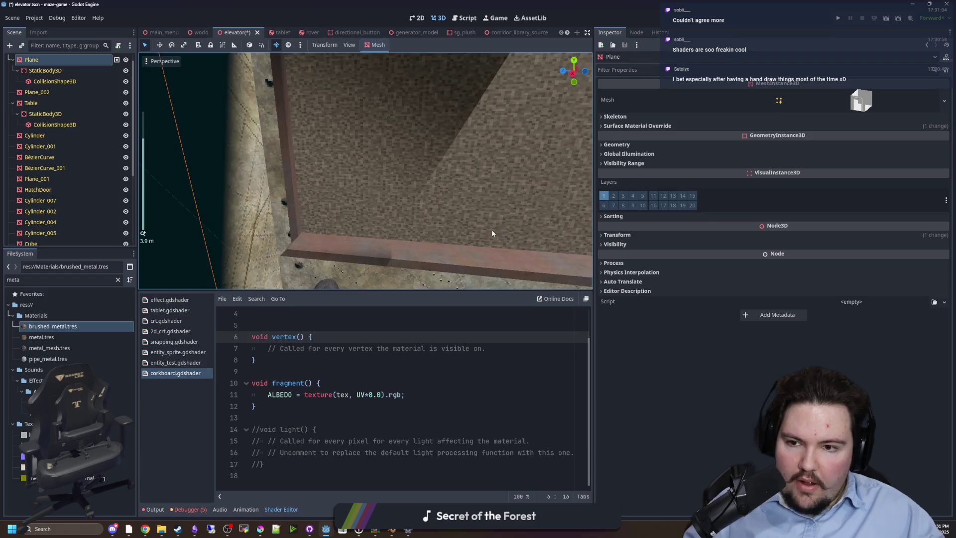
scroll(down, 3)
key(ctrl+s)
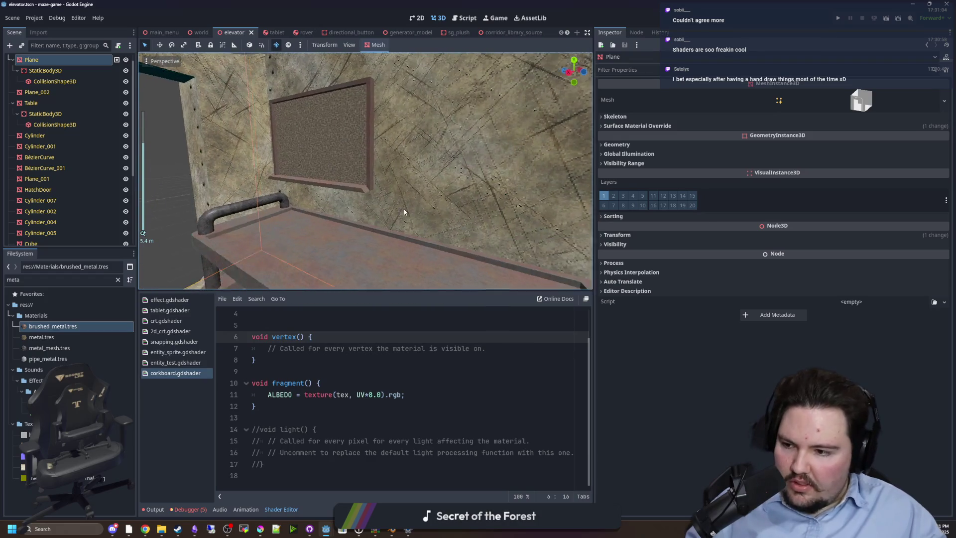
drag(404, 211, 423, 192)
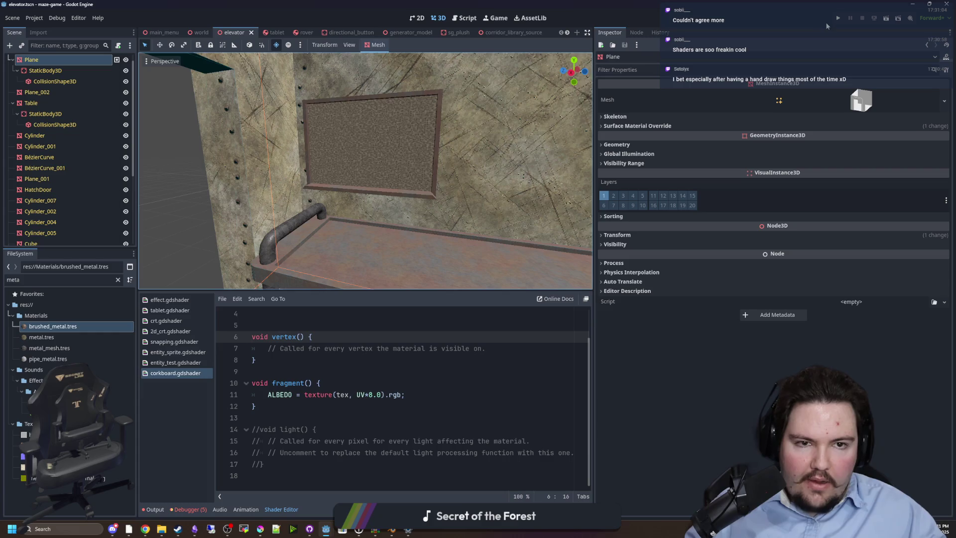
Step: Run the game, enlarge the Game view, and walk toward the bench with the tablet
click(838, 17)
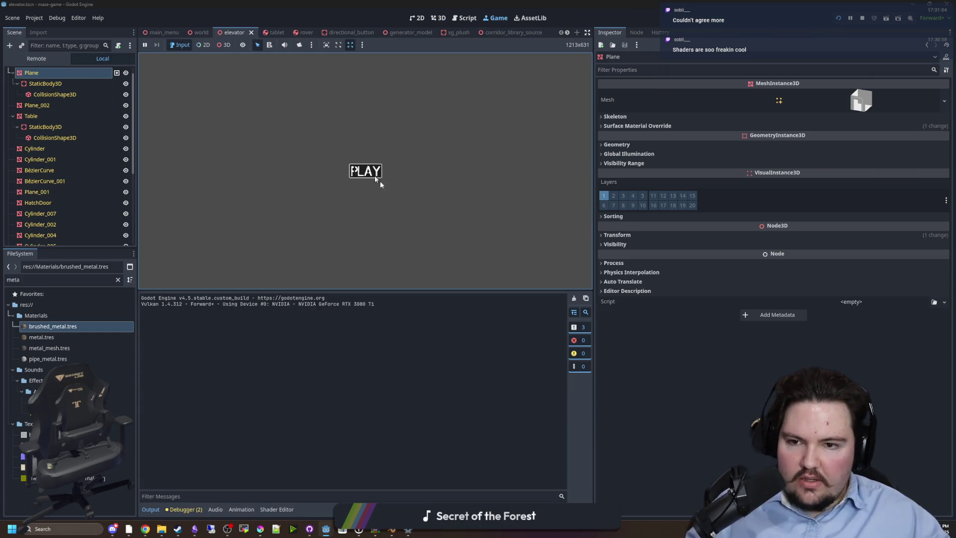
click(374, 175)
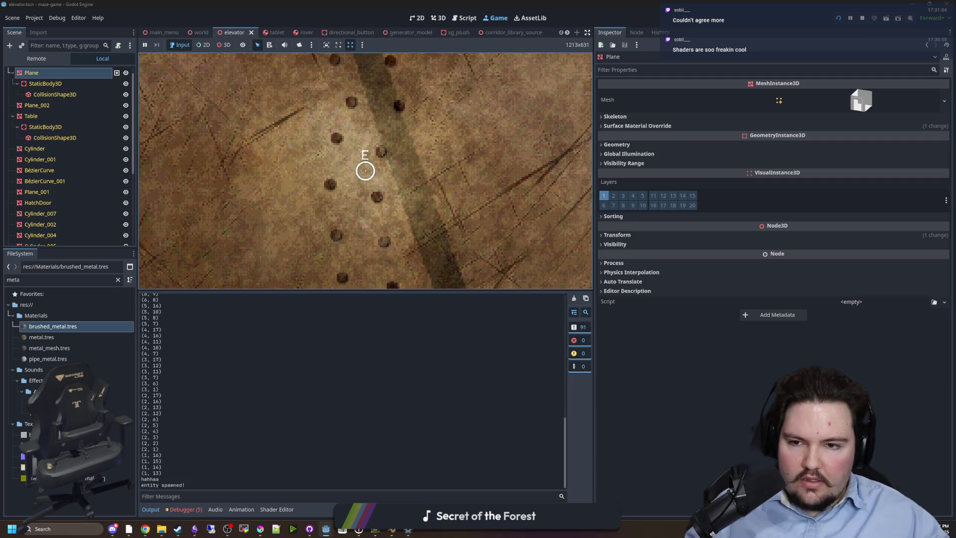
key(Escape)
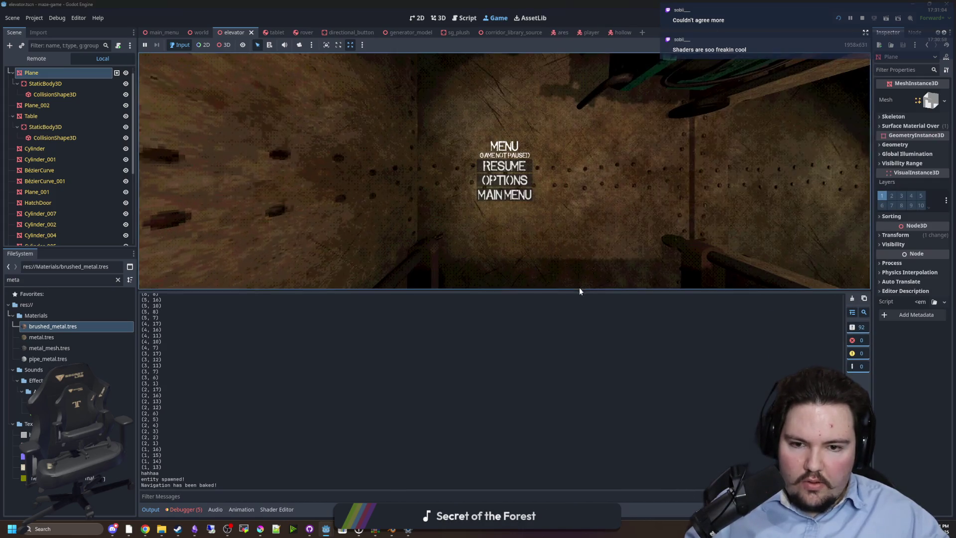
drag(578, 289, 579, 420)
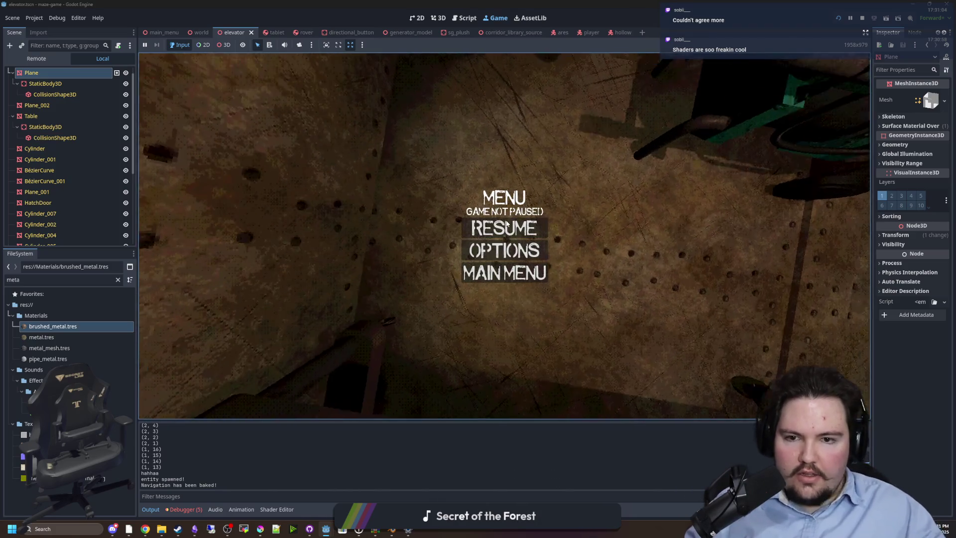
click(507, 224)
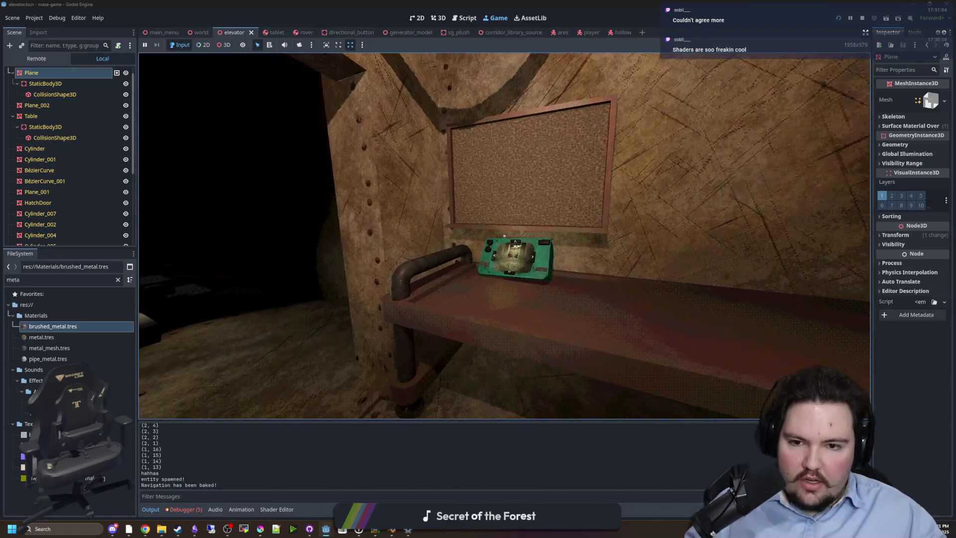
key(w)
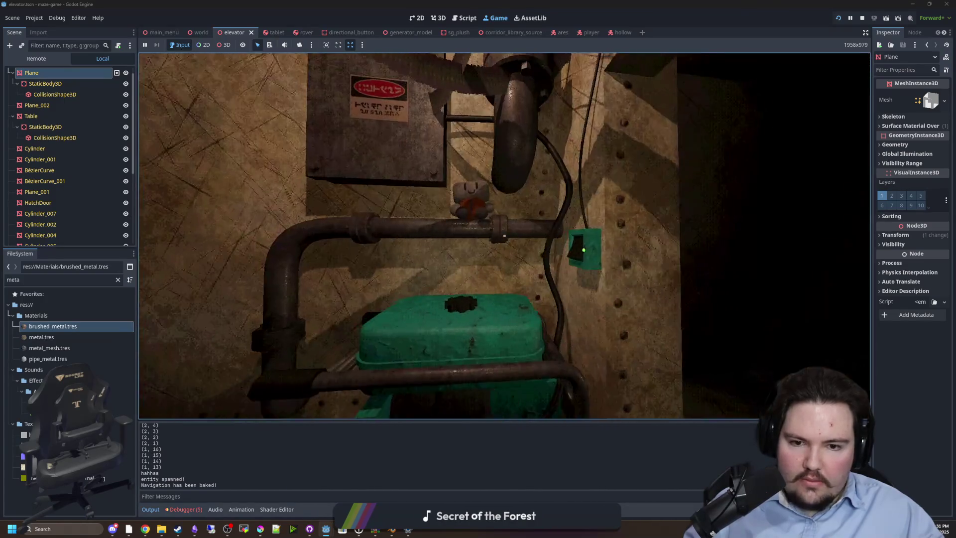
key(Escape)
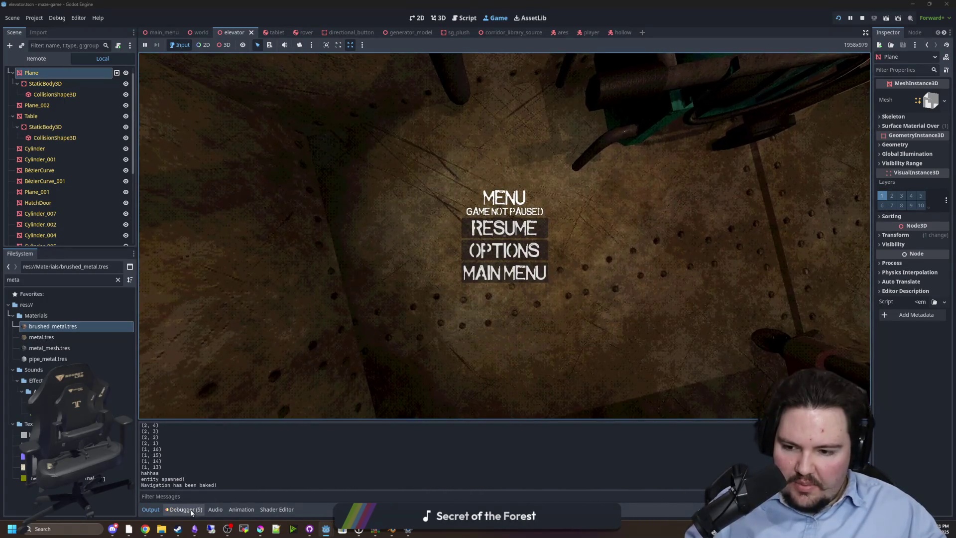
Step: Start the Debugger's Profiler on the running game and make the profiler panel taller
click(184, 510)
click(255, 416)
click(152, 429)
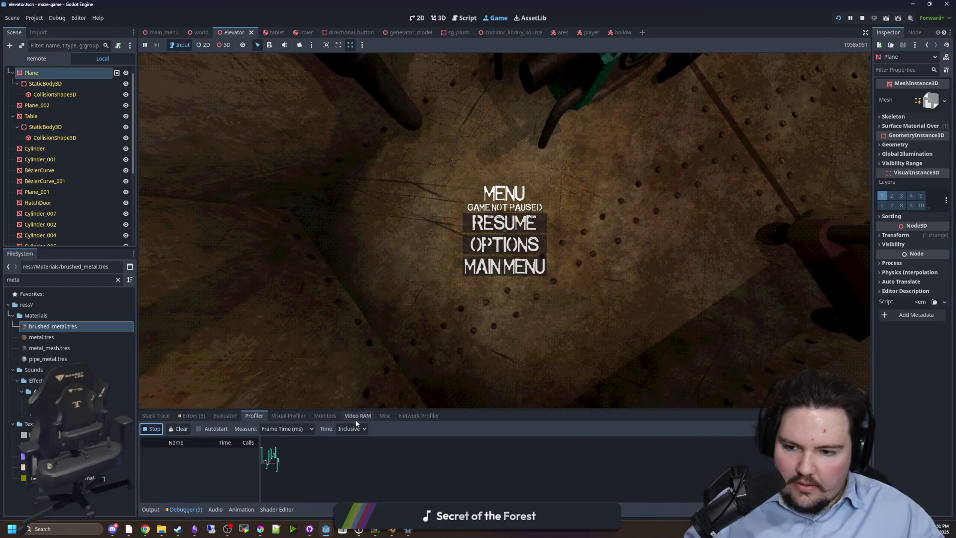
drag(401, 410, 347, 357)
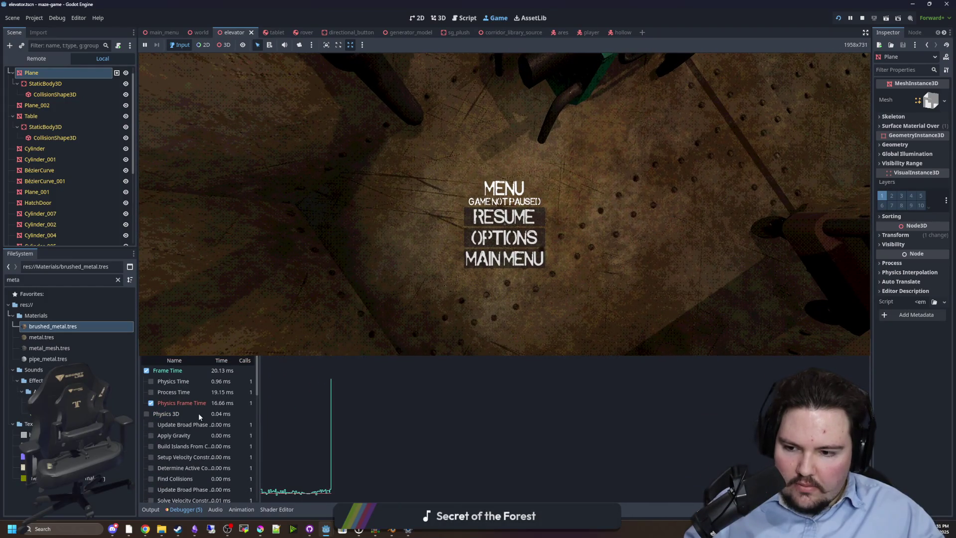
Step: Review the profiler's function timings, resume and pause the game, then enlarge the game view
scroll(down, 3)
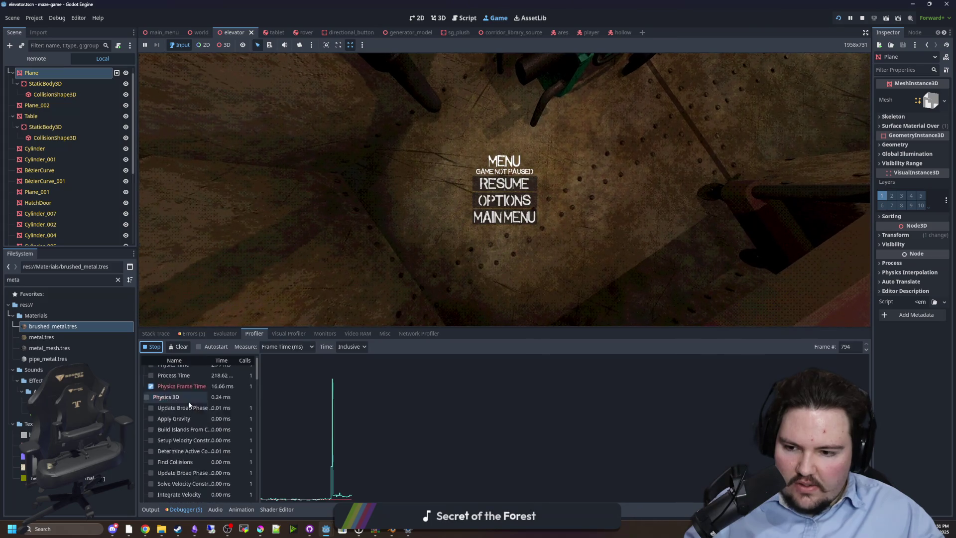
scroll(down, 3)
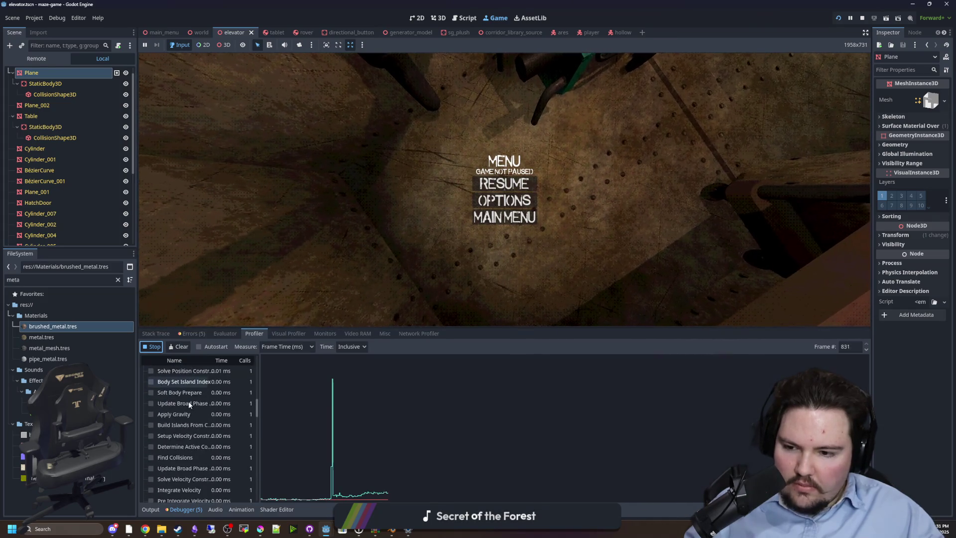
scroll(down, 3)
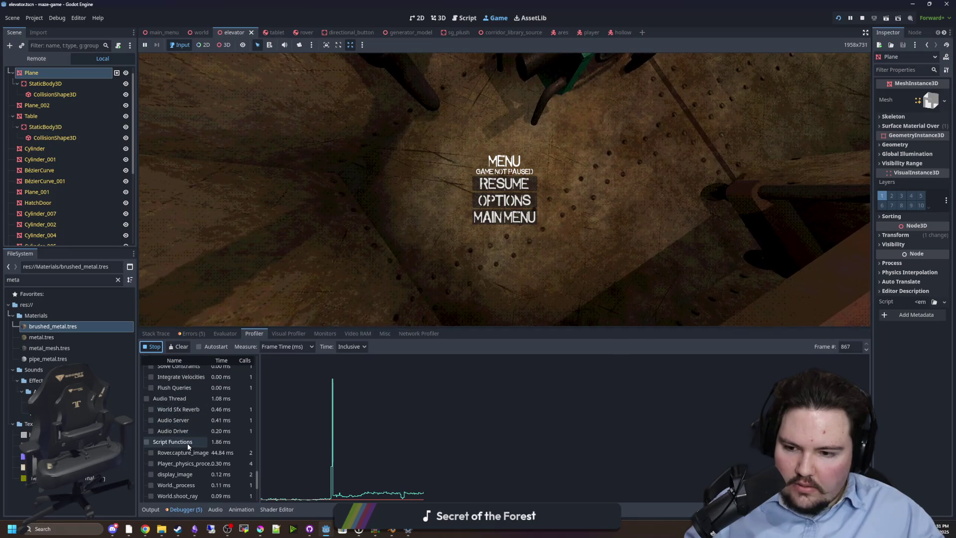
scroll(up, 3)
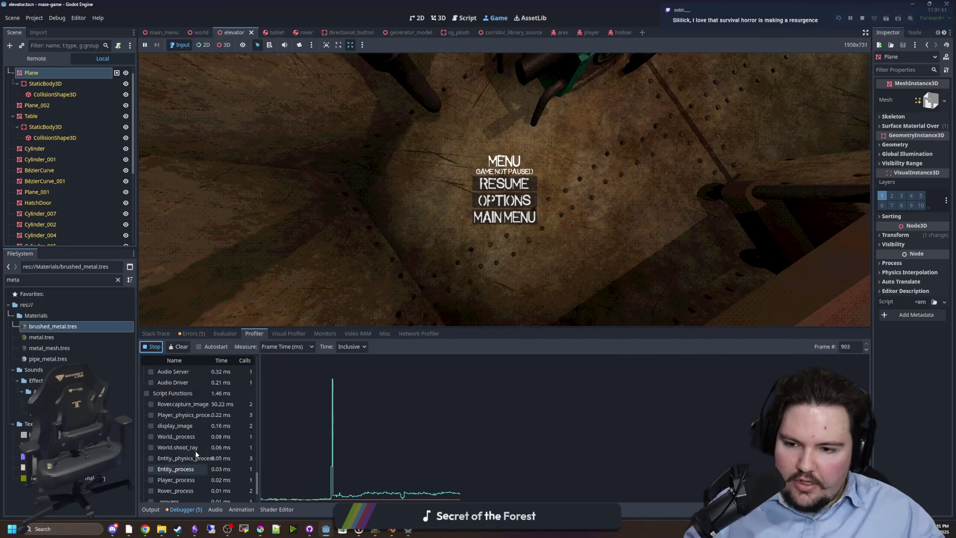
click(504, 183)
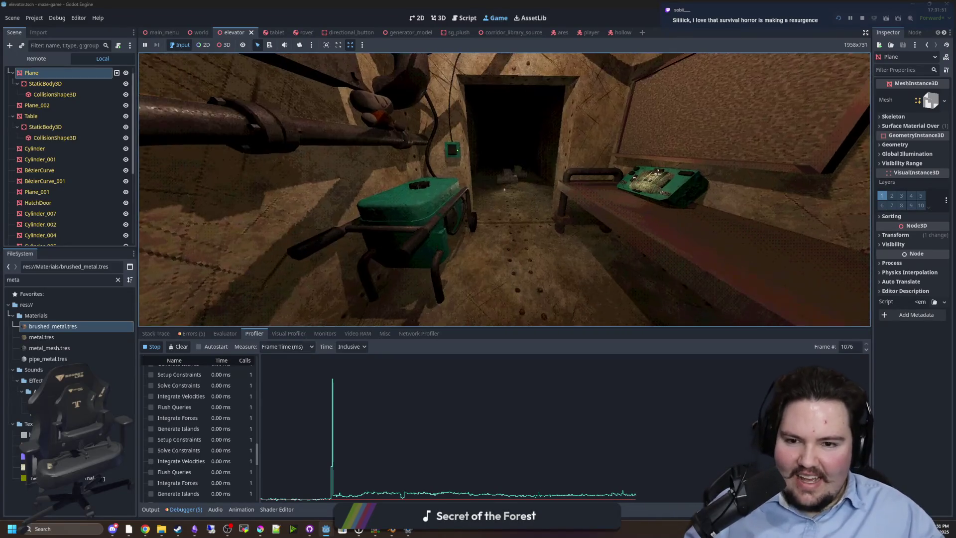
key(Escape)
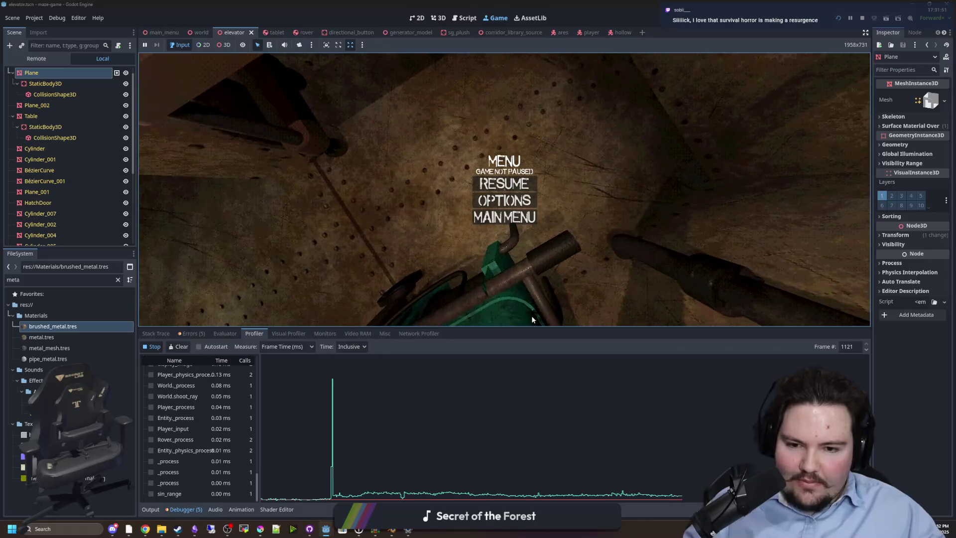
drag(523, 324, 517, 438)
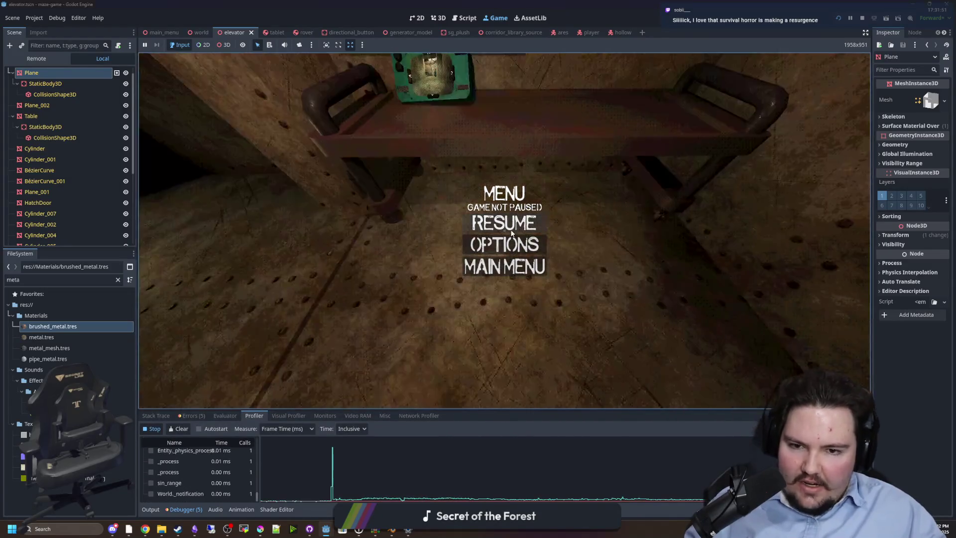
Step: Resume, pick up the tablet, turn the remote camera and drive it forward, then put the tablet down
click(503, 216)
key(e)
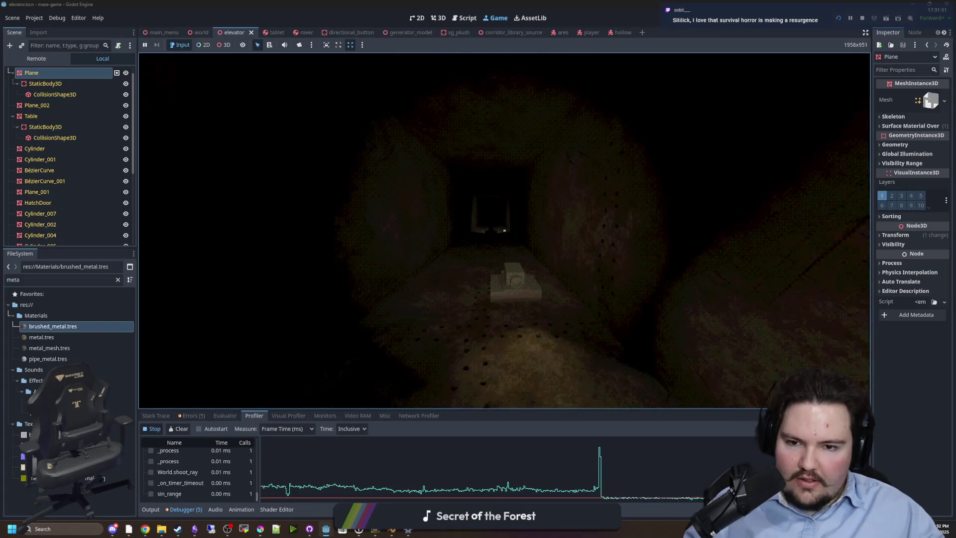
key(e)
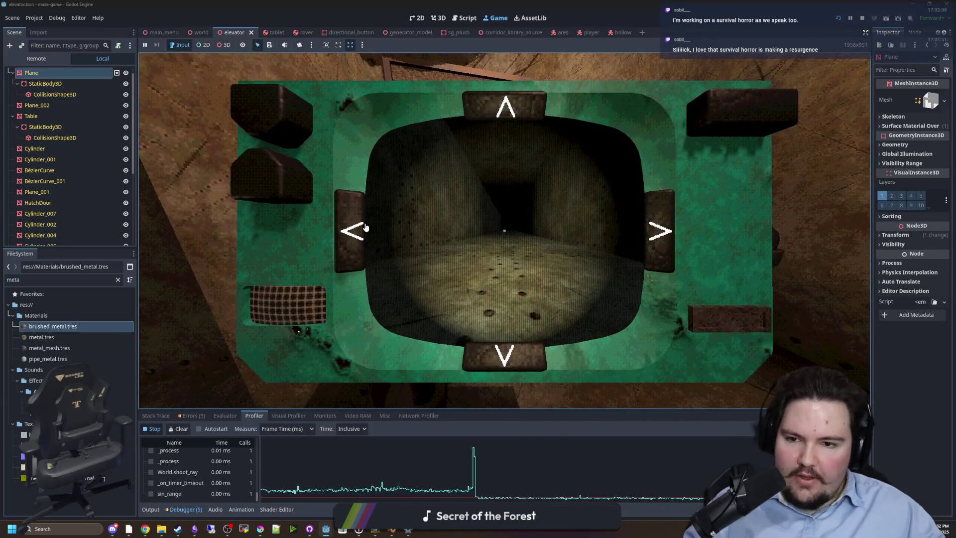
click(366, 227)
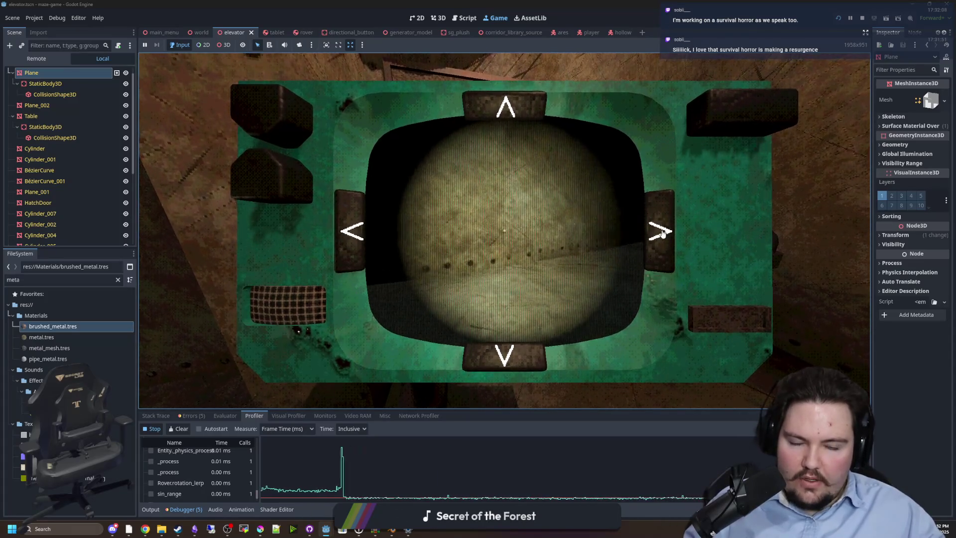
click(662, 234)
click(351, 229)
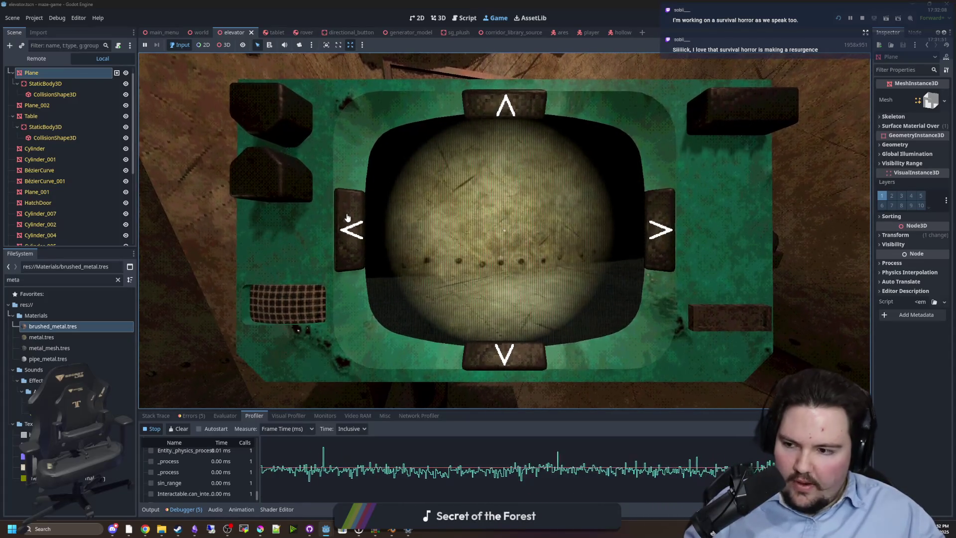
click(347, 218)
click(505, 115)
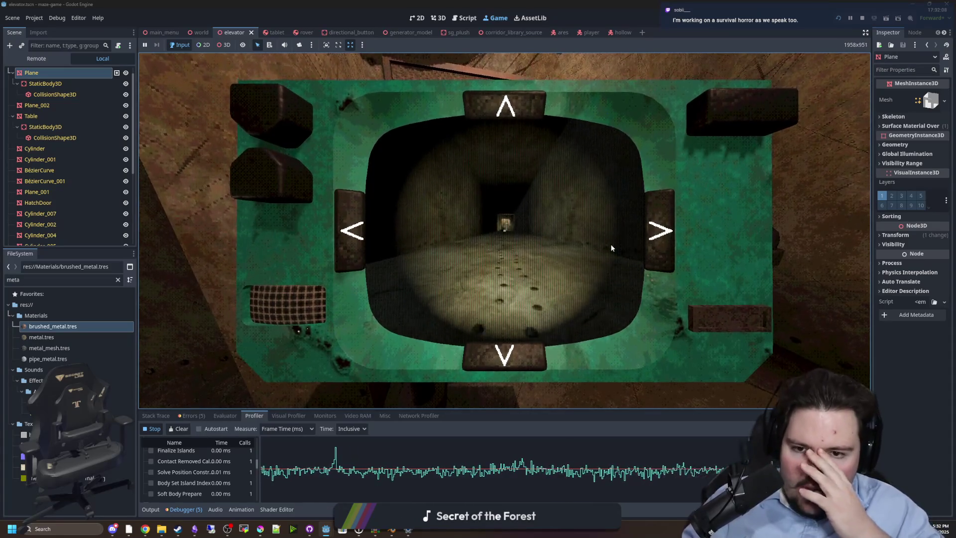
key(e)
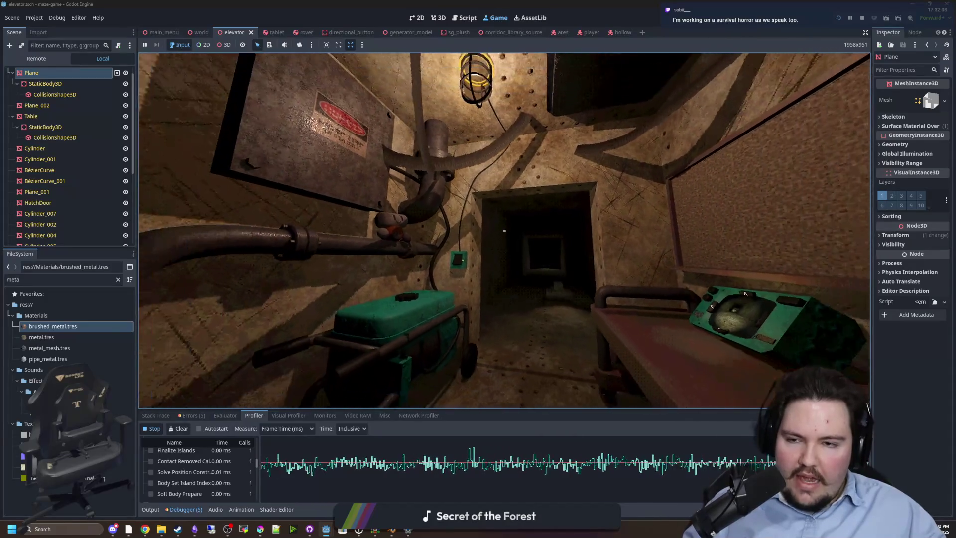
Step: Walk the player out of the elevator, pause the game, then stop the run
key(w)
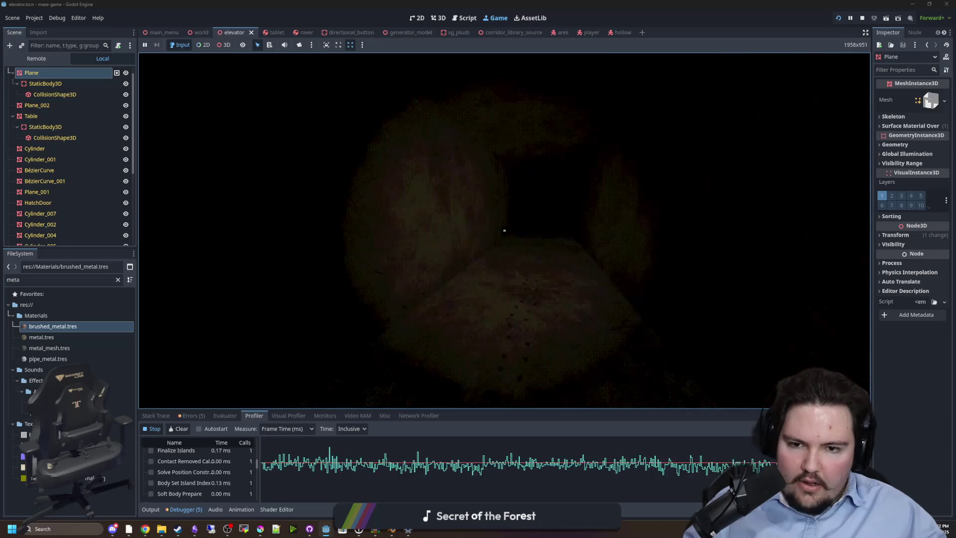
key(Escape)
click(862, 18)
Step: Filter FileSystem for 'hollow', drop a hollow.tscn instance beside the elevator, then save and run with F5
scroll(down, 3)
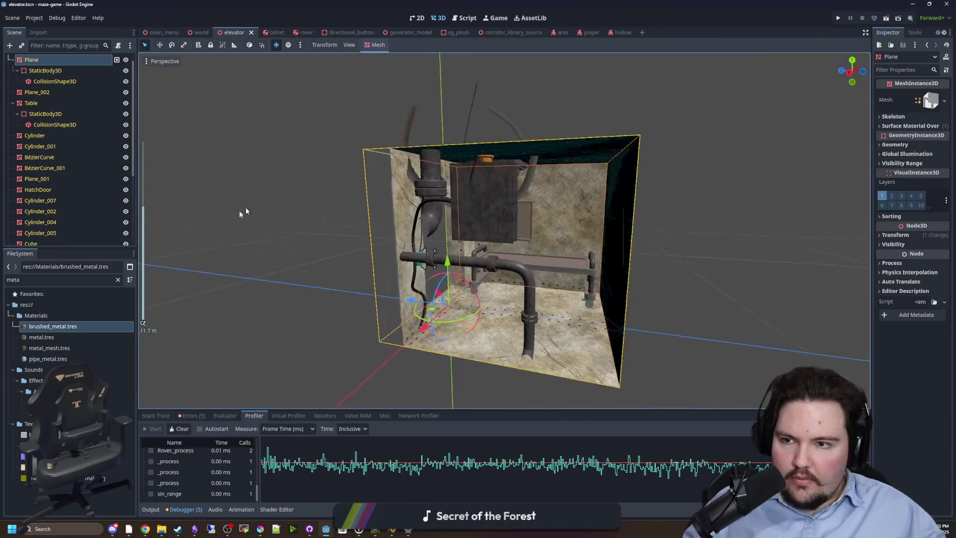
click(117, 279)
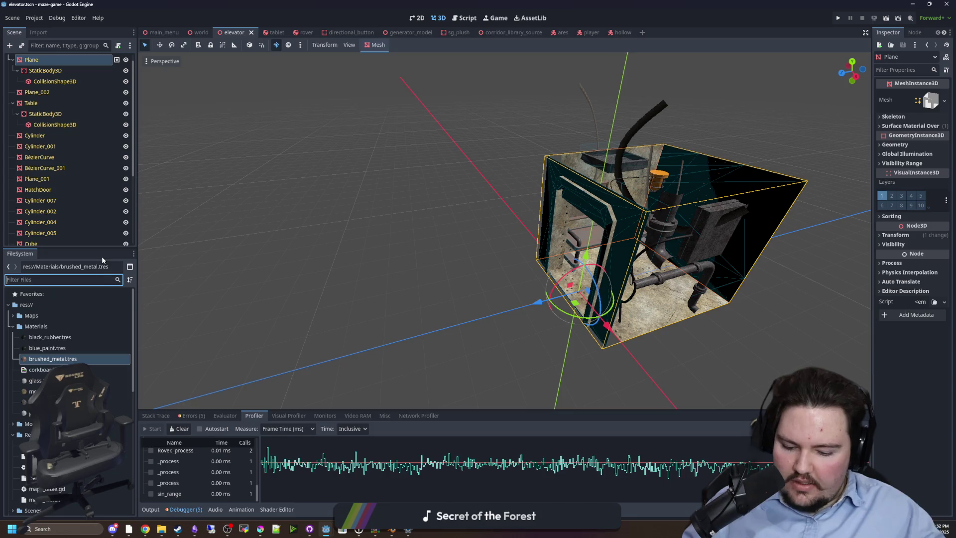
text(hollow)
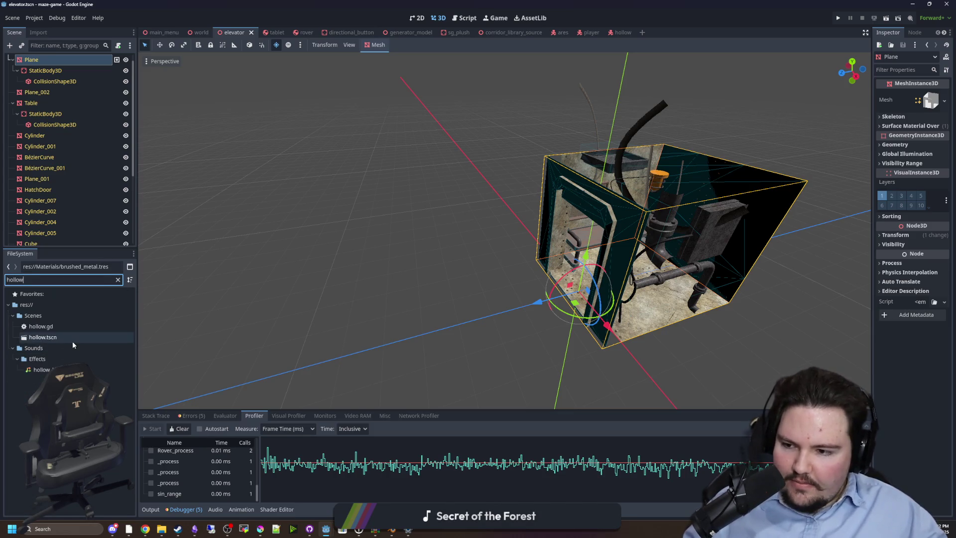
drag(73, 342, 431, 331)
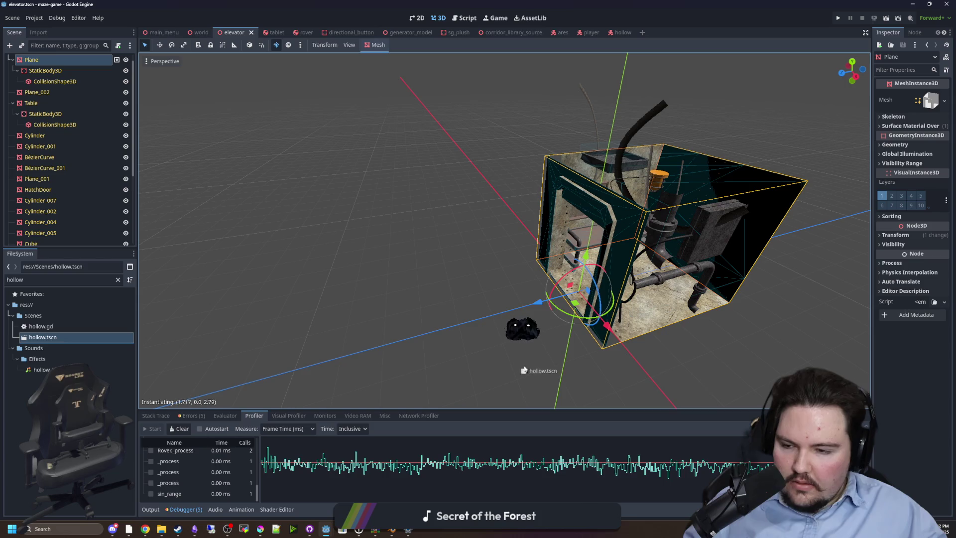
drag(518, 322, 518, 321)
scroll(down, 3)
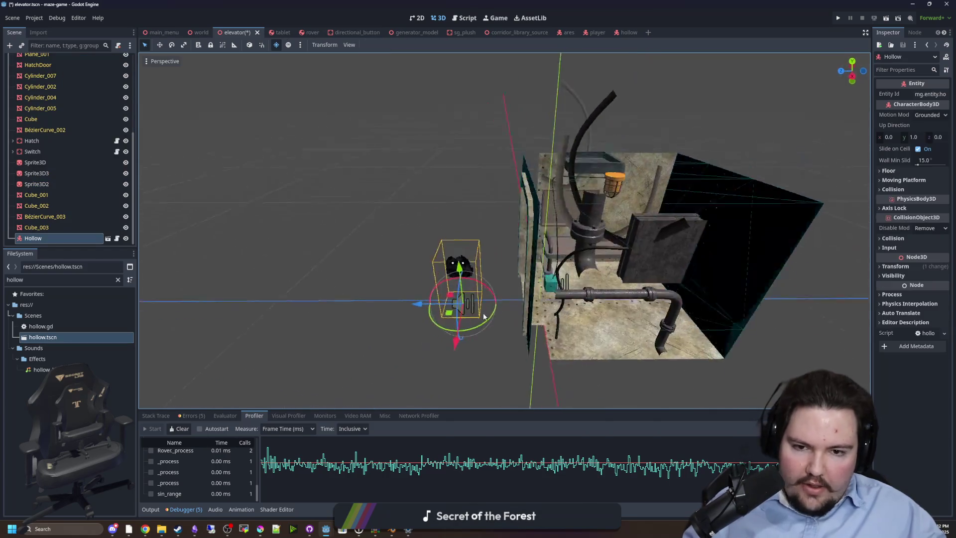
key(F5)
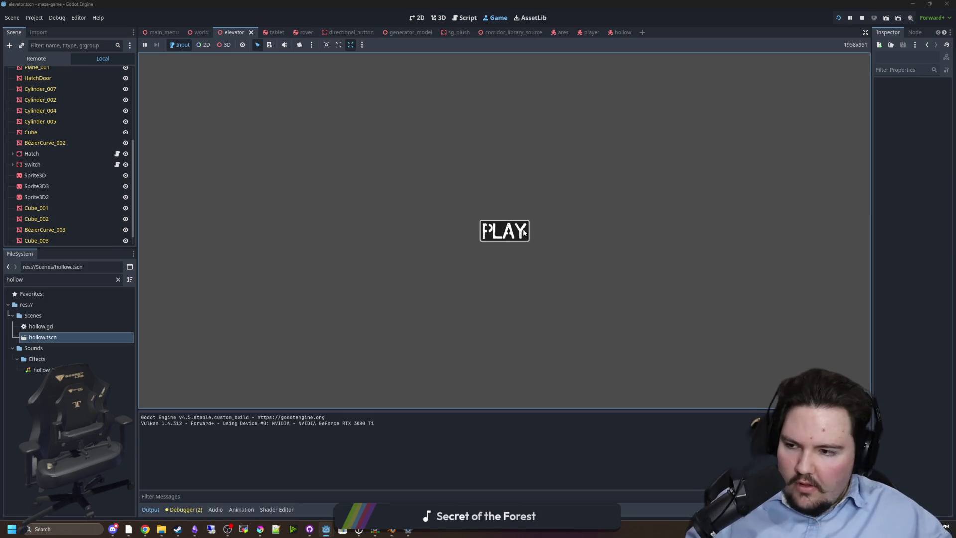
Step: Click PLAY, walk the dark tunnel and back, then use the tablet to turn and drive the remote camera
click(485, 230)
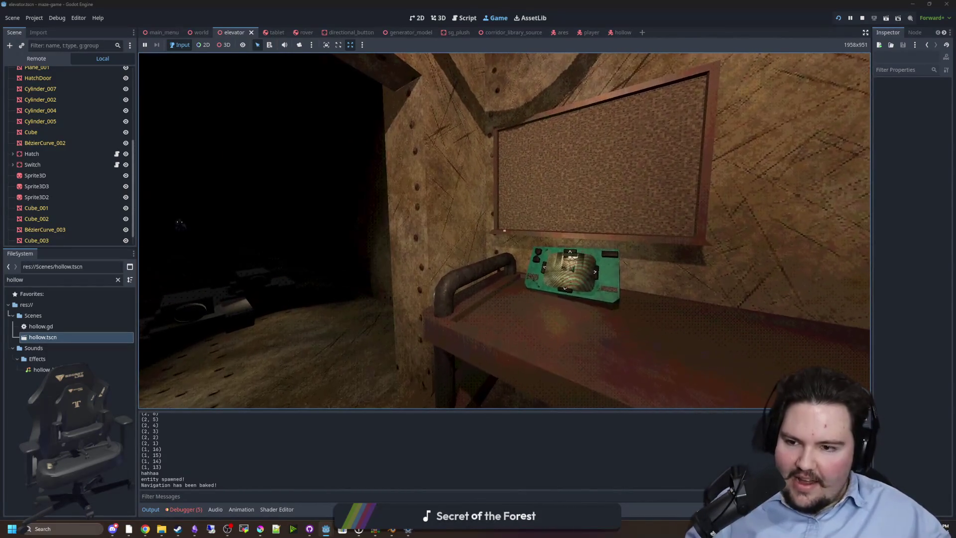
key(w)
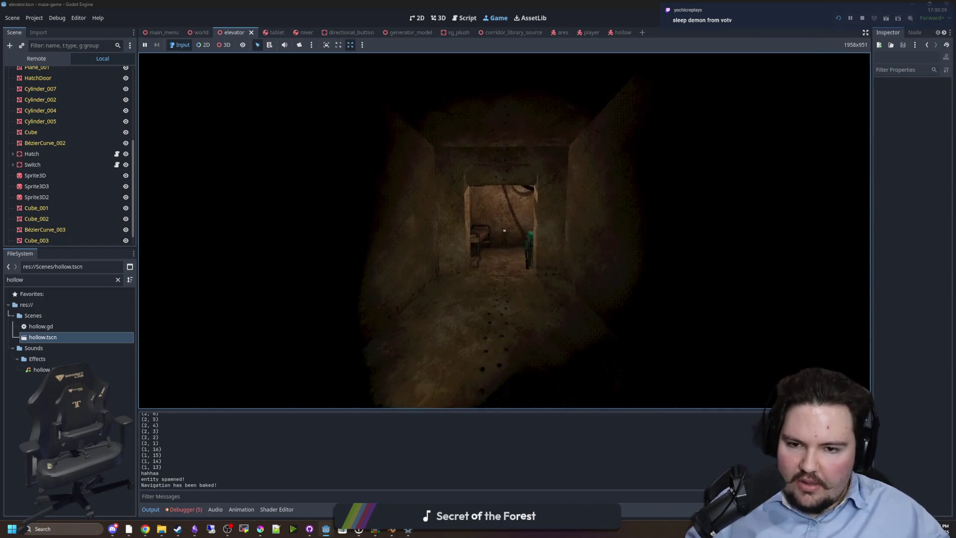
key(w)
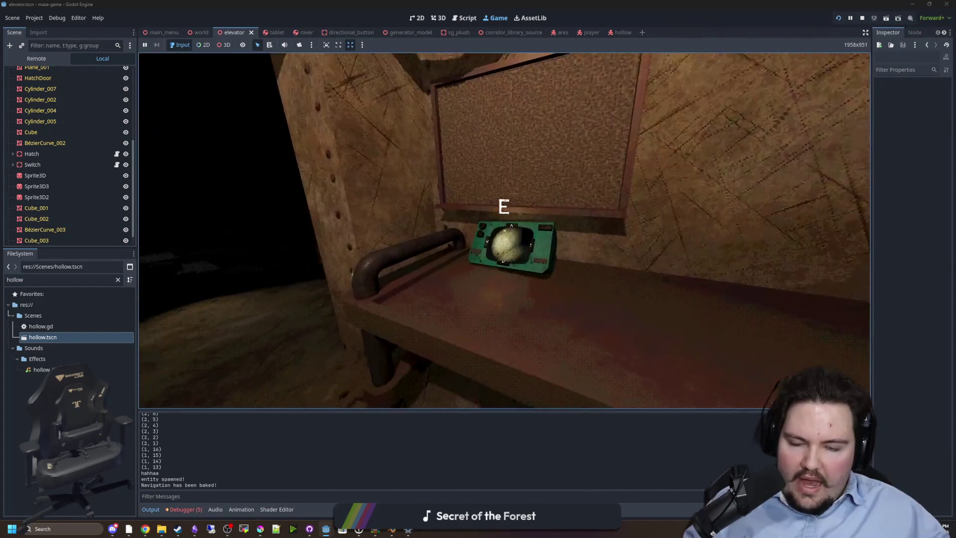
key(e)
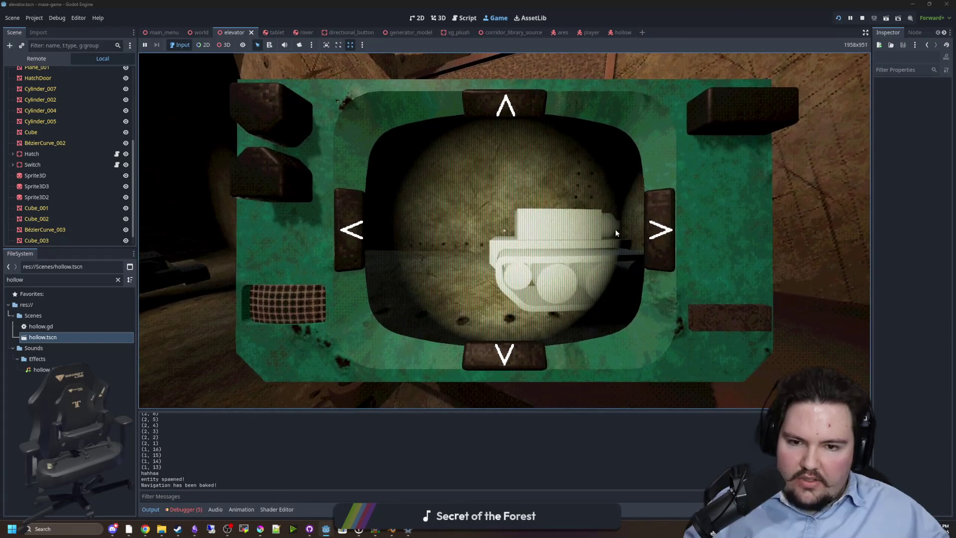
click(351, 224)
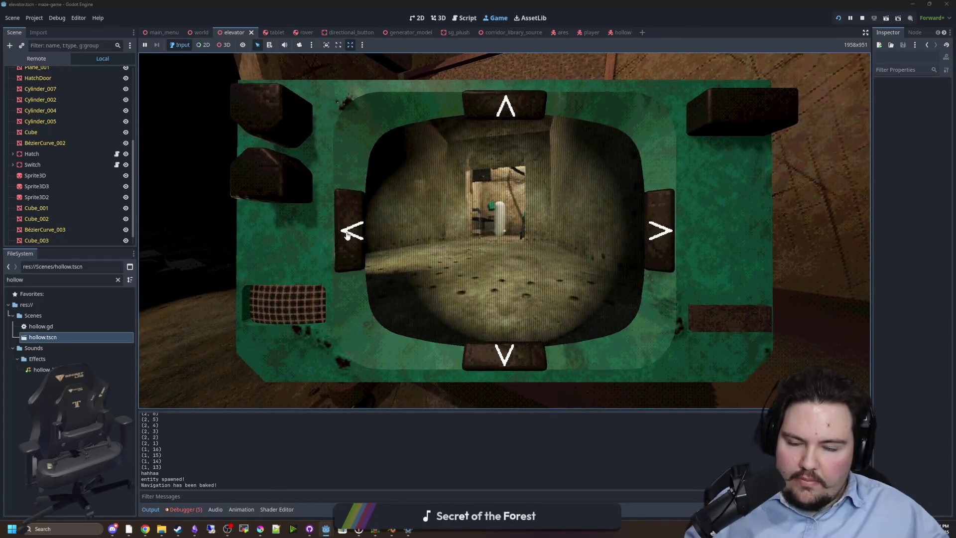
click(503, 102)
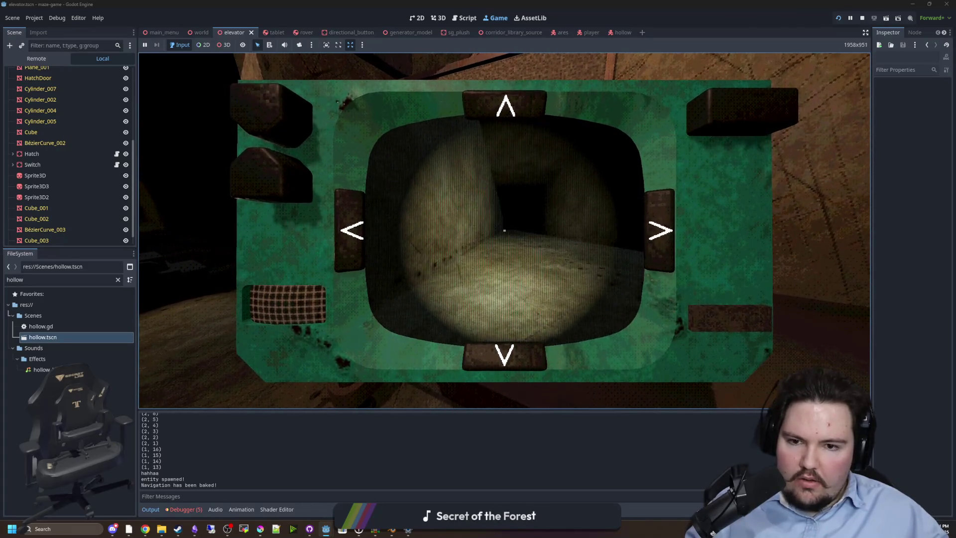
key(Escape)
Step: Walk the corridor to the lamp and lit wall, check the tablet feed, then enter the lit room
key(w)
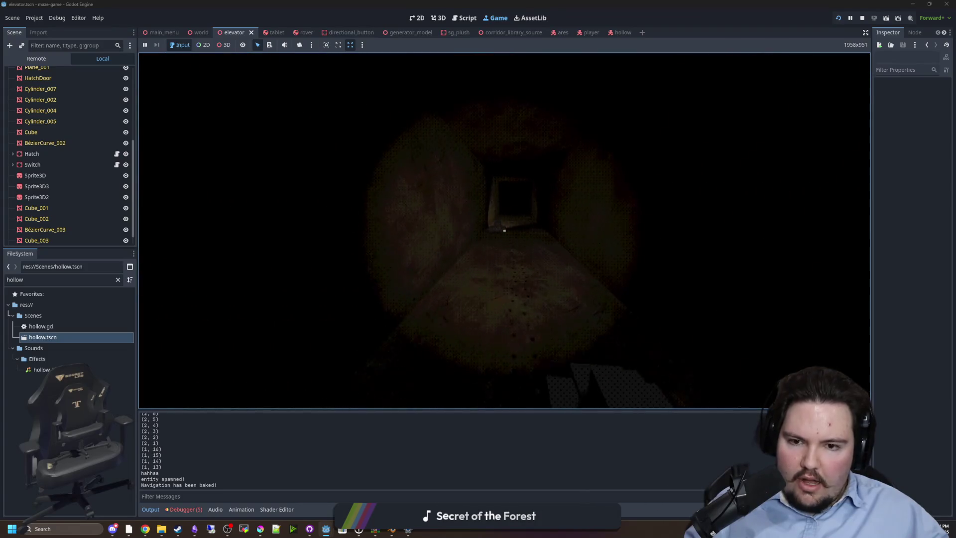
key(w)
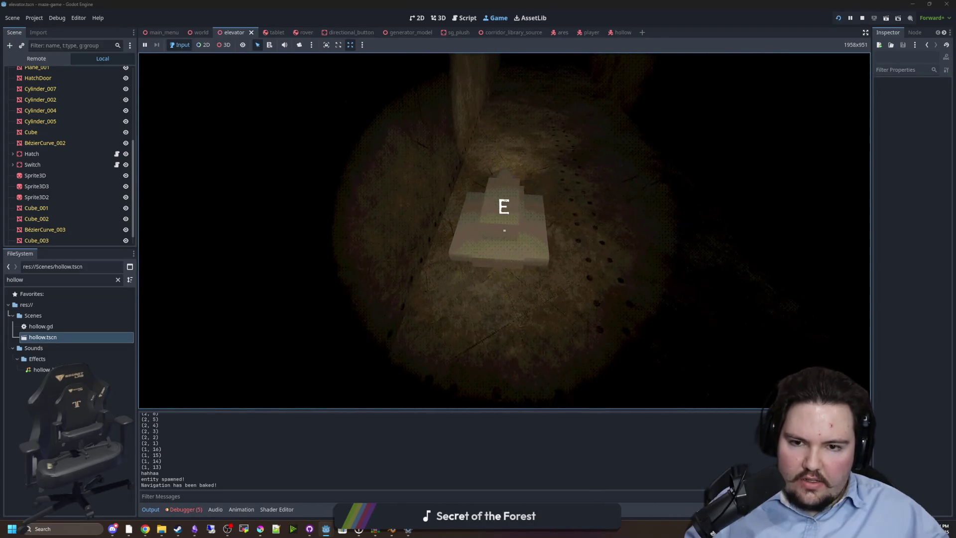
key(e)
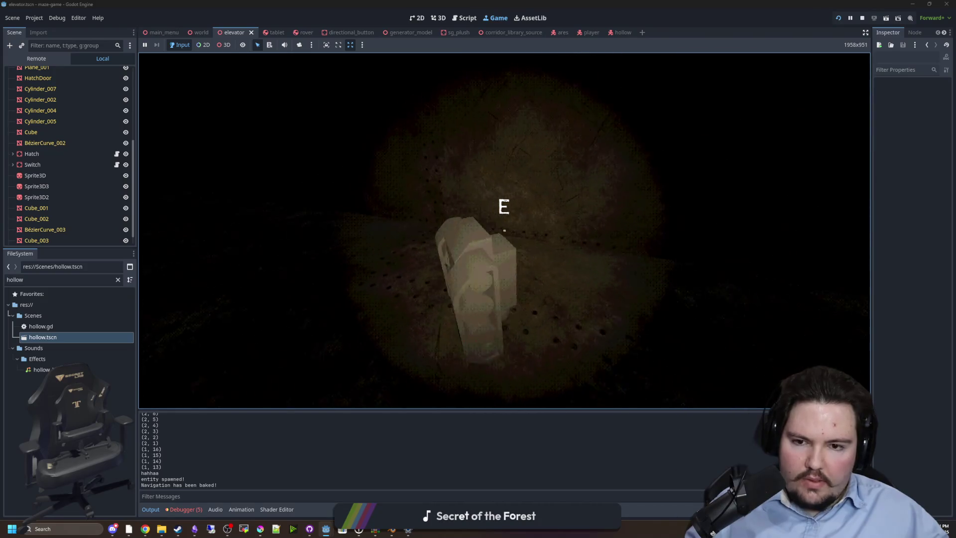
key(w)
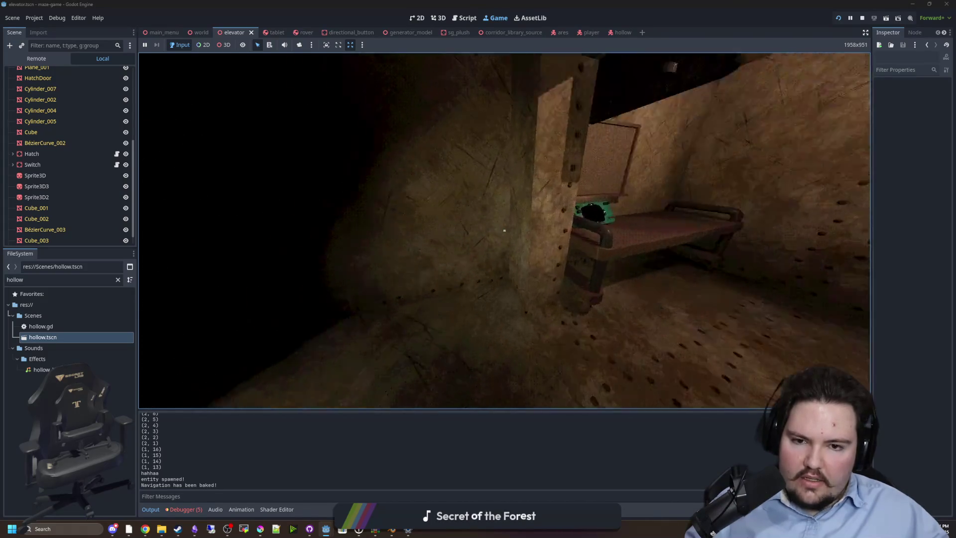
key(e)
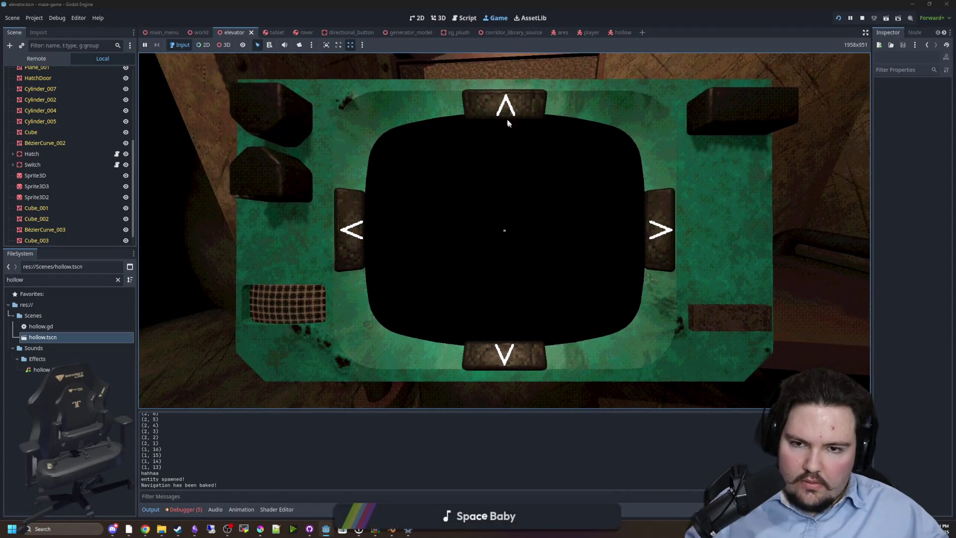
key(e)
key(e)
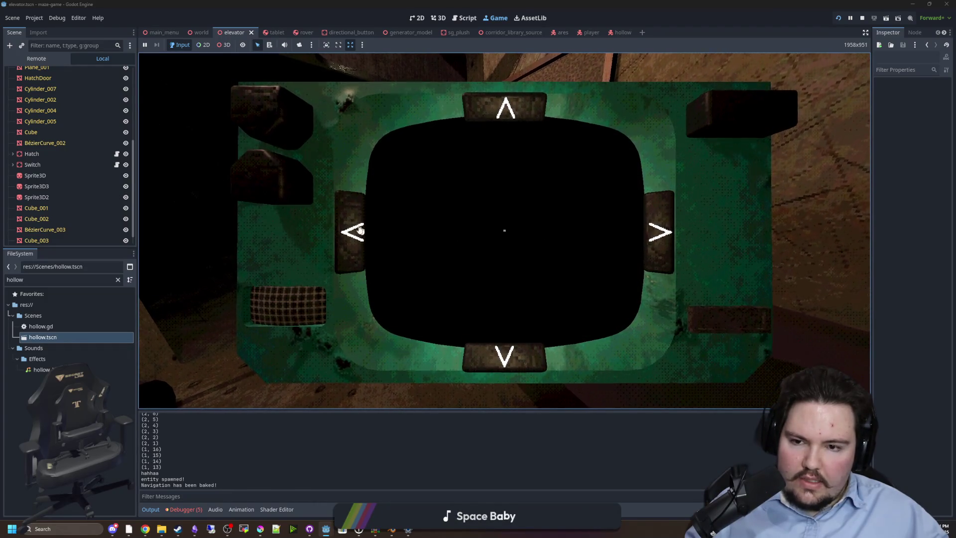
key(e)
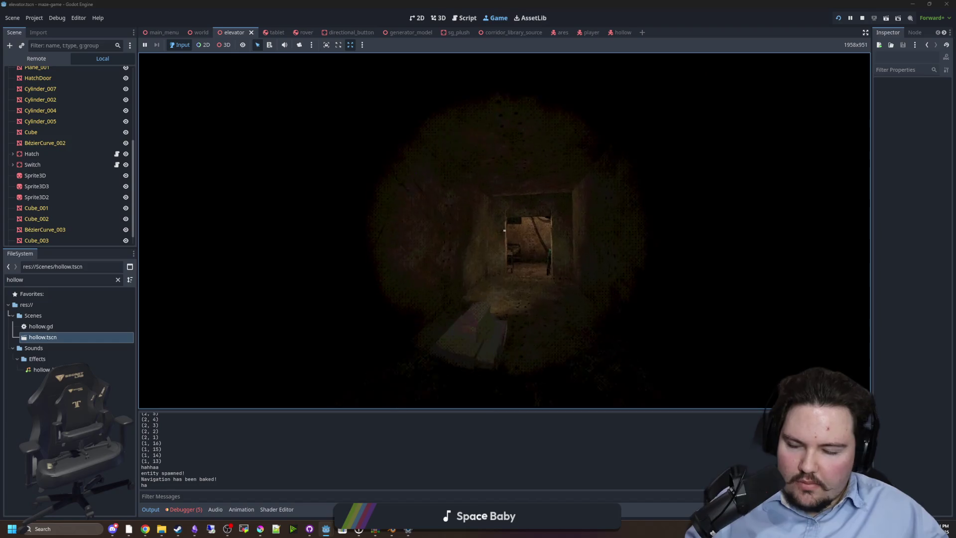
key(w)
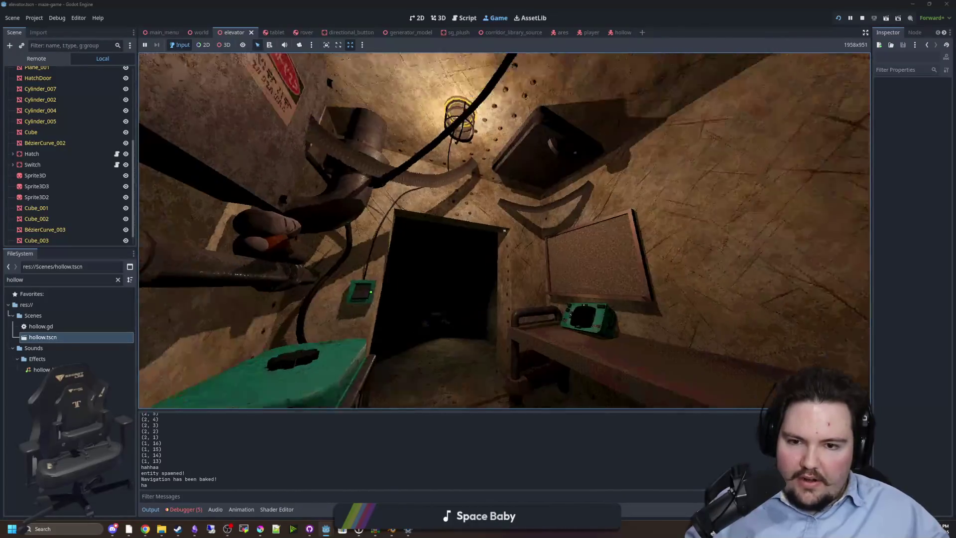
Step: Walk to the green tablet on the desk, look over the pipes and generator, then the wall board
key(w)
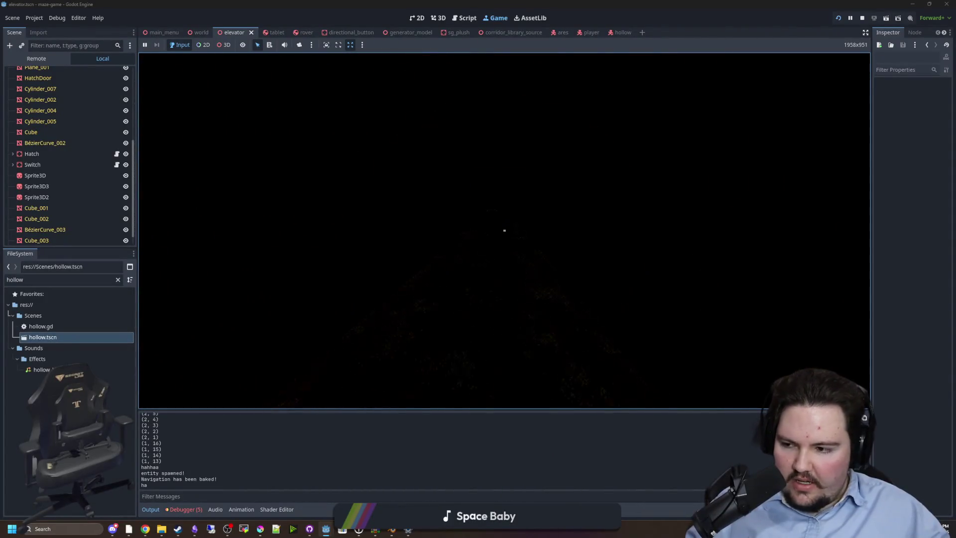
key(w)
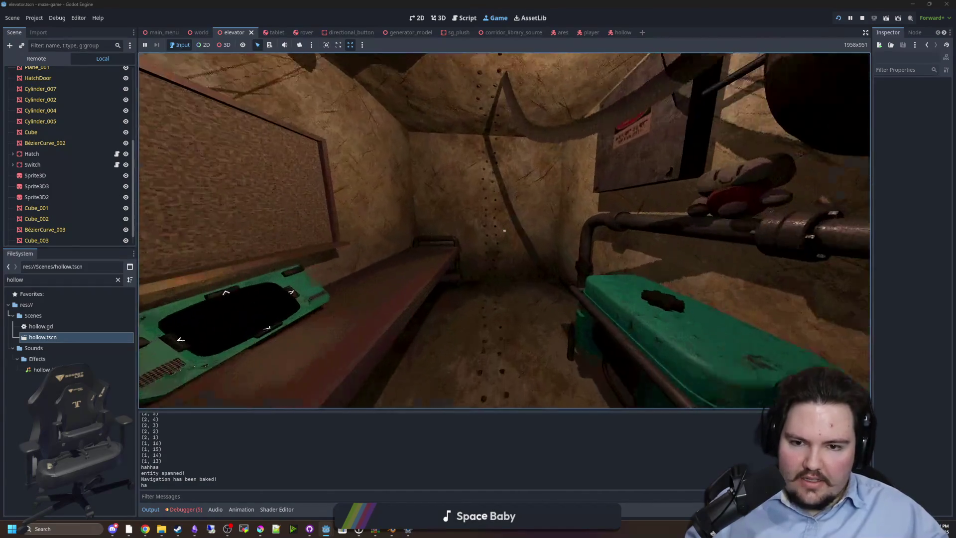
key(w)
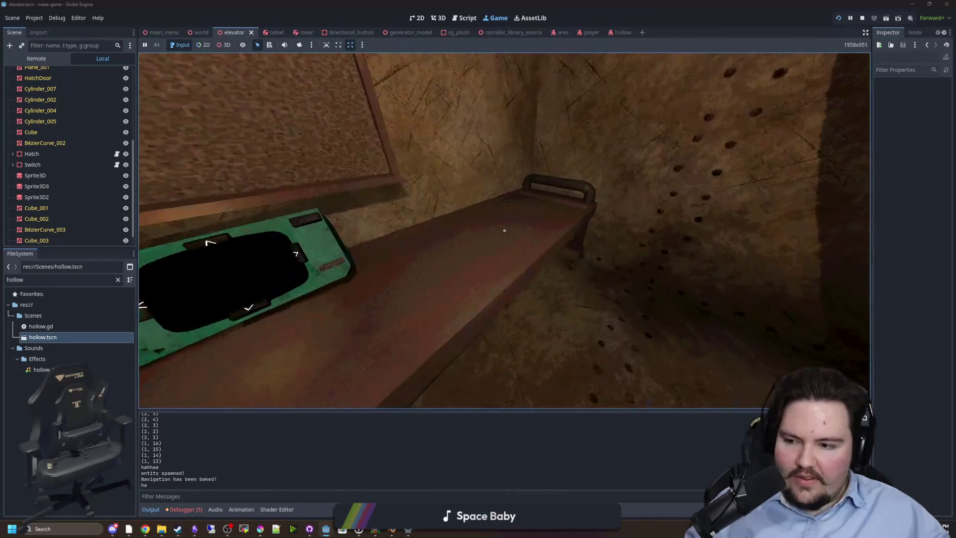
key(w)
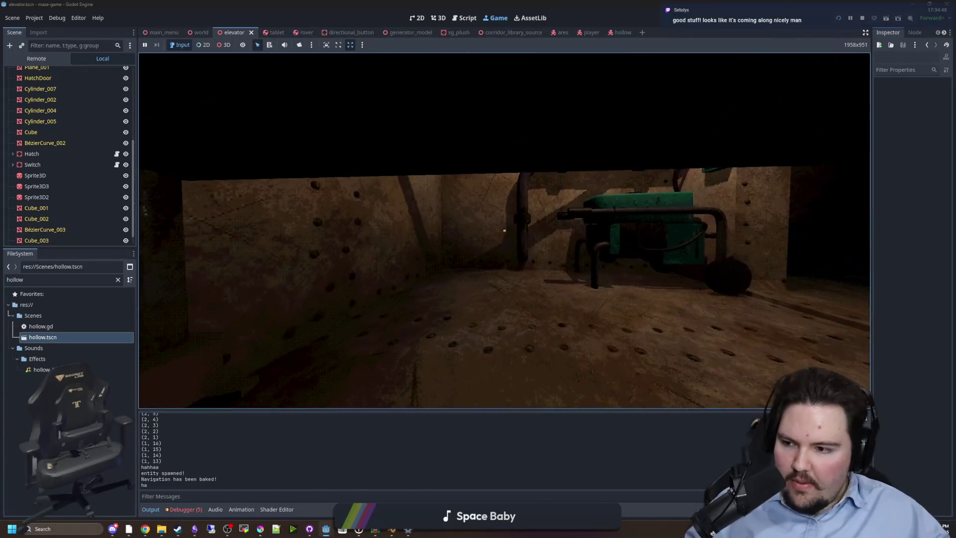
mouse_move(504, 230)
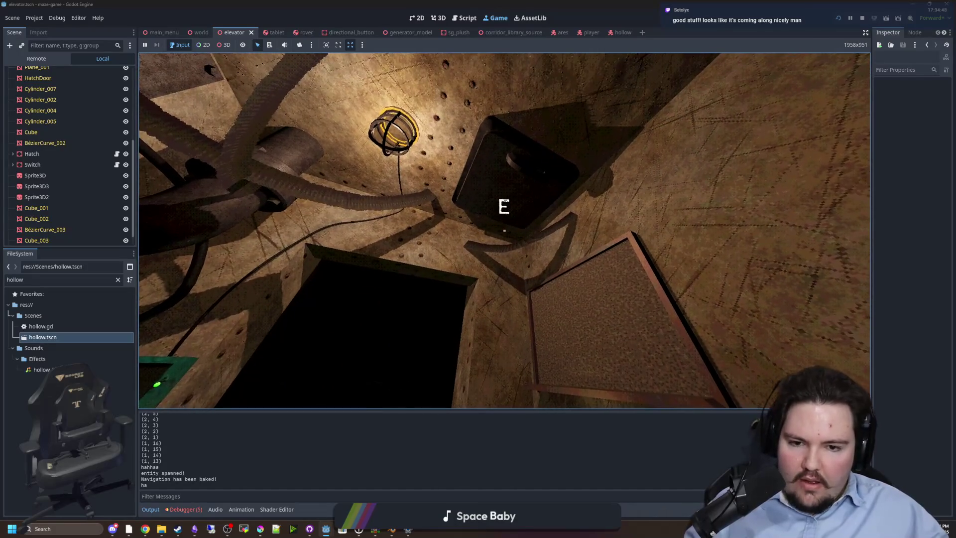
key(w)
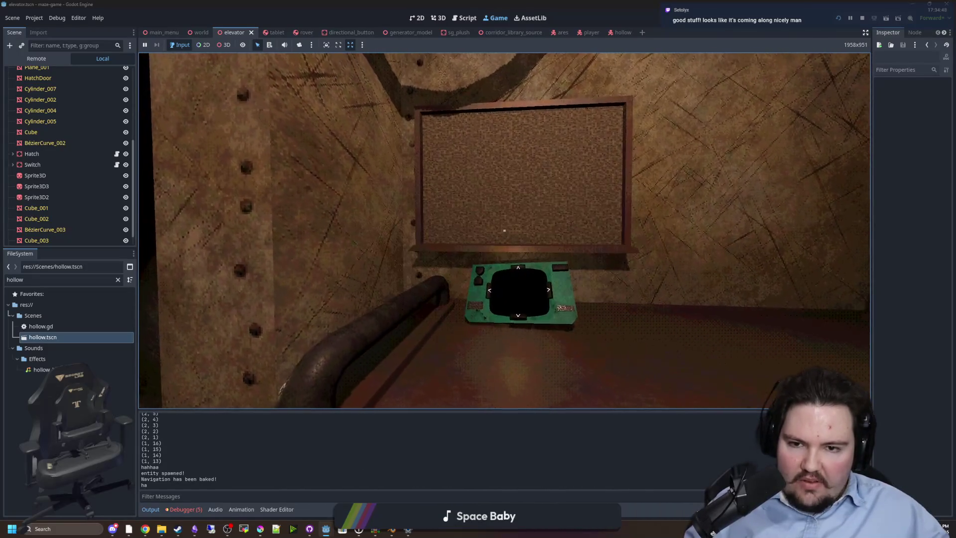
key(s)
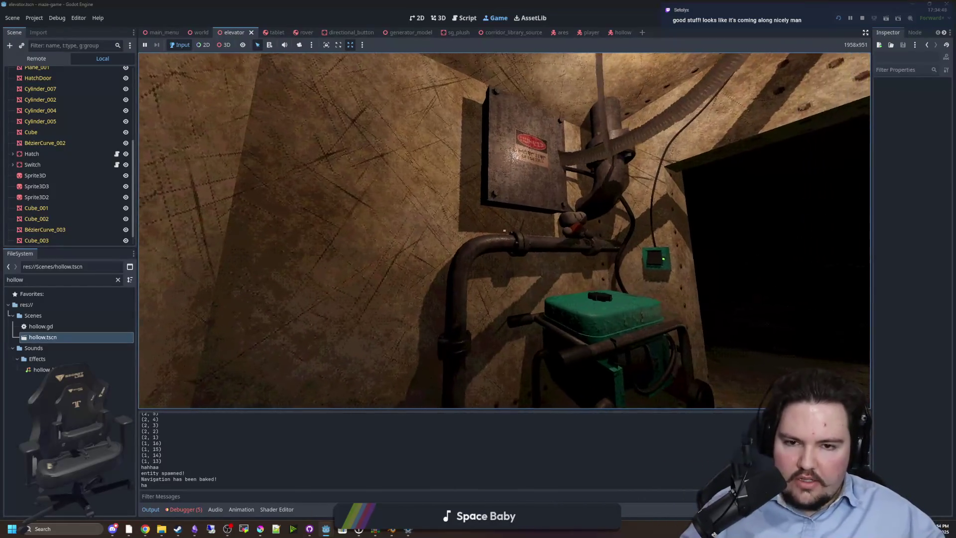
Step: Walk up to the green wall switch, then back out and re-enter the elevator
key(w)
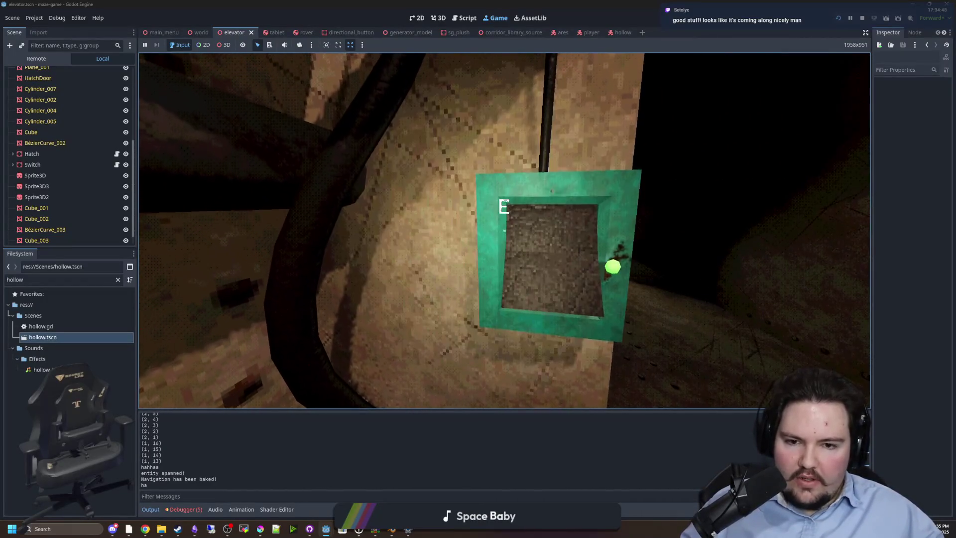
key(s)
key(s)
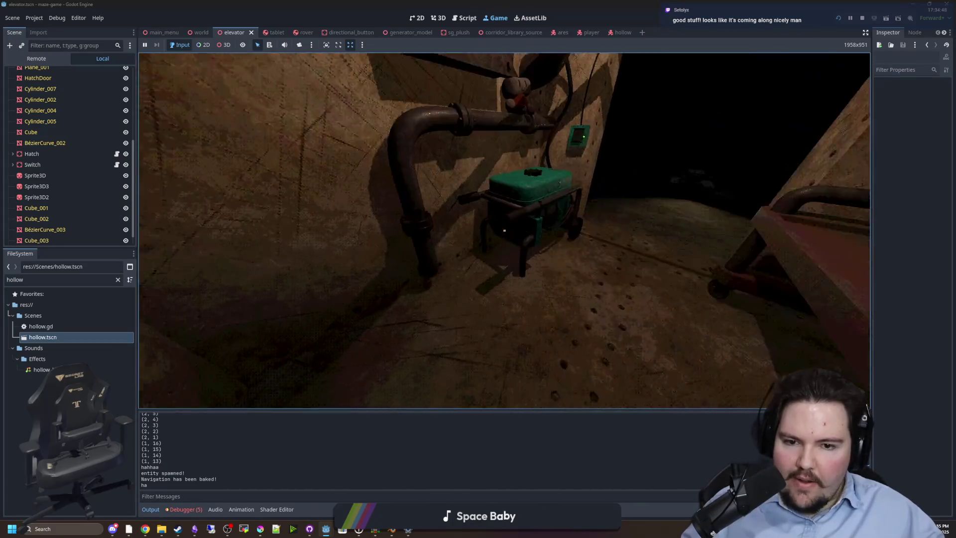
key(s)
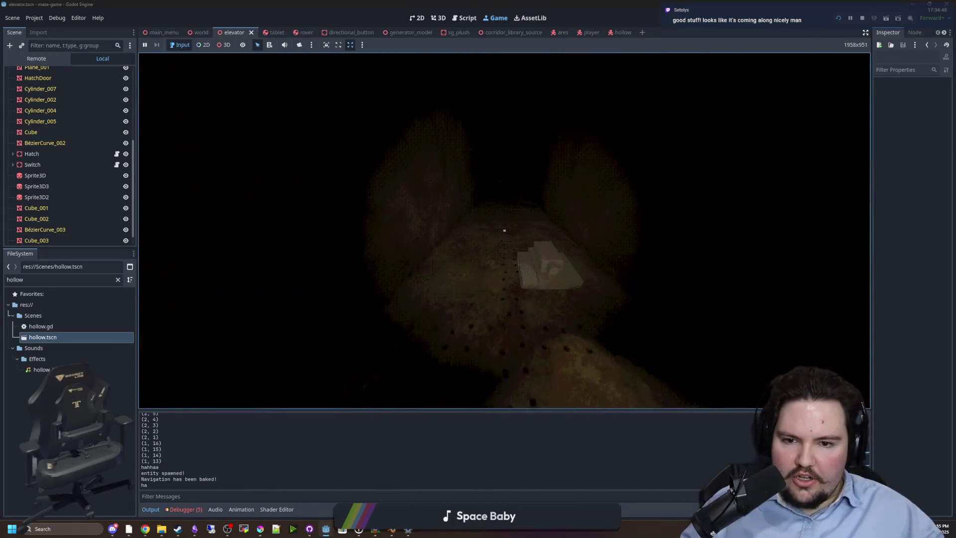
key(w)
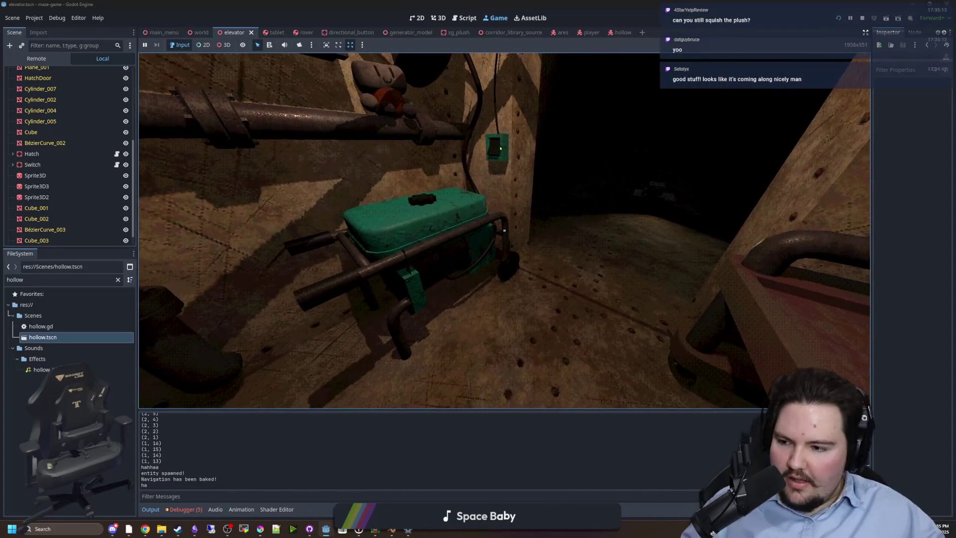
Step: Approach the plush on the pipe, view the generator, and interact with the bench tablet
key(w)
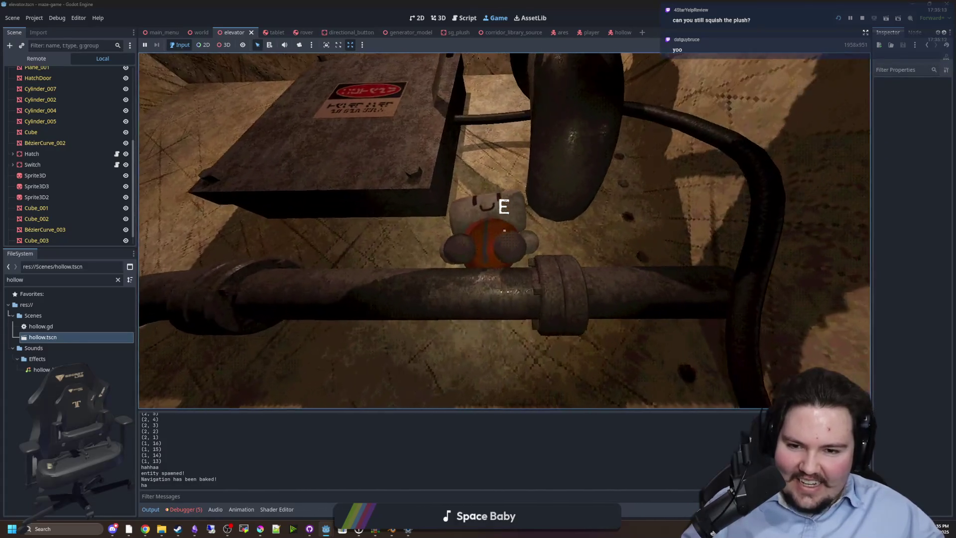
key(s)
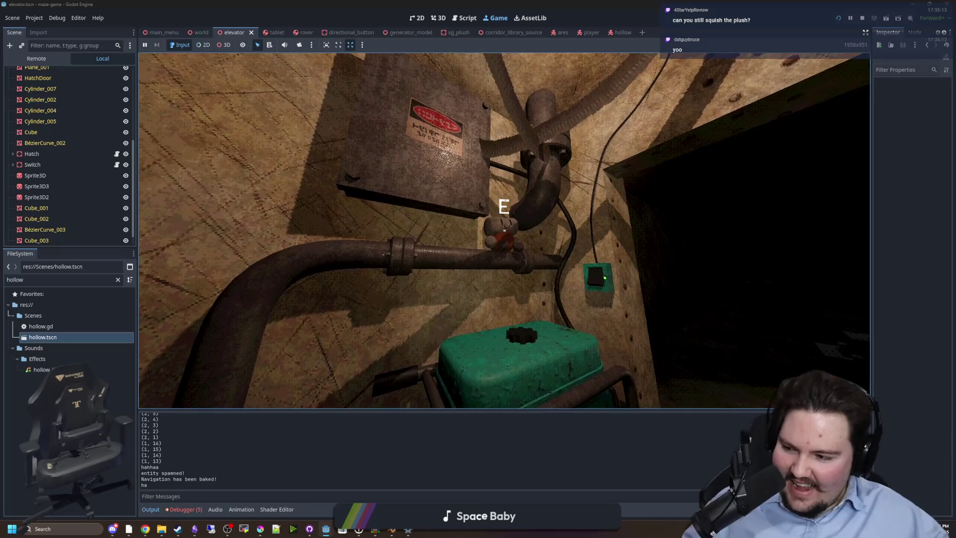
key(s)
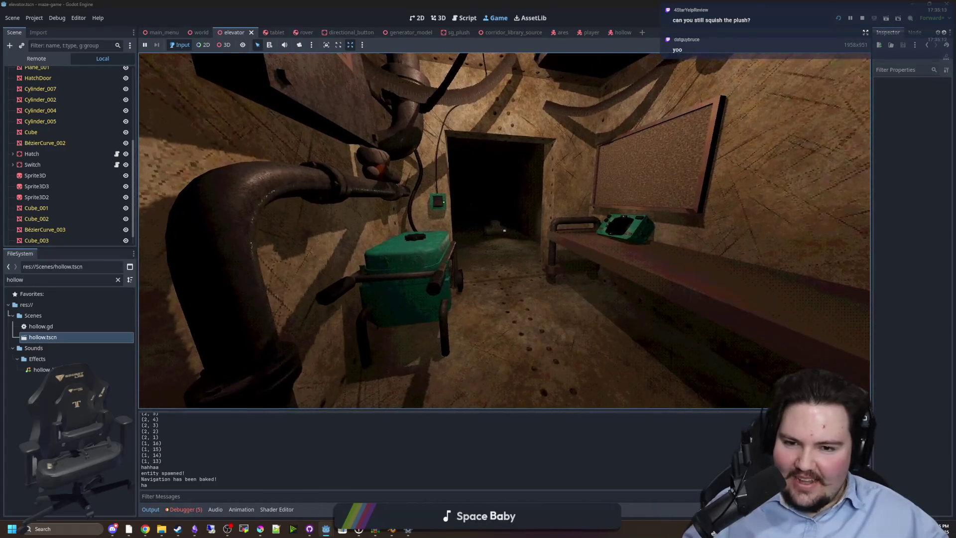
key(w)
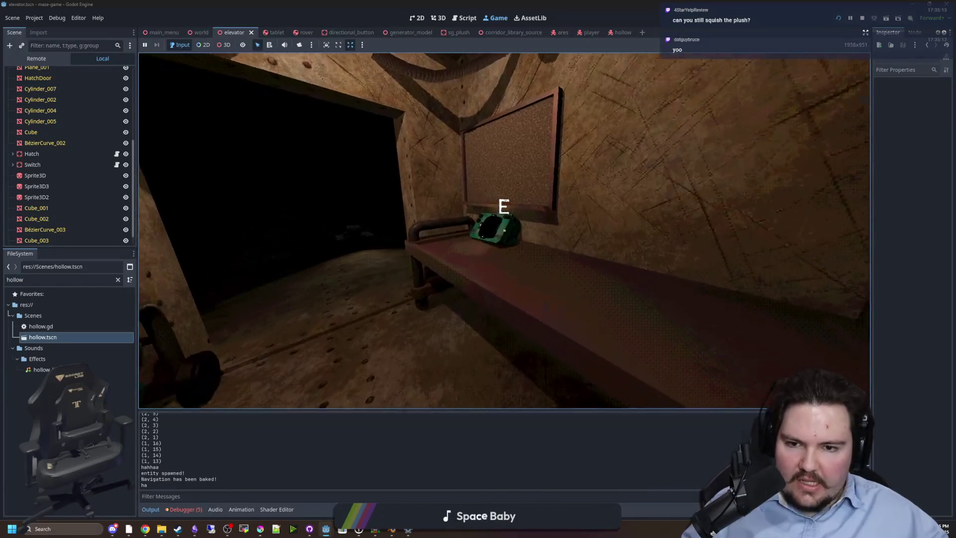
key(e)
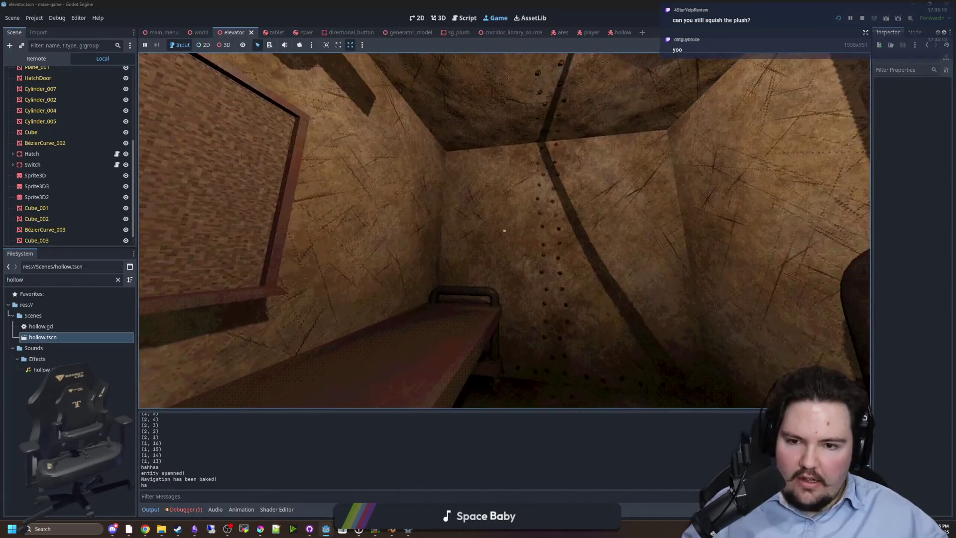
key(w)
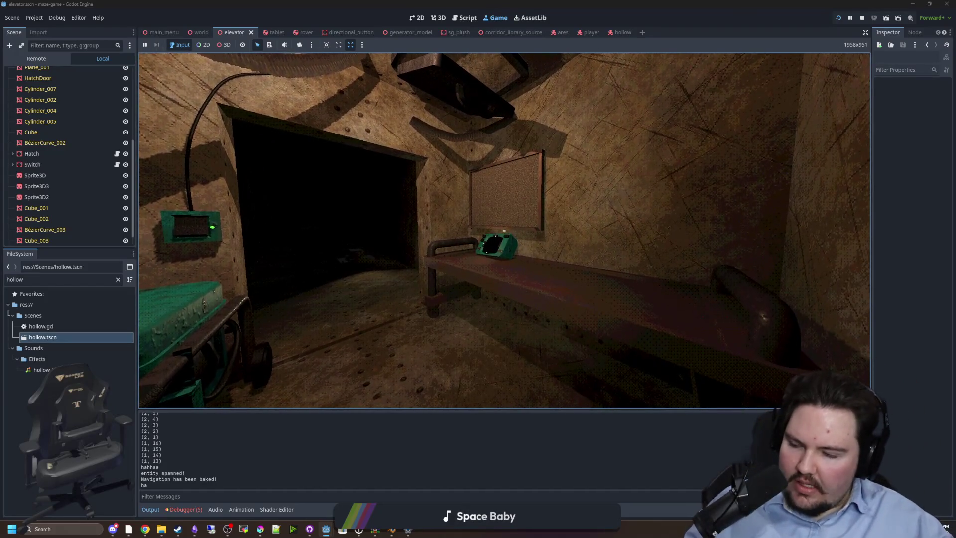
Step: Walk between the bench, tablet and corkboard, then head through the doorway down the dark tunnel
key(w)
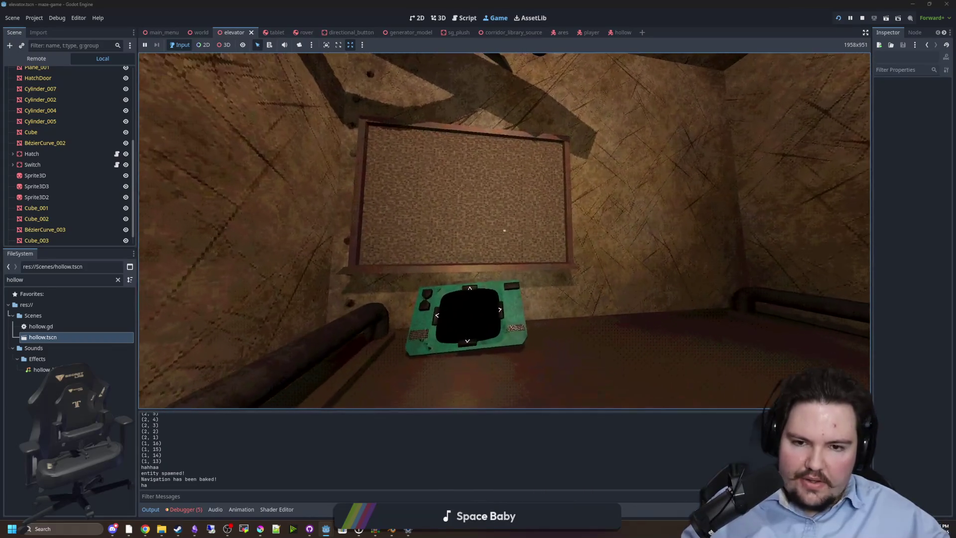
key(s)
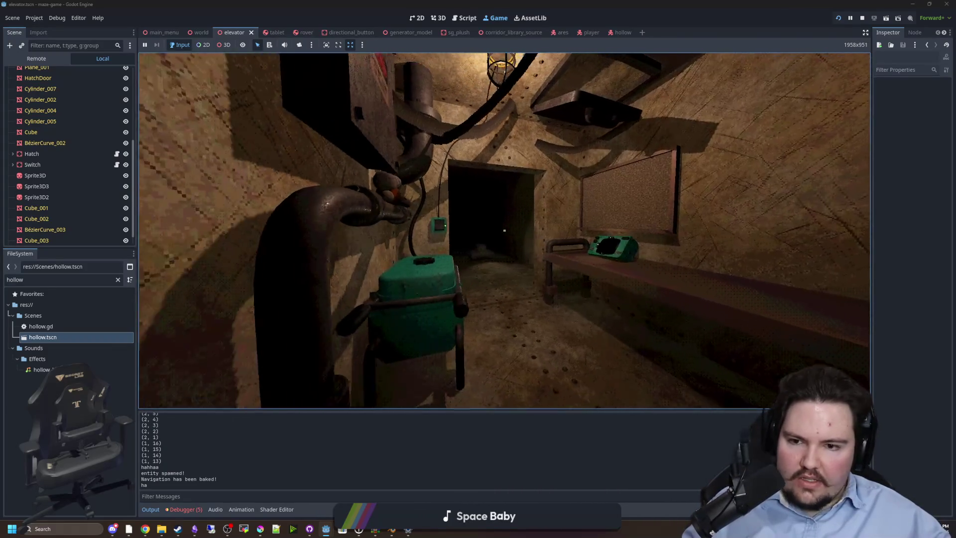
key(w)
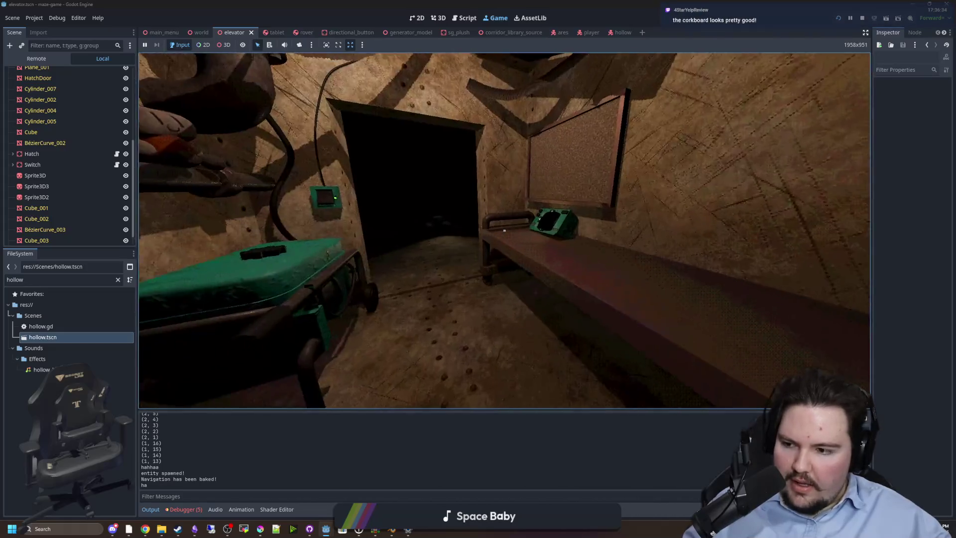
key(w)
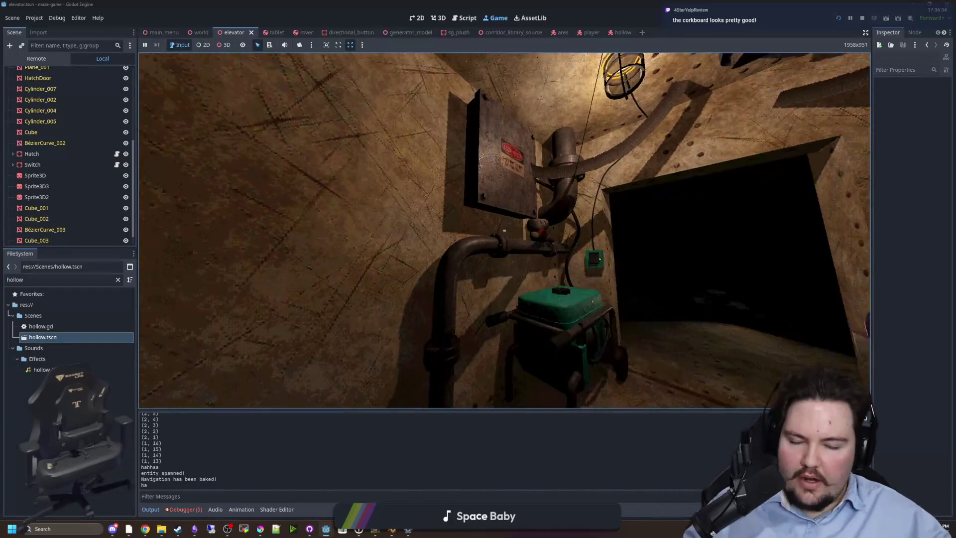
key(w)
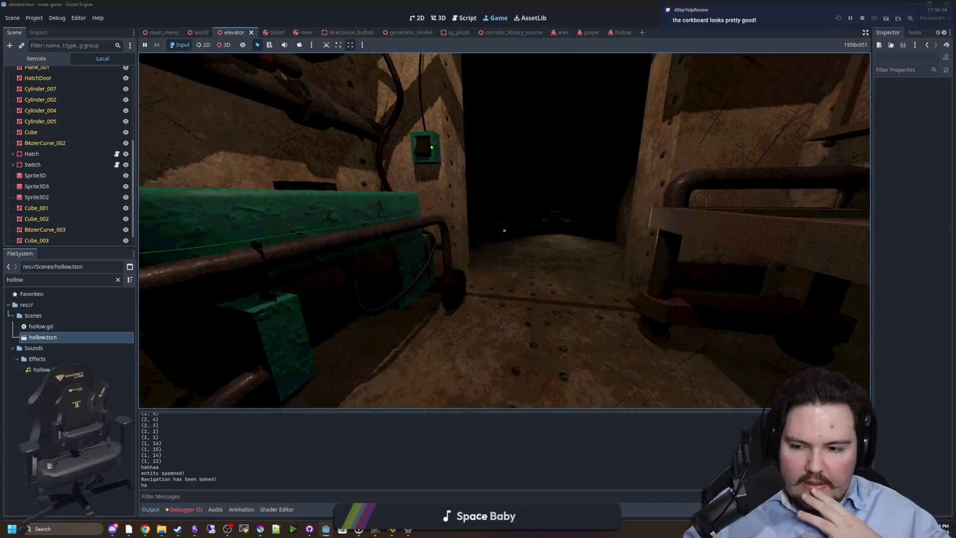
key(w)
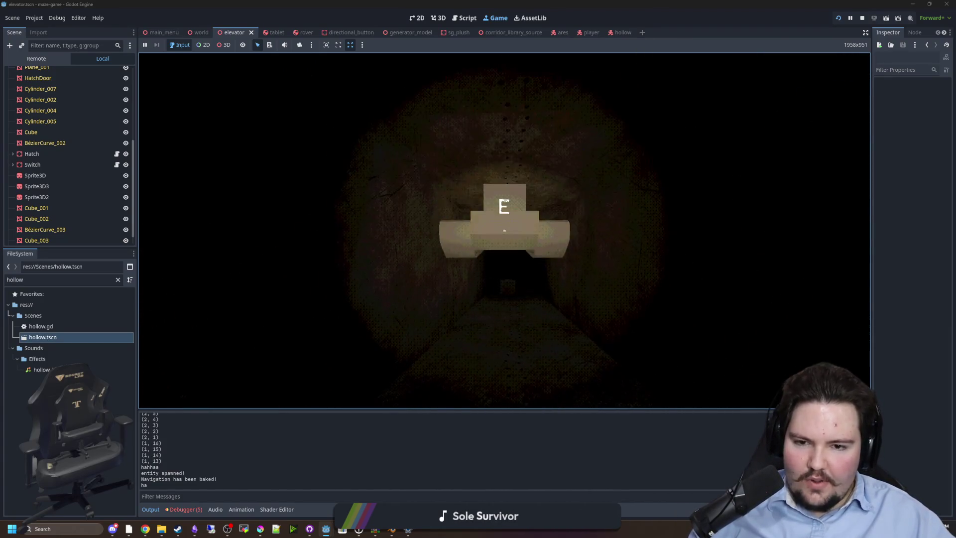
Step: Back away from the tunnel structure, return to the elevator and pick up the green tablet with E
key(e)
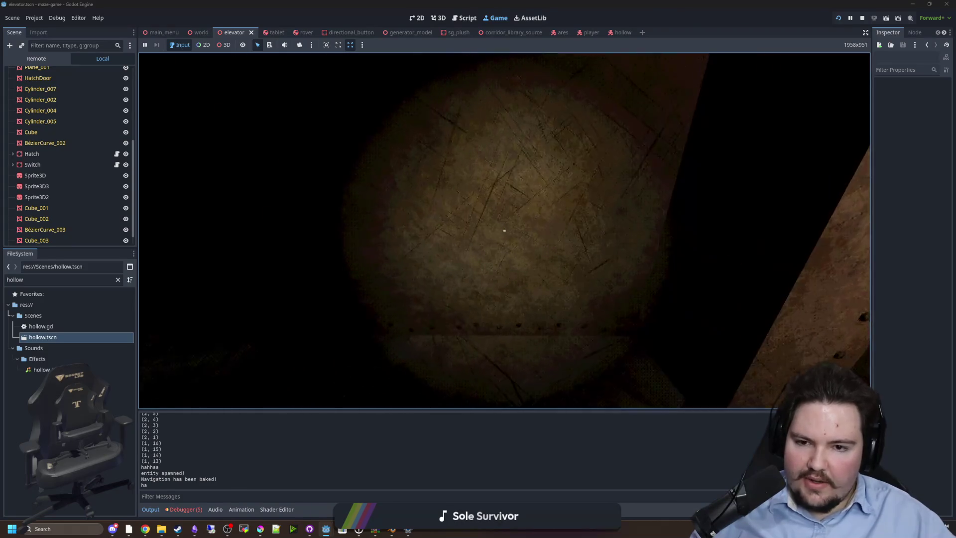
key(w)
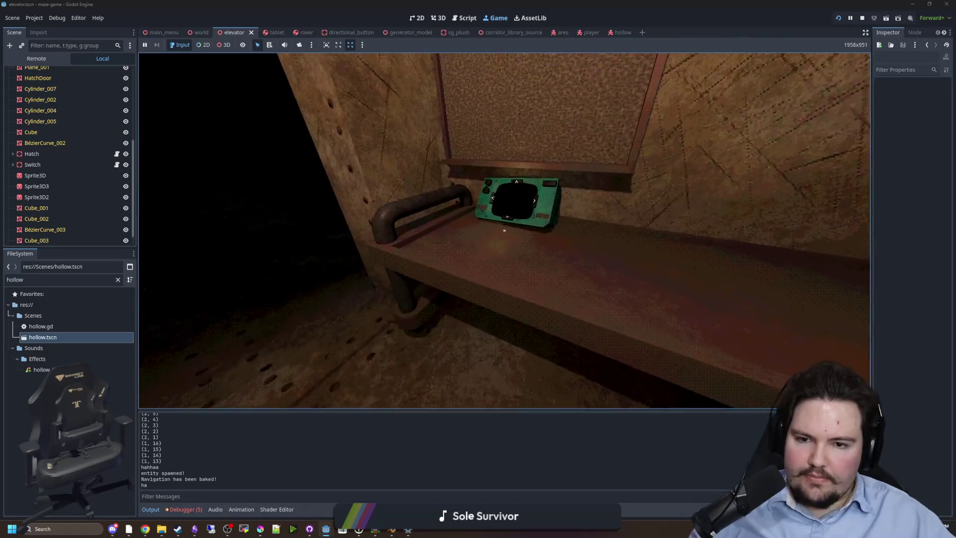
key(e)
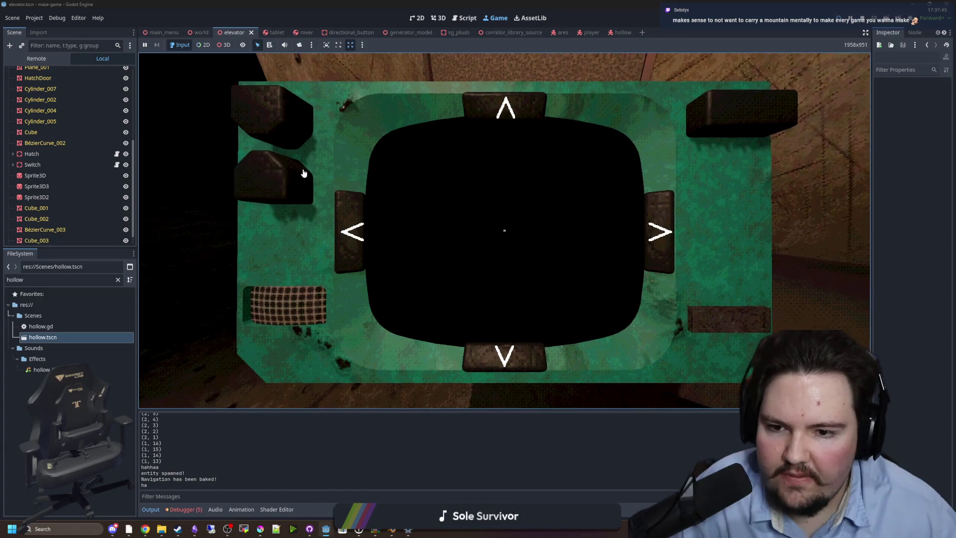
Step: Power on the tablet feed, turn the remote camera left, drive it down the corridor, then set the tablet down
click(277, 120)
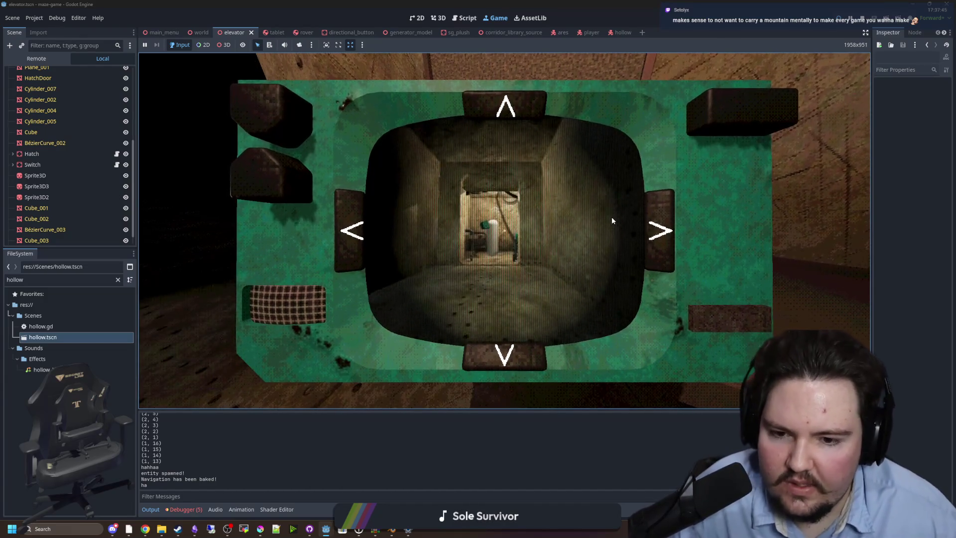
click(338, 220)
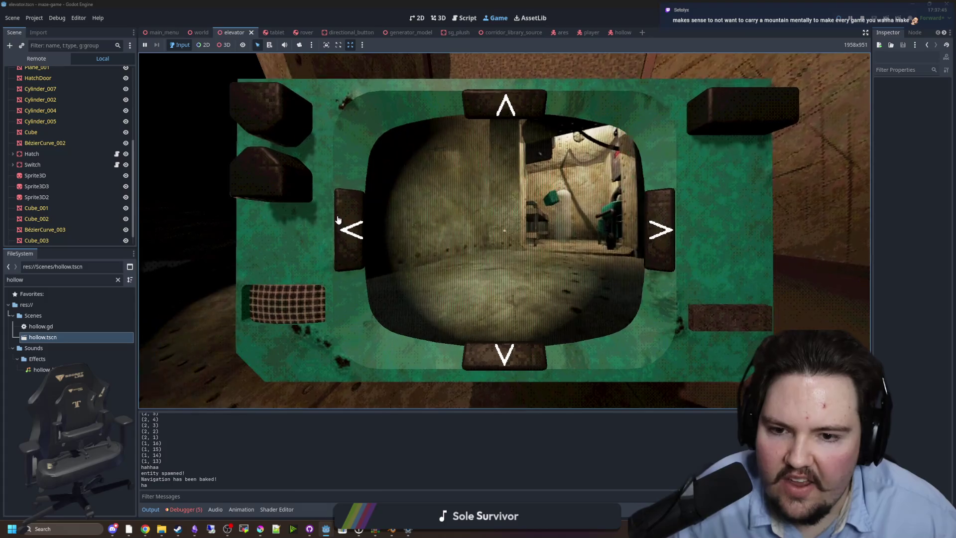
click(343, 219)
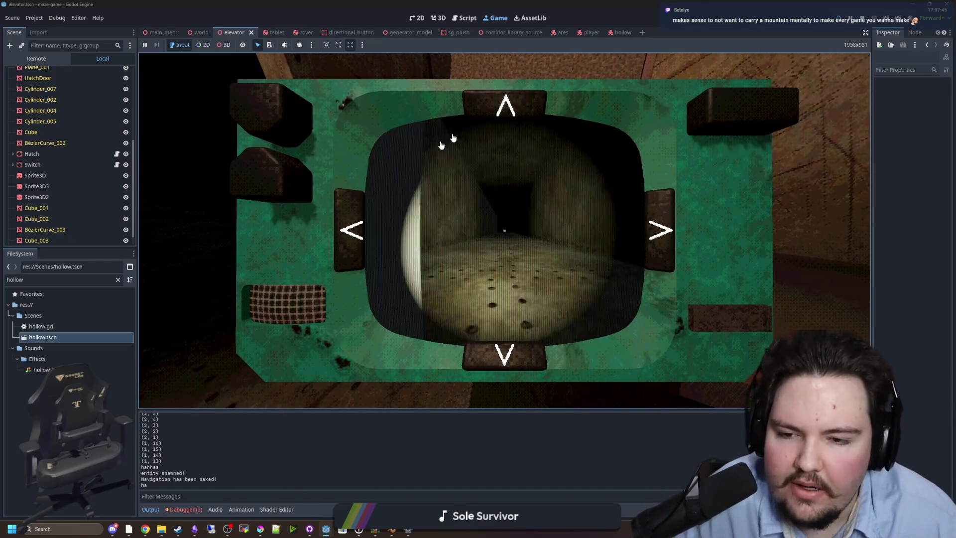
click(341, 214)
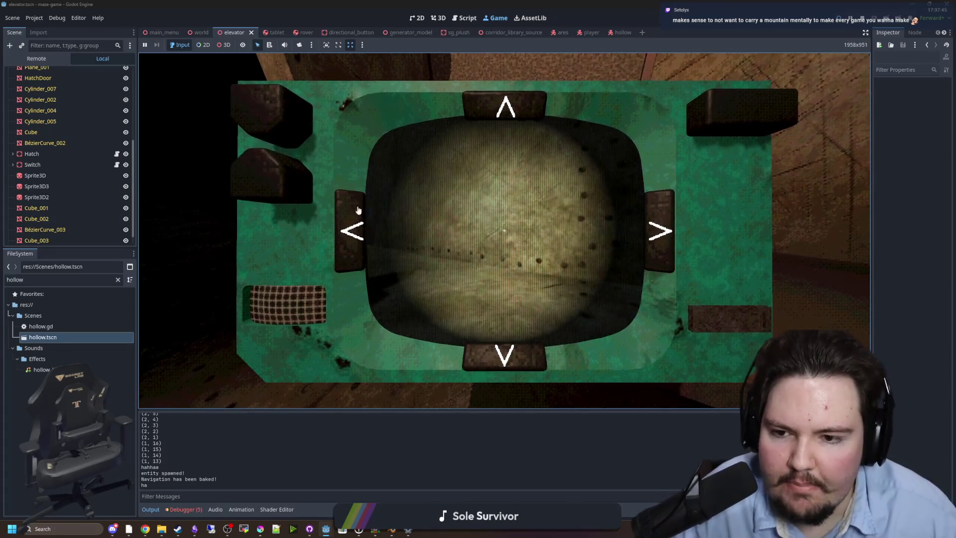
click(505, 105)
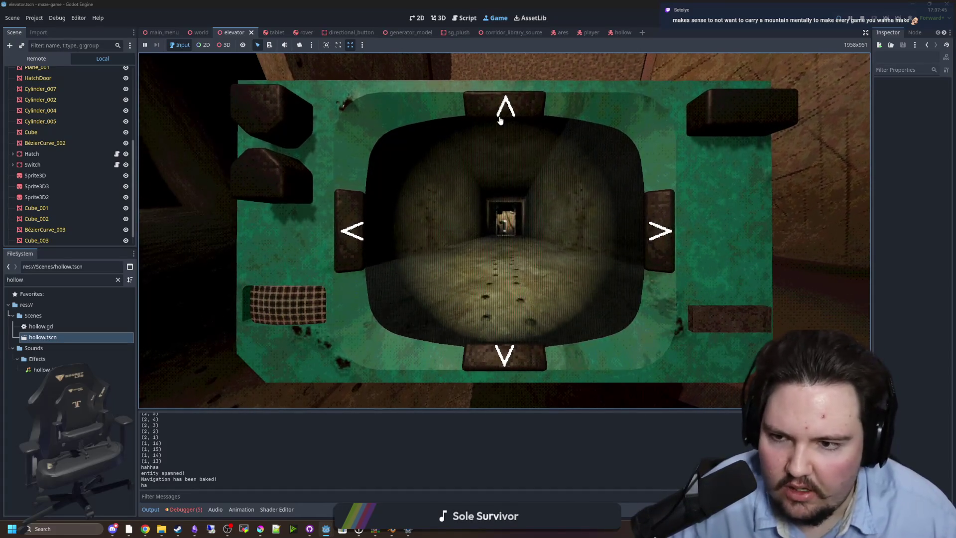
click(497, 117)
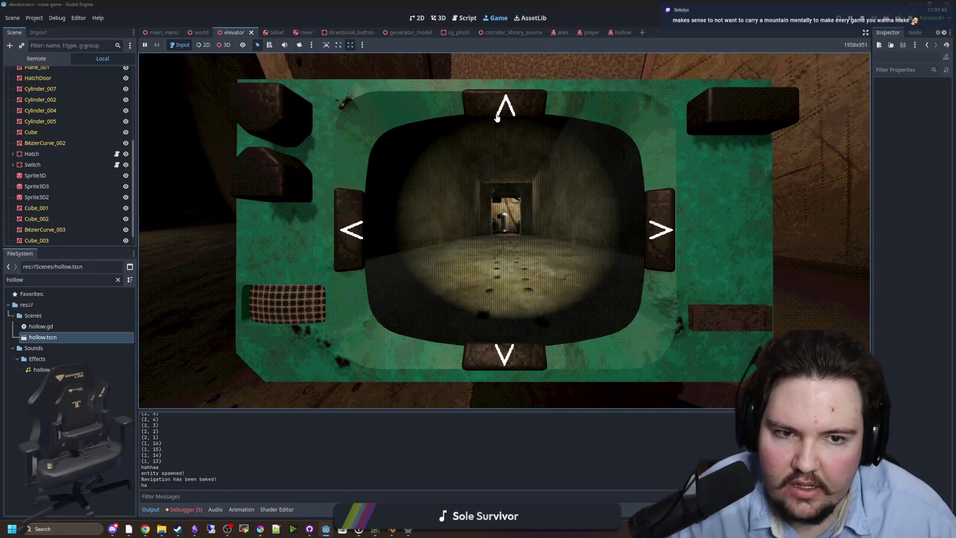
click(487, 111)
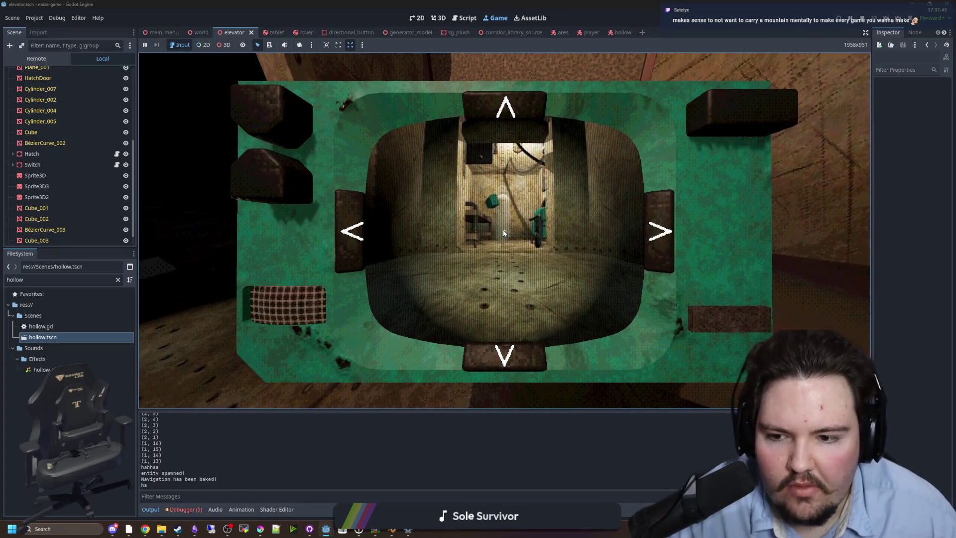
key(e)
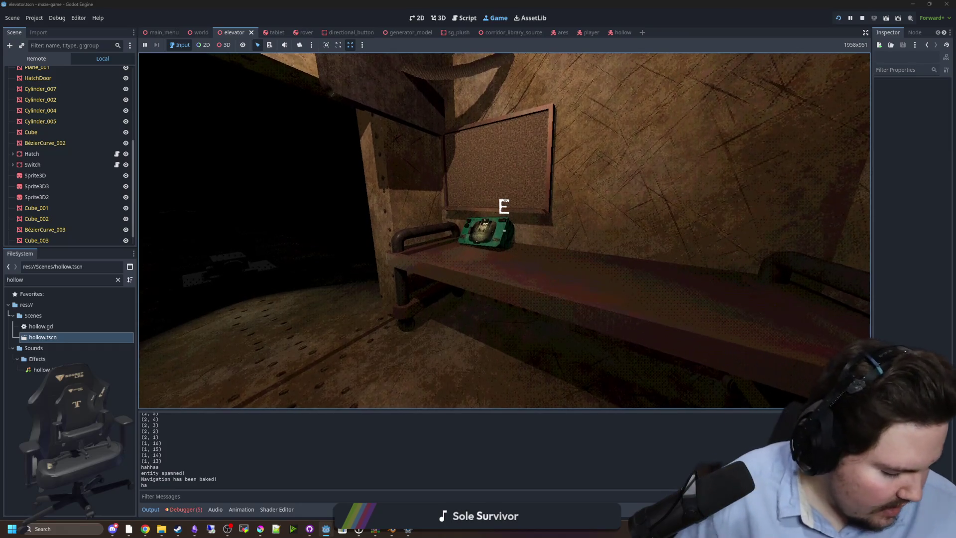
mouse_move(505, 230)
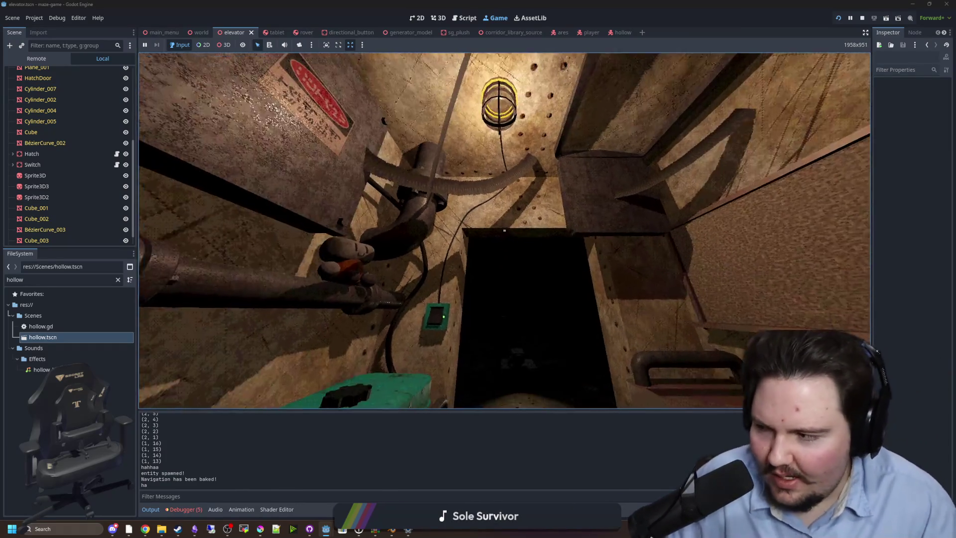
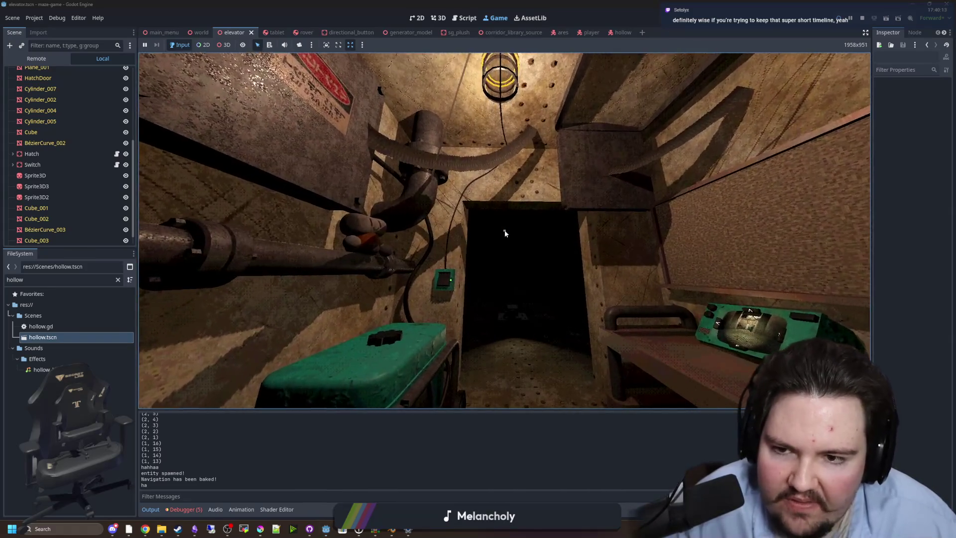
Step: Stop the running game and return to the Godot editor
key(super)
click(862, 18)
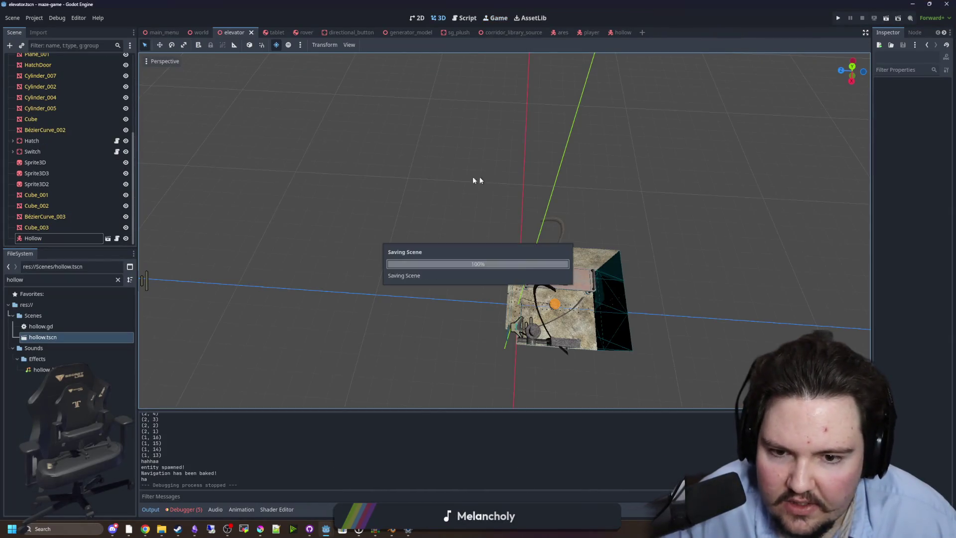
scroll(up, 3)
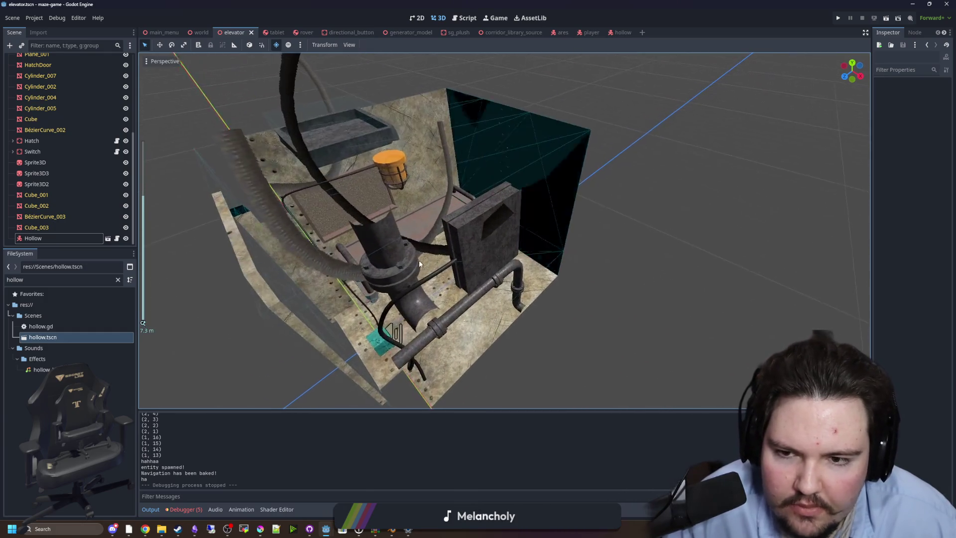
scroll(up, 3)
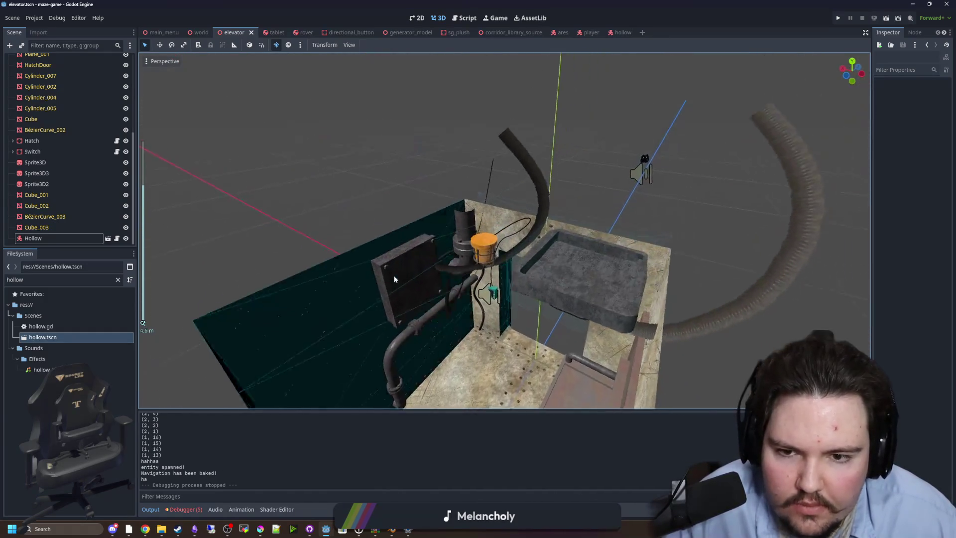
Step: Nudge the Sprite3D near the lamp slightly along its Z axis
click(423, 296)
scroll(up, 3)
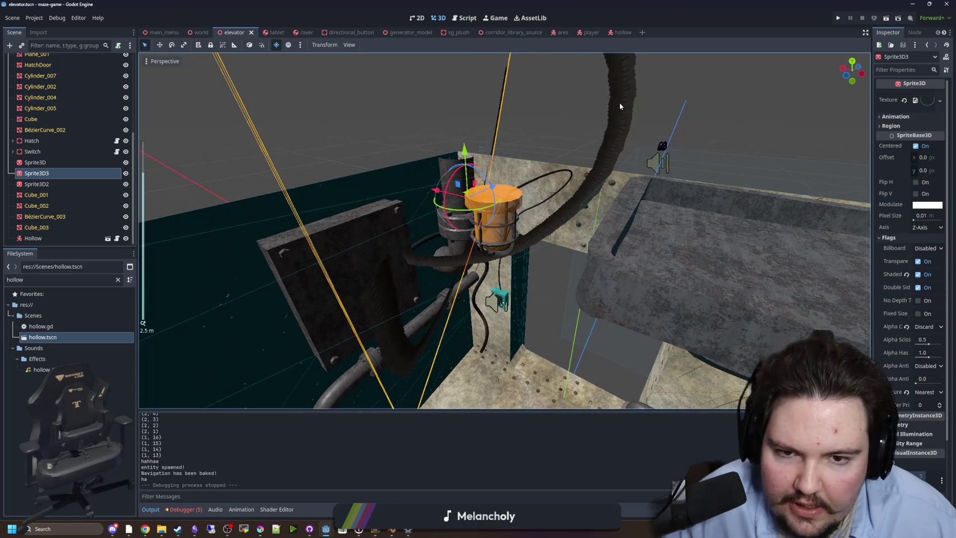
drag(463, 231, 319, 278)
drag(561, 189, 550, 193)
drag(550, 193, 563, 223)
Step: Move Sprite3D3 along its X and Z axes toward the lamp and door
click(408, 224)
drag(478, 206, 530, 242)
drag(494, 205, 339, 220)
click(339, 219)
drag(466, 207, 525, 190)
scroll(up, 3)
scroll(up, 3)
Step: Rotate Sprite3D3 by about 14 degrees, raise it on Y, and adjust its Z slightly
drag(503, 233, 501, 238)
drag(525, 189, 524, 148)
scroll(down, 3)
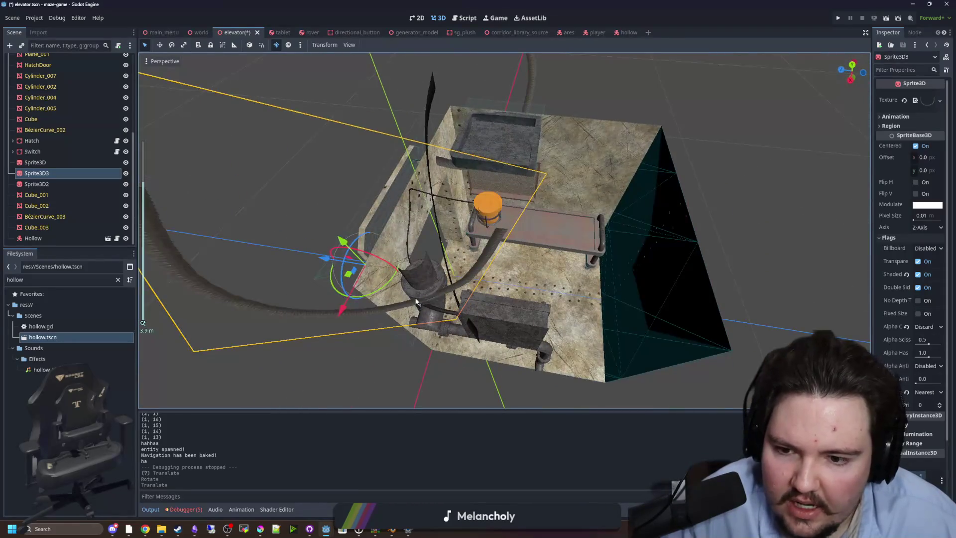
drag(402, 261, 398, 260)
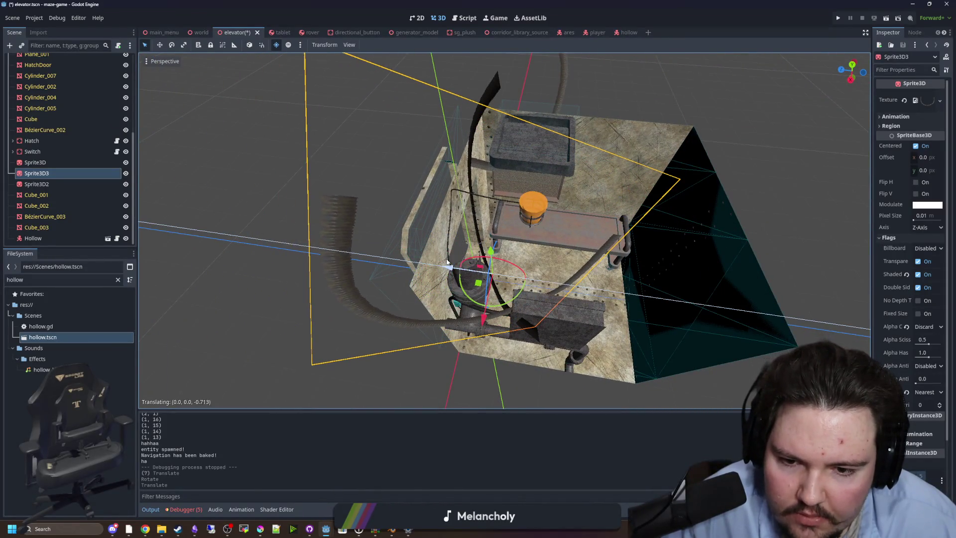
scroll(up, 3)
drag(493, 280, 594, 243)
scroll(up, 3)
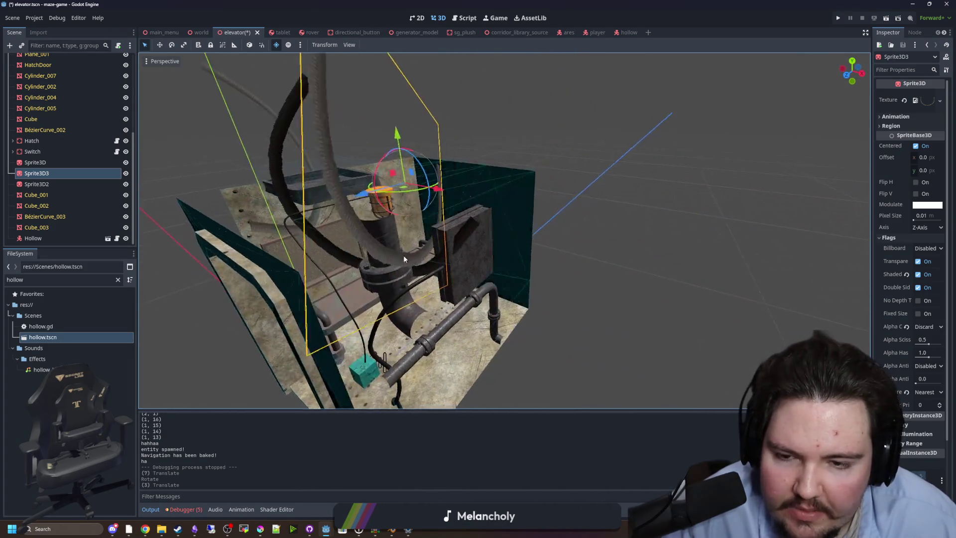
Step: Move the Sprite3D by the orange lamp along its Y axis
click(524, 276)
drag(525, 277, 518, 206)
click(518, 205)
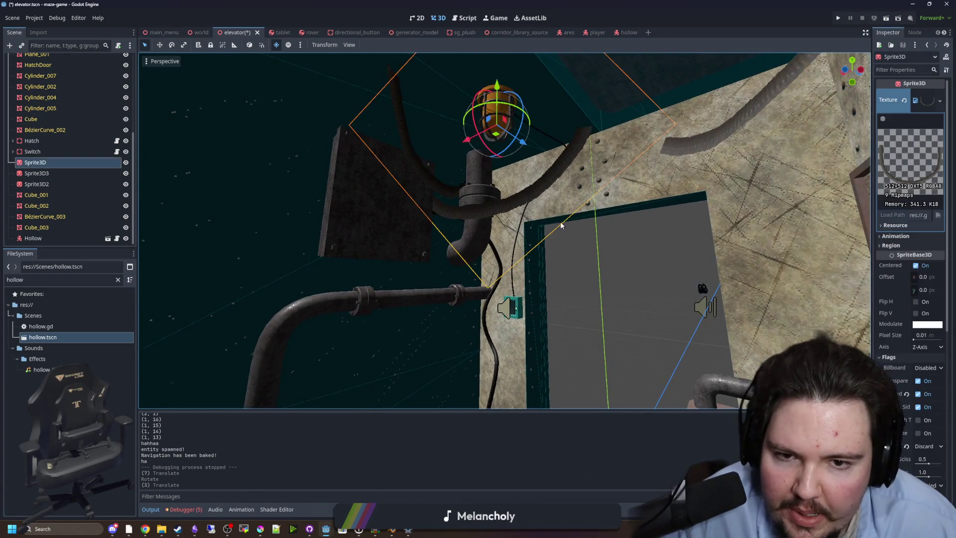
drag(477, 94, 473, 101)
Step: Check Sprite3D2 and the table's CollisionShape3D, clear the selection, and save the scene
click(586, 304)
drag(585, 305, 671, 293)
click(657, 295)
scroll(down, 3)
click(671, 292)
drag(544, 290, 422, 239)
scroll(up, 3)
scroll(up, 3)
key(ctrl+s)
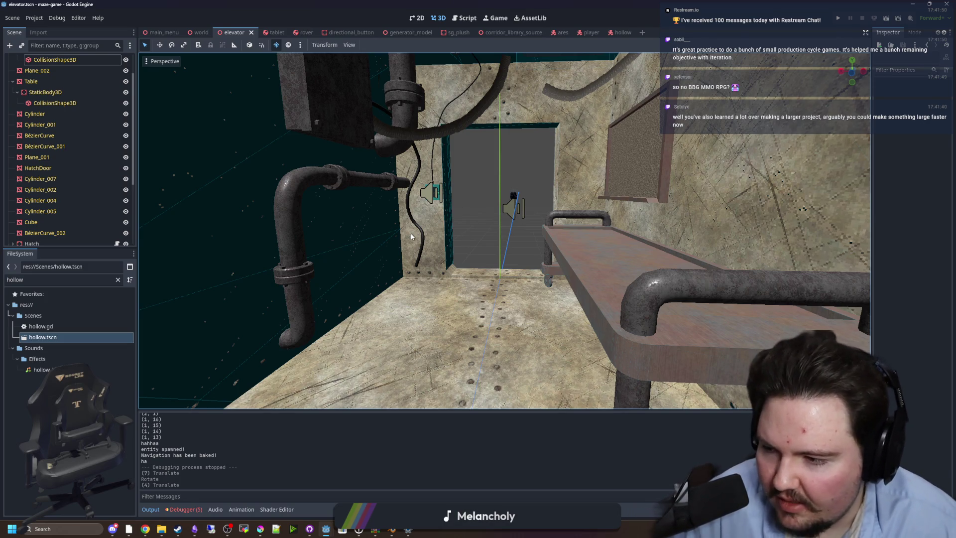
Step: Orbit to a front view of the elevator interior and save elevator.tscn again
scroll(down, 3)
drag(411, 234, 683, 270)
scroll(up, 3)
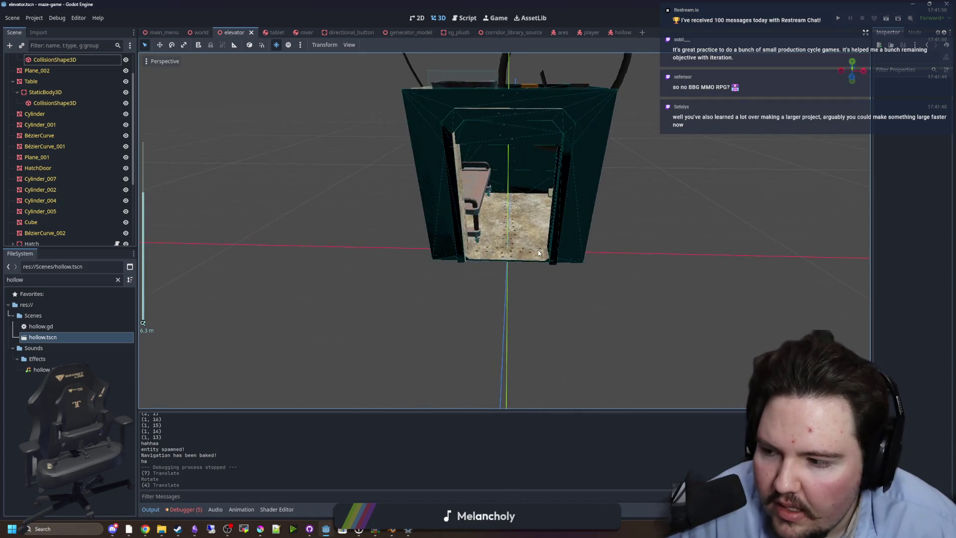
scroll(up, 3)
drag(540, 260, 532, 238)
key(ctrl+s)
key(ctrl+s)
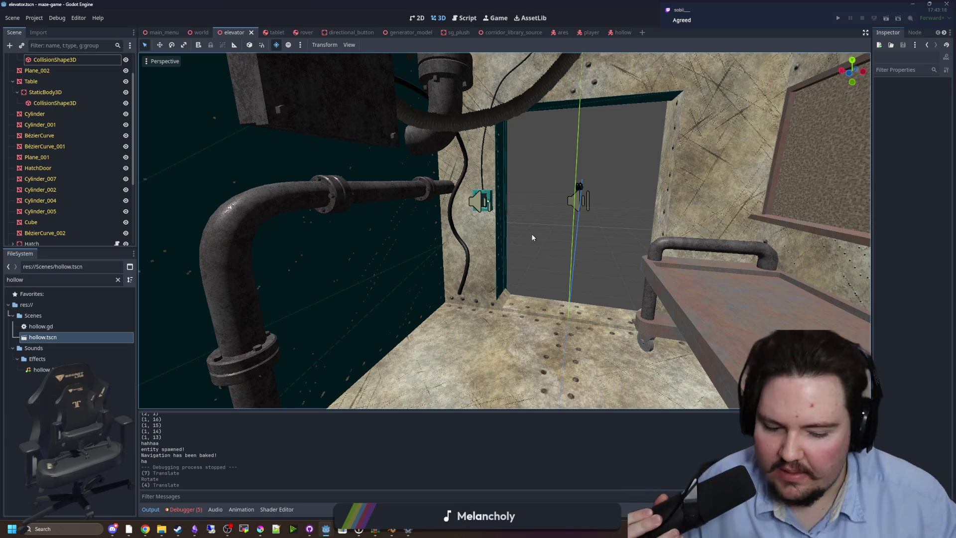
right_click(532, 238)
scroll(down, 3)
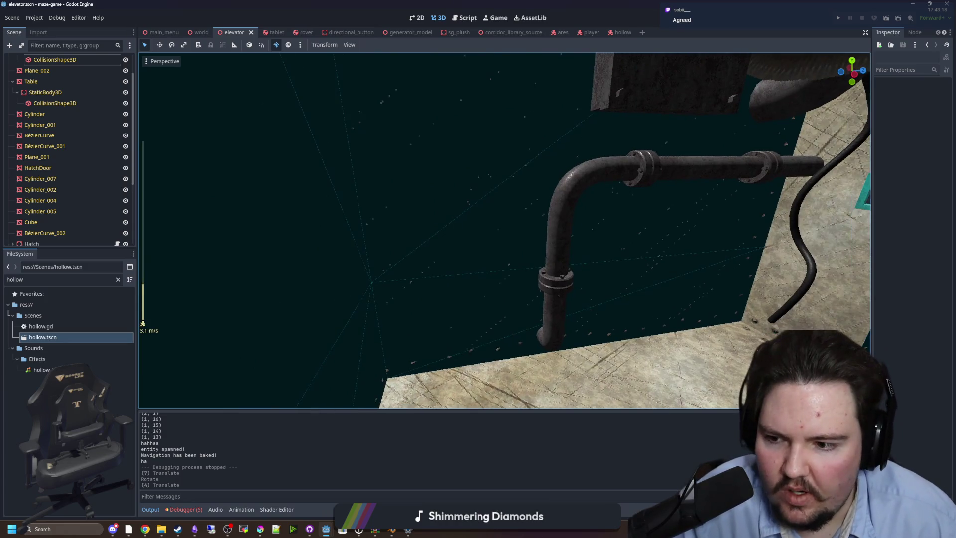
scroll(up, 3)
key(s)
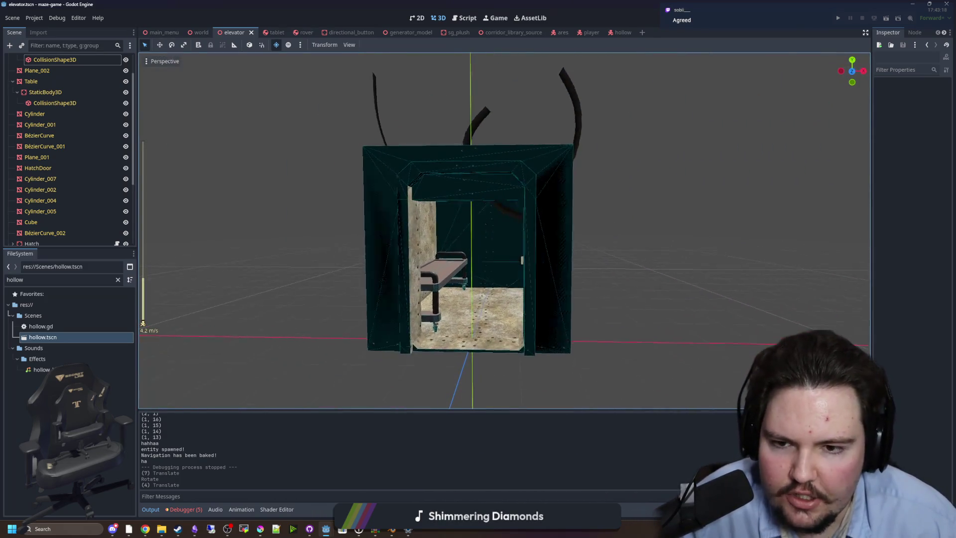
key(w)
scroll(down, 3)
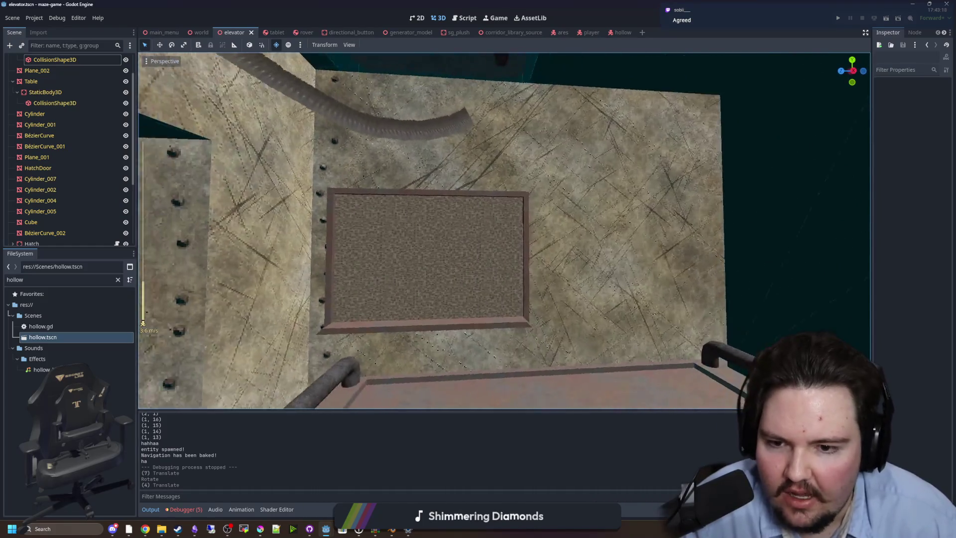
key(s)
drag(590, 218, 590, 218)
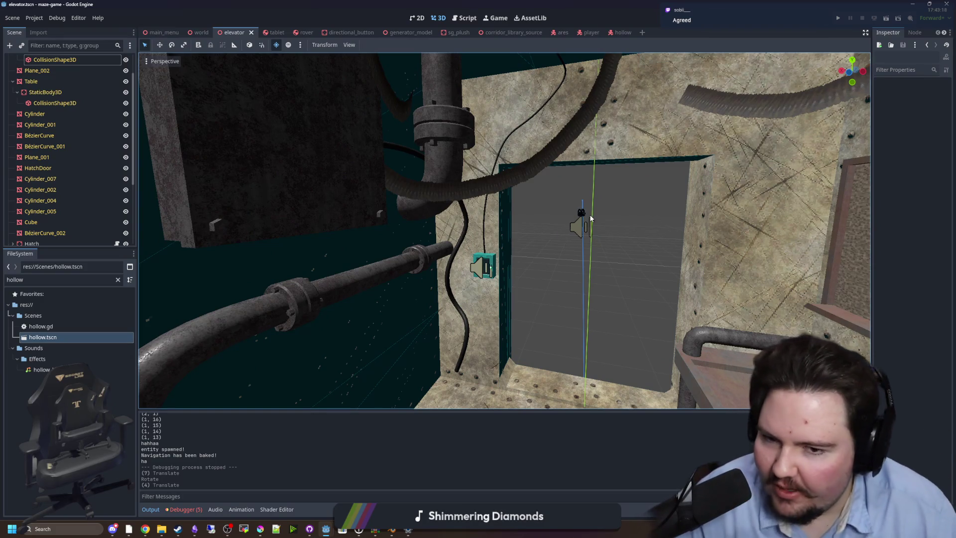
drag(581, 212, 613, 219)
scroll(down, 3)
scroll(up, 3)
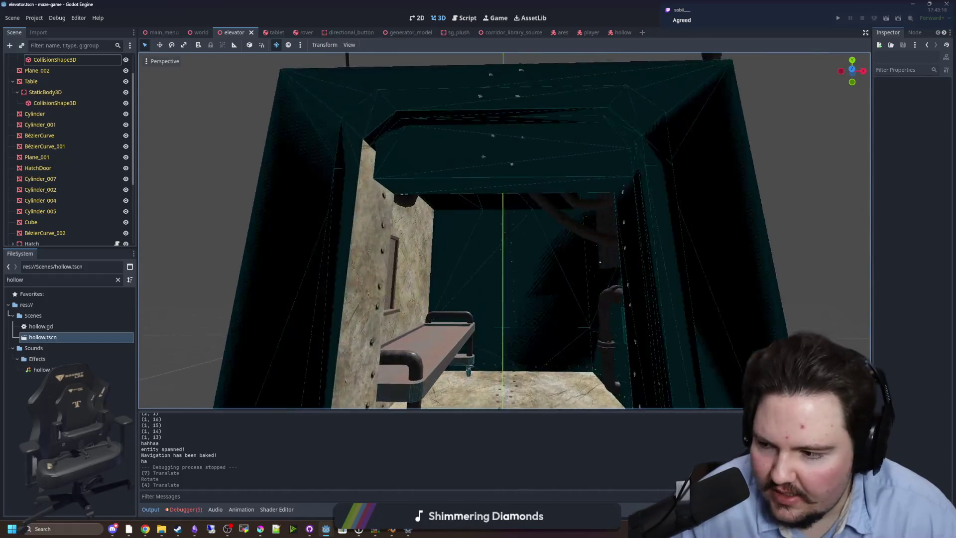
drag(504, 231, 615, 245)
drag(579, 187, 503, 217)
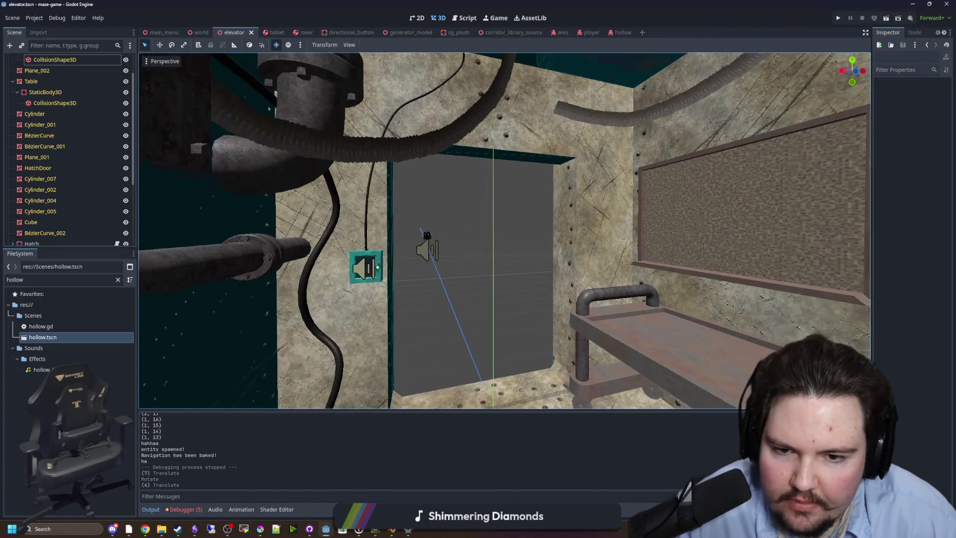
click(504, 217)
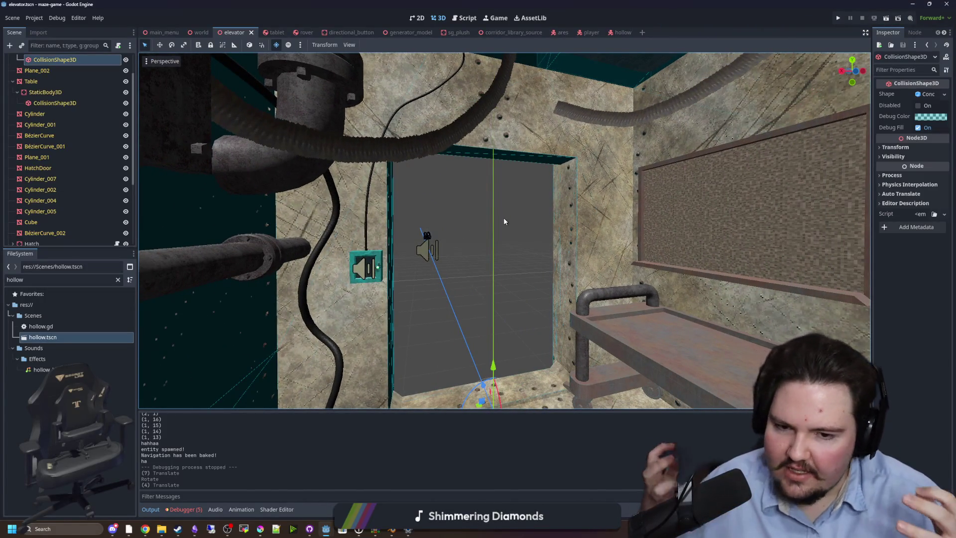
click(530, 205)
drag(529, 205, 528, 214)
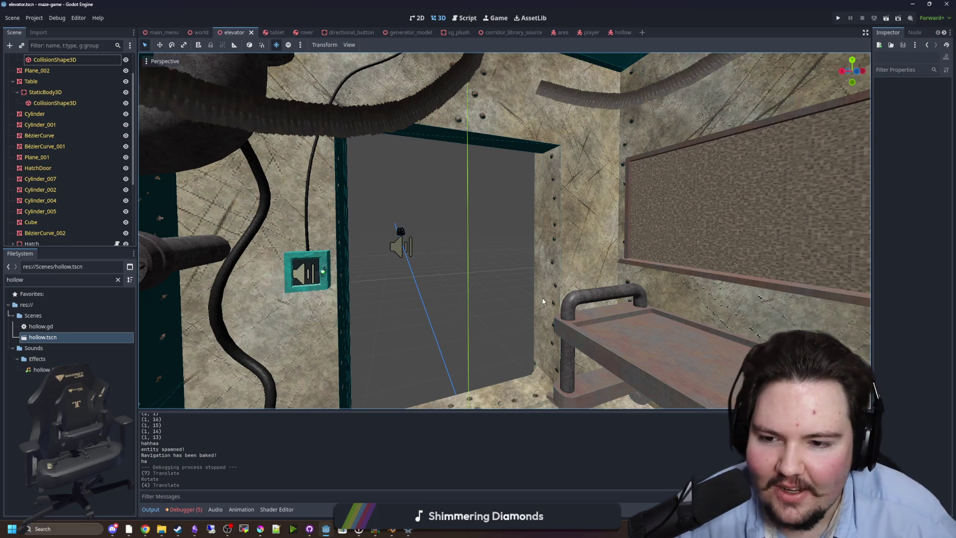
scroll(up, 3)
scroll(up, 3)
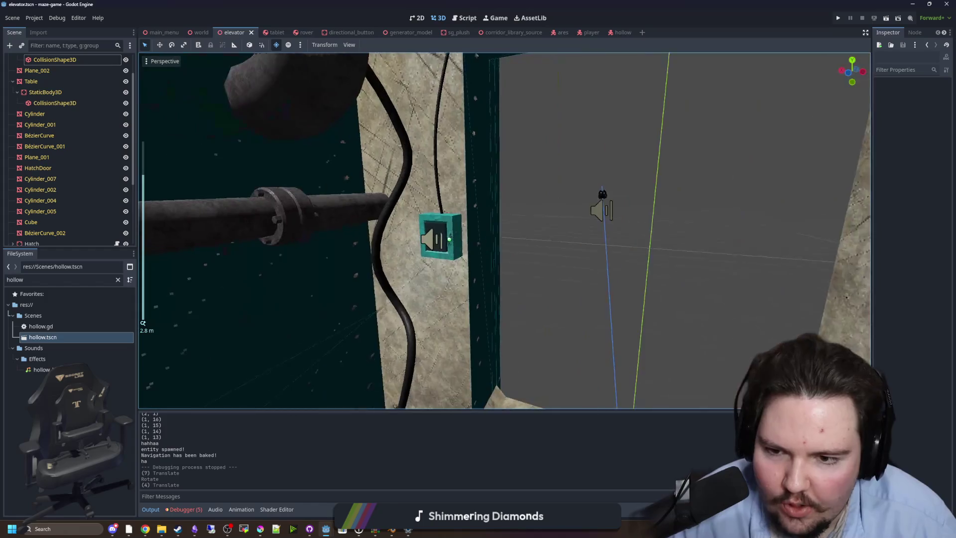
scroll(up, 3)
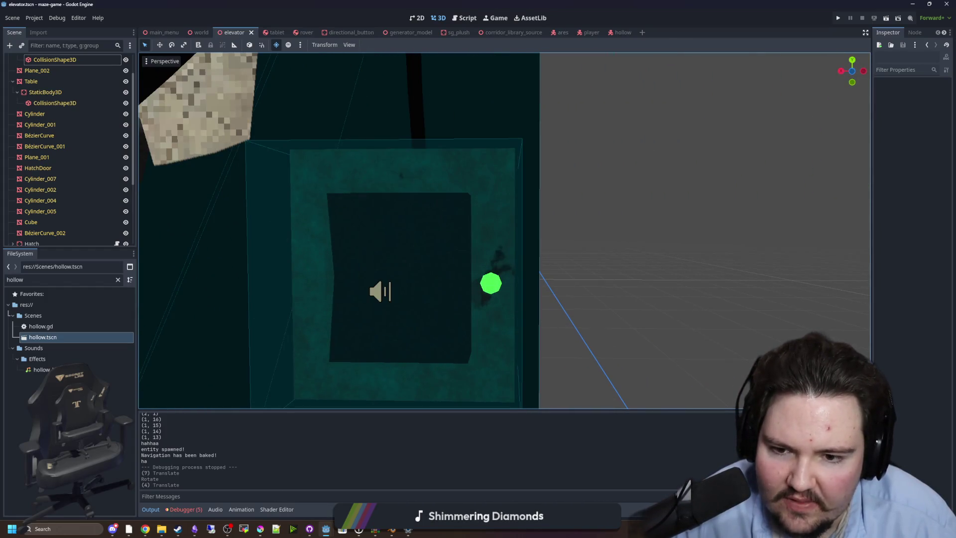
scroll(down, 3)
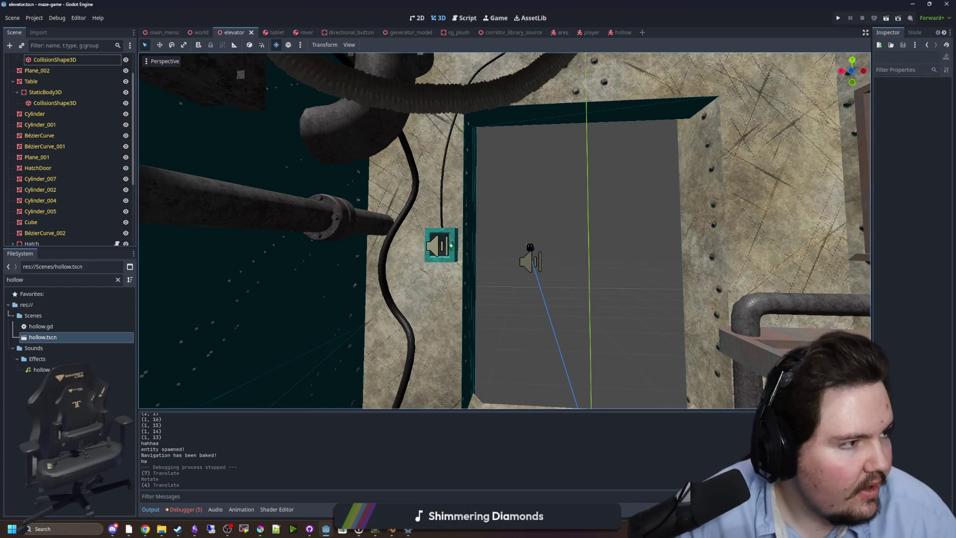
key(alt+Tab)
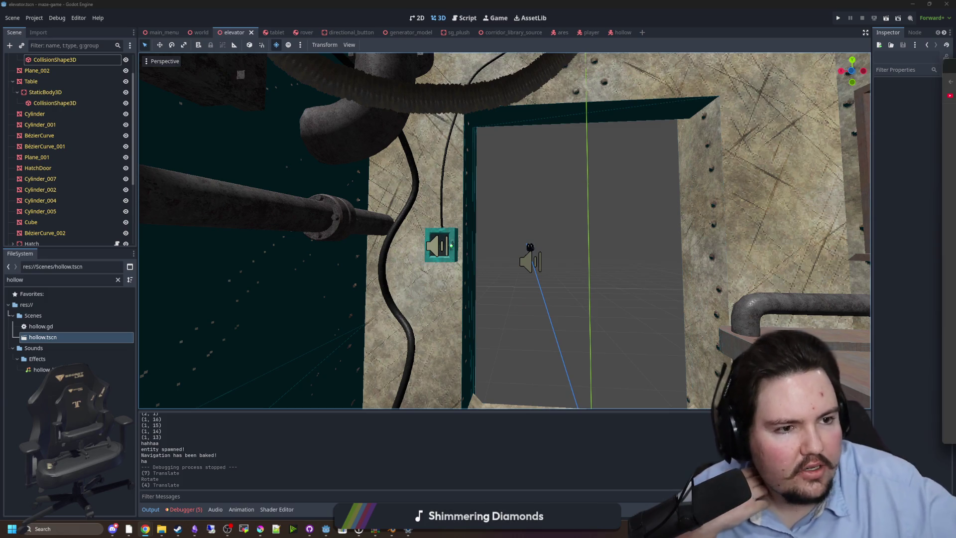
drag(955, 96, 504, 96)
Step: Search for 'webfishing', open its Steam store page, and maximize the browser
text(webfishing)
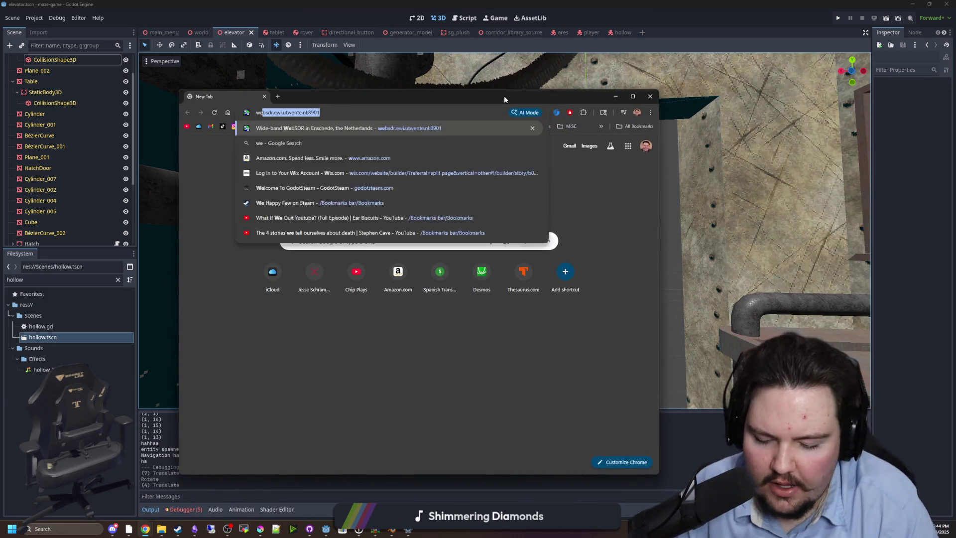
key(Return)
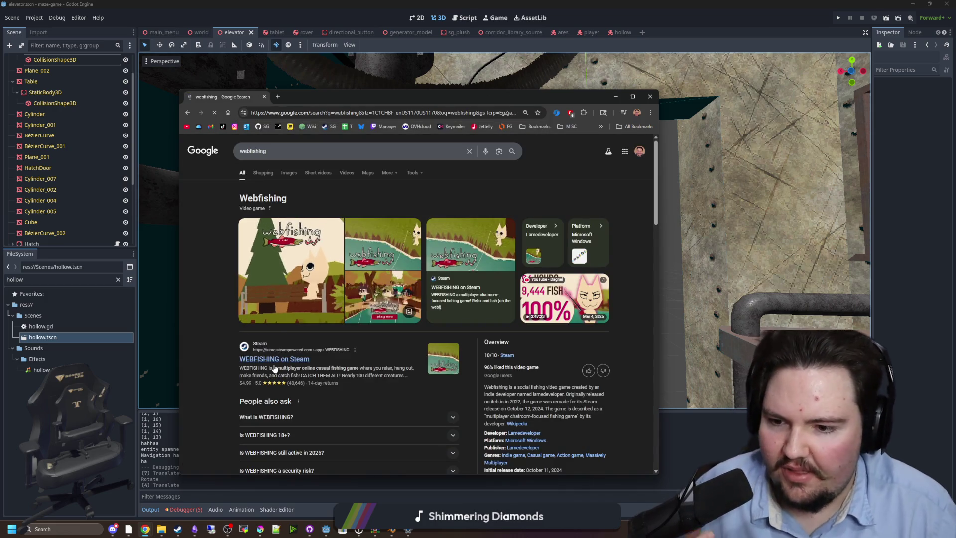
click(287, 357)
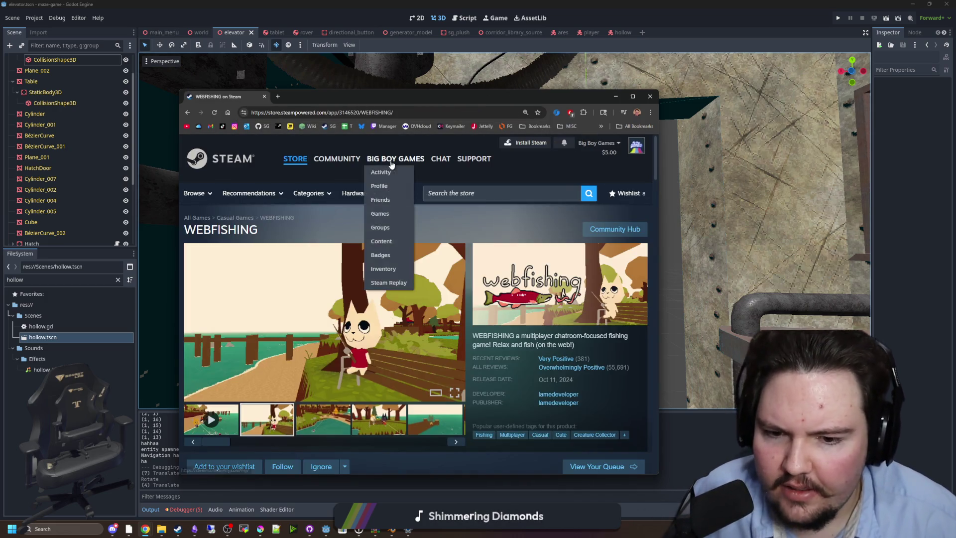
double_click(496, 96)
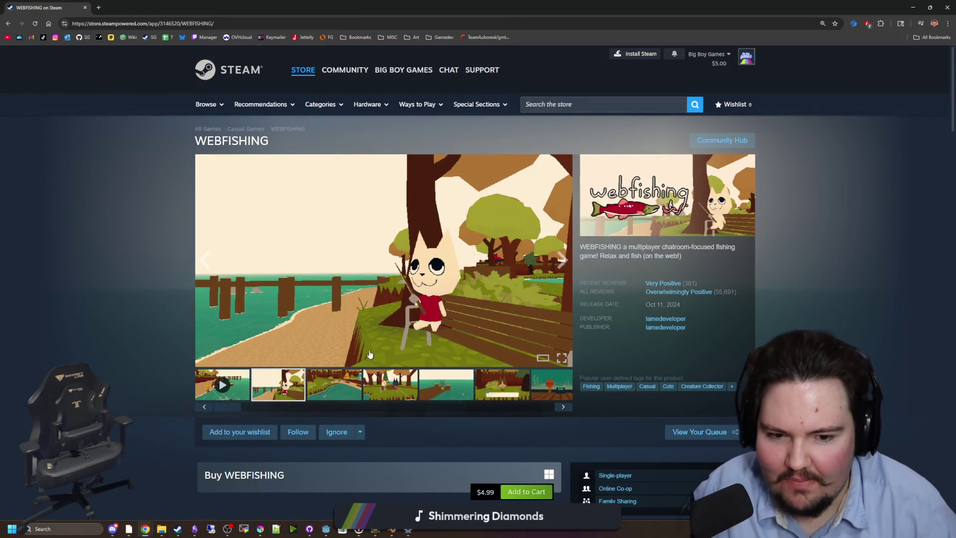
Step: Browse the WEBFISHING screenshots, including the pier and sell-depot shots
click(335, 389)
click(413, 377)
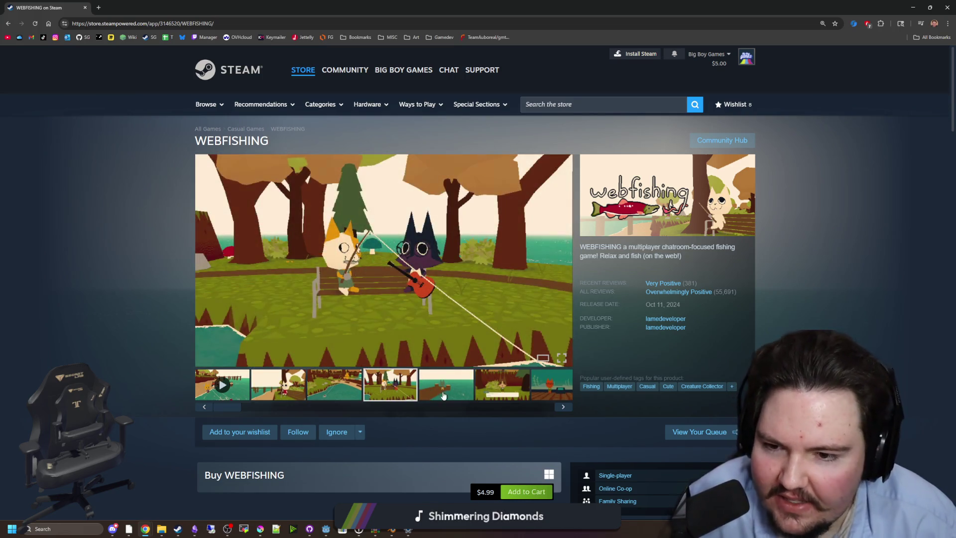
click(443, 391)
click(513, 380)
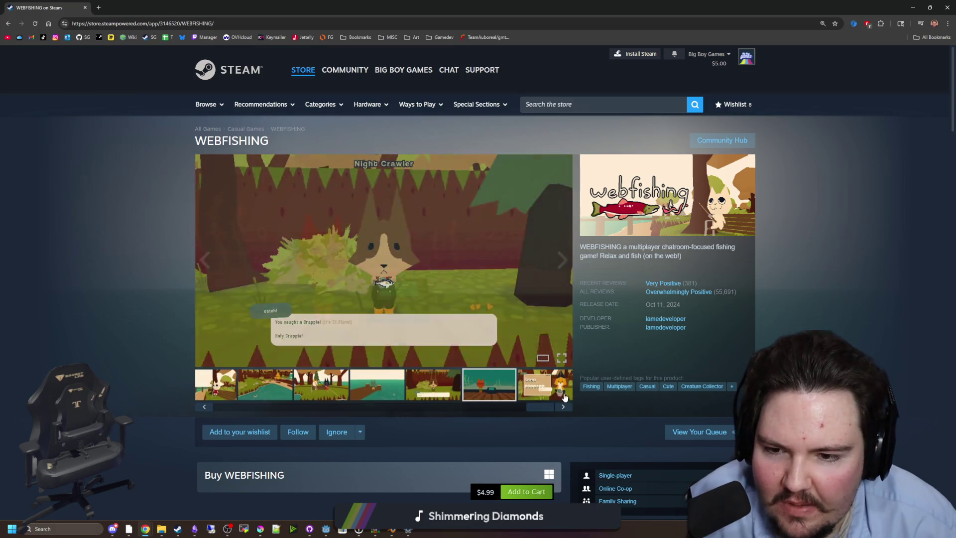
click(563, 406)
click(563, 407)
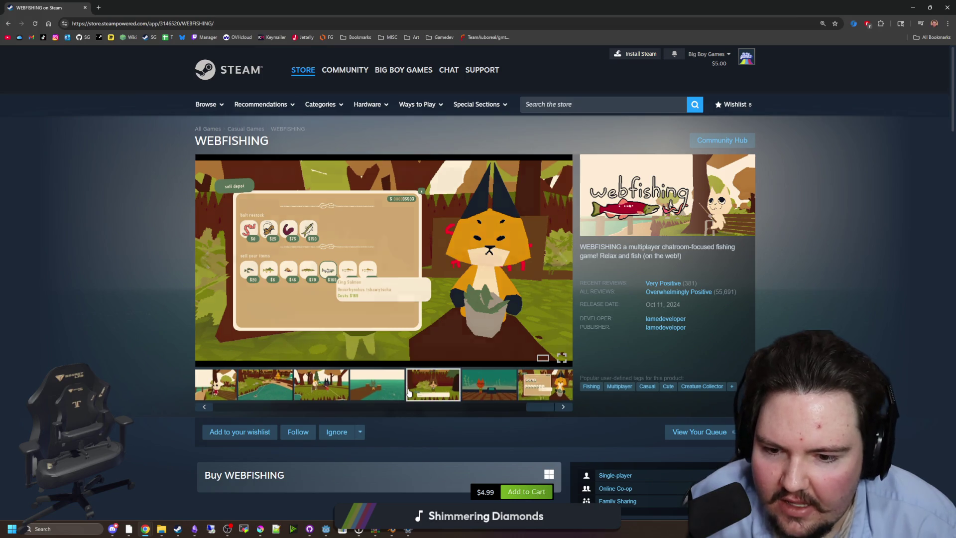
click(218, 397)
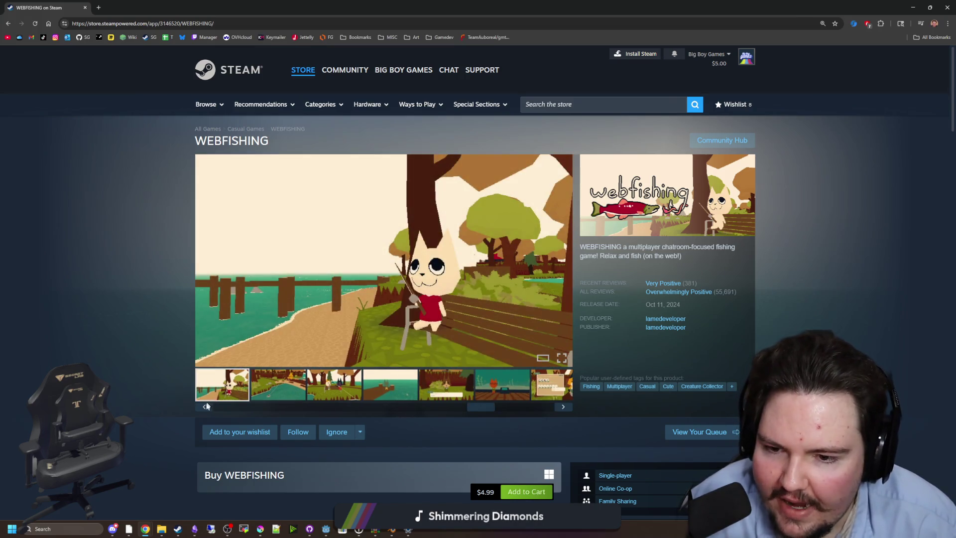
Step: Step backward through the gallery, wrapping around to the last screenshots
click(204, 407)
click(205, 407)
click(205, 407)
click(204, 407)
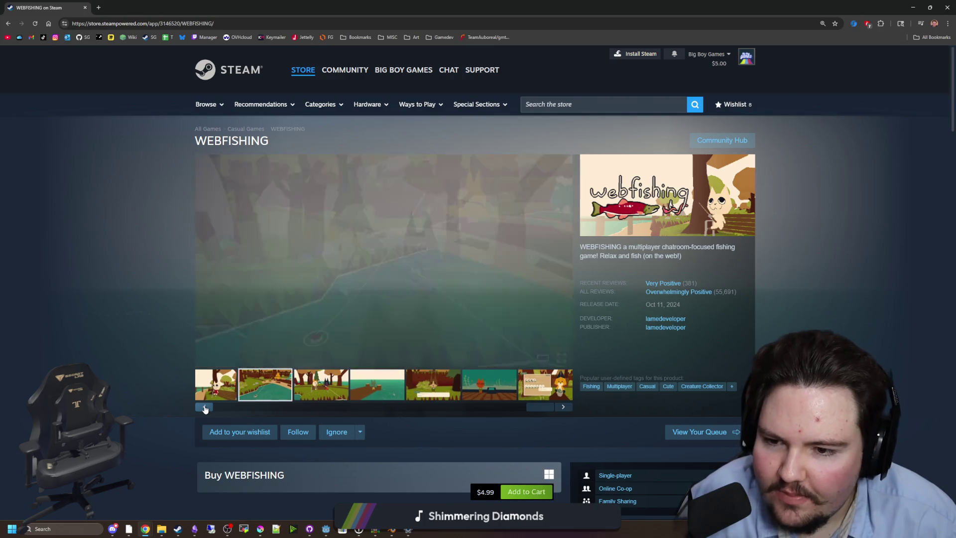
click(205, 407)
click(204, 407)
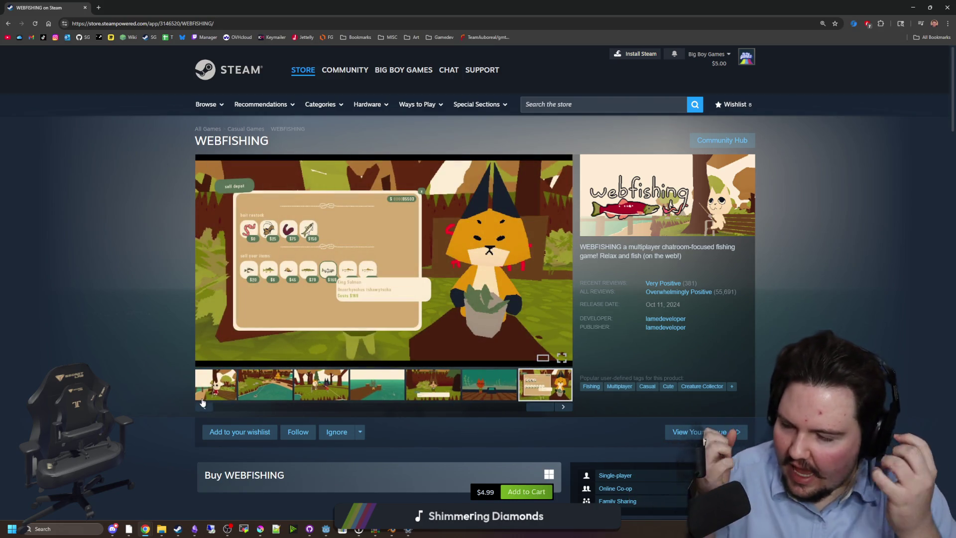
click(204, 407)
click(204, 406)
click(205, 406)
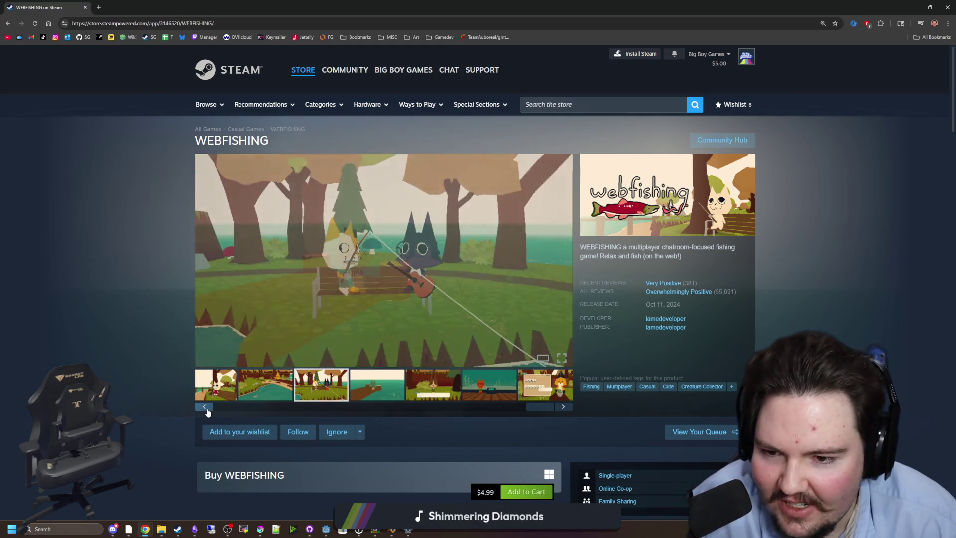
click(204, 407)
click(205, 407)
click(205, 407)
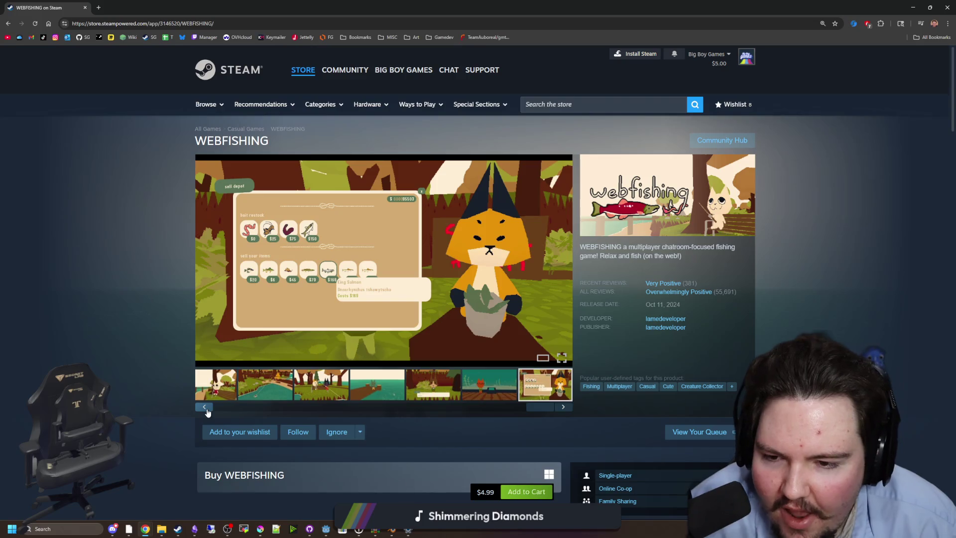
click(205, 407)
click(205, 407)
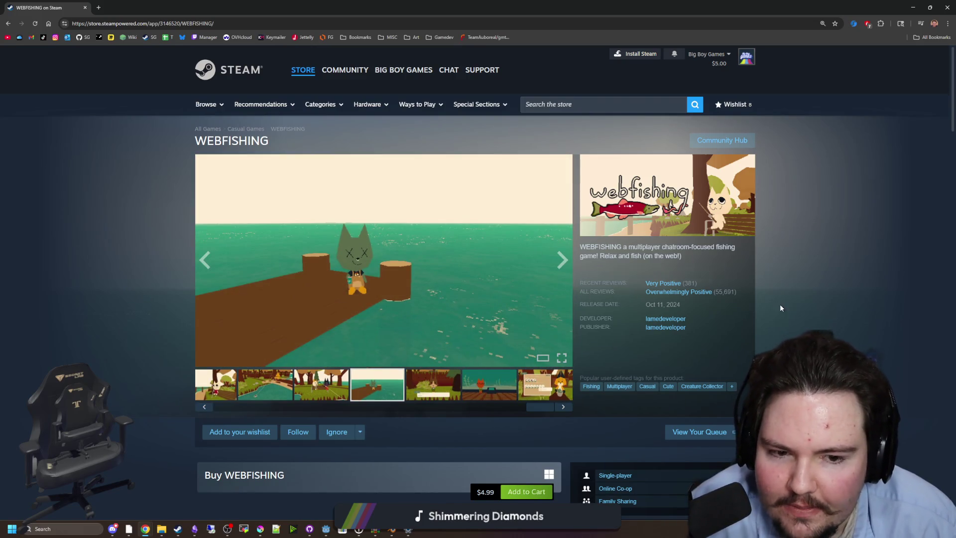
Step: Scroll the store page, advance a few screenshots, then close the browser to return to Godot
scroll(down, 3)
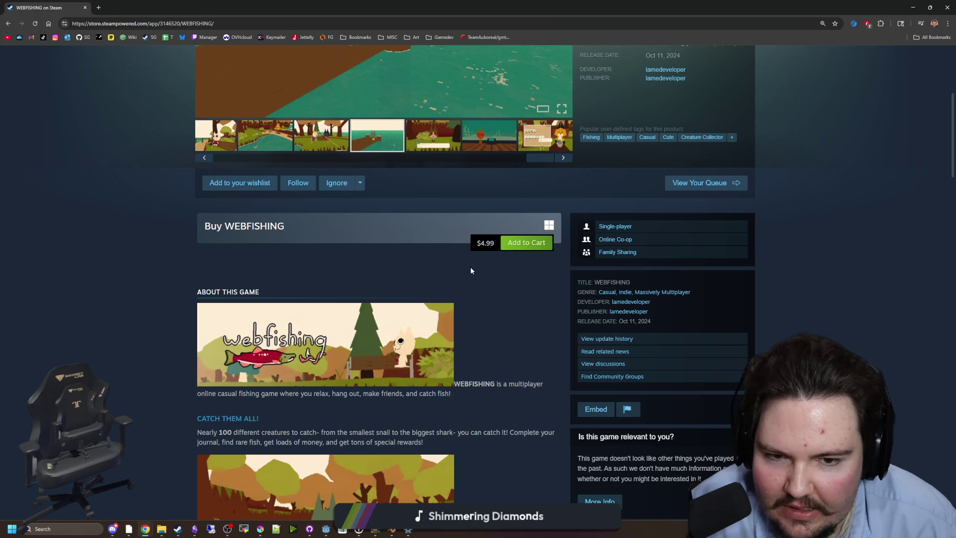
scroll(down, 3)
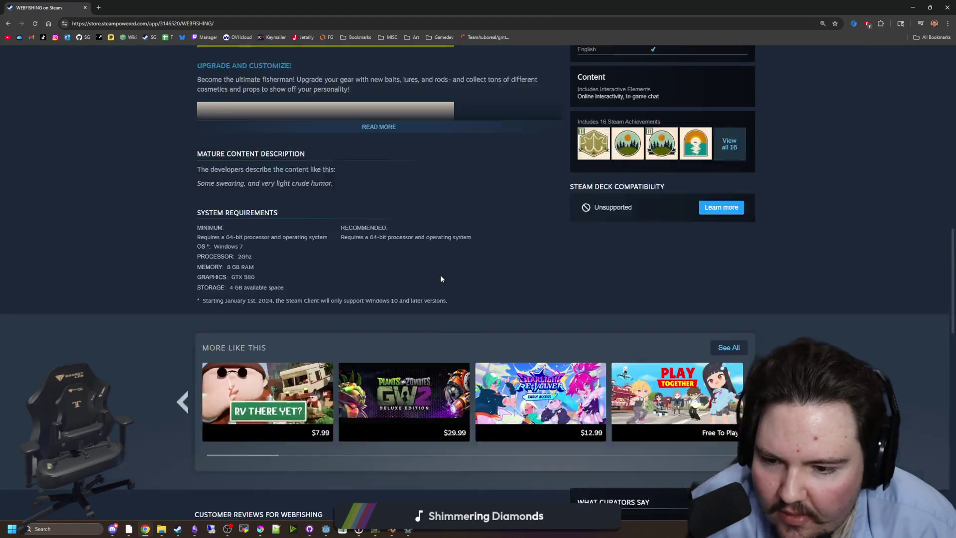
scroll(up, 3)
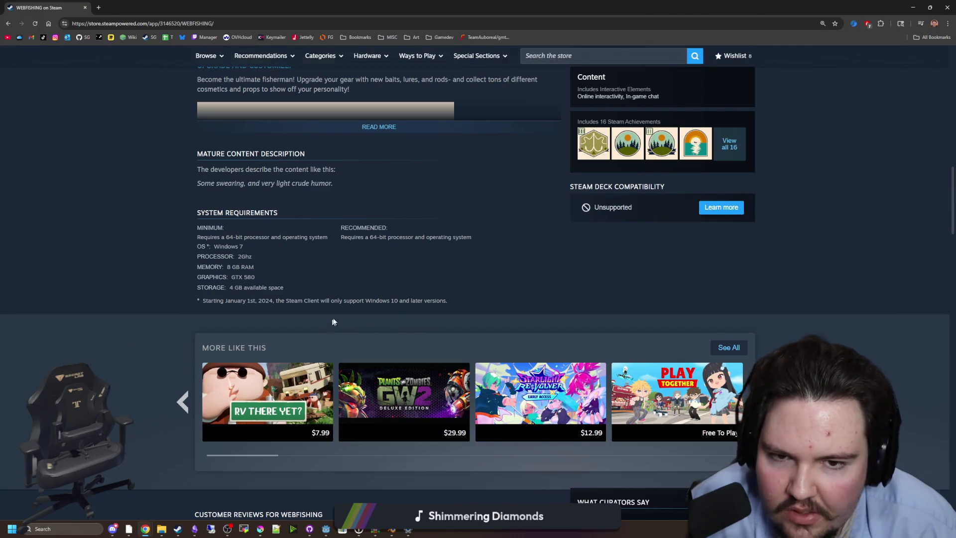
scroll(up, 3)
click(560, 264)
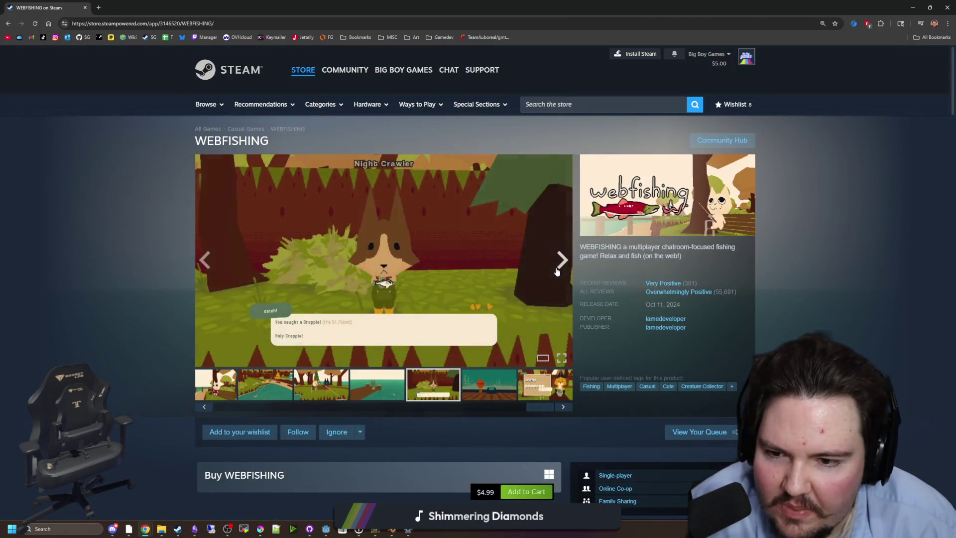
click(560, 264)
click(560, 264)
click(559, 264)
double_click(374, 8)
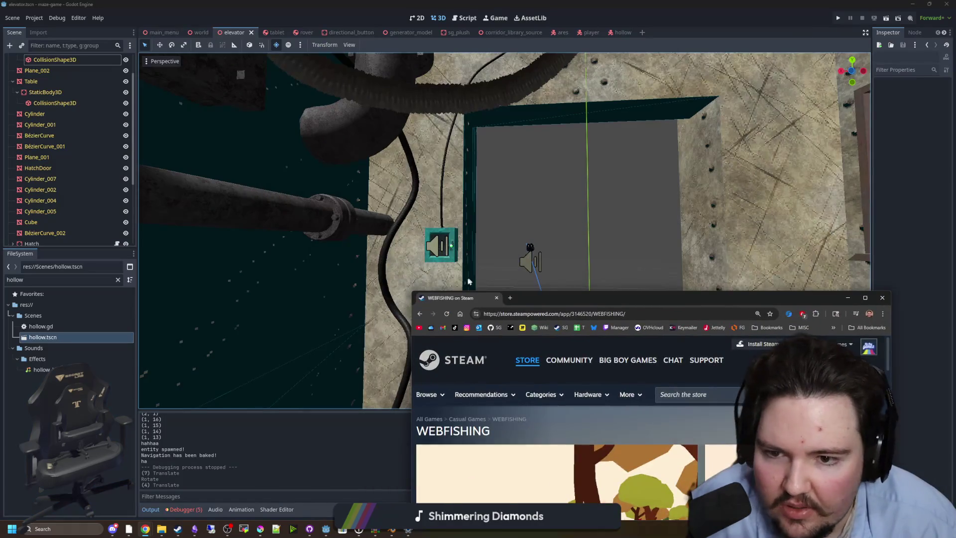
click(497, 298)
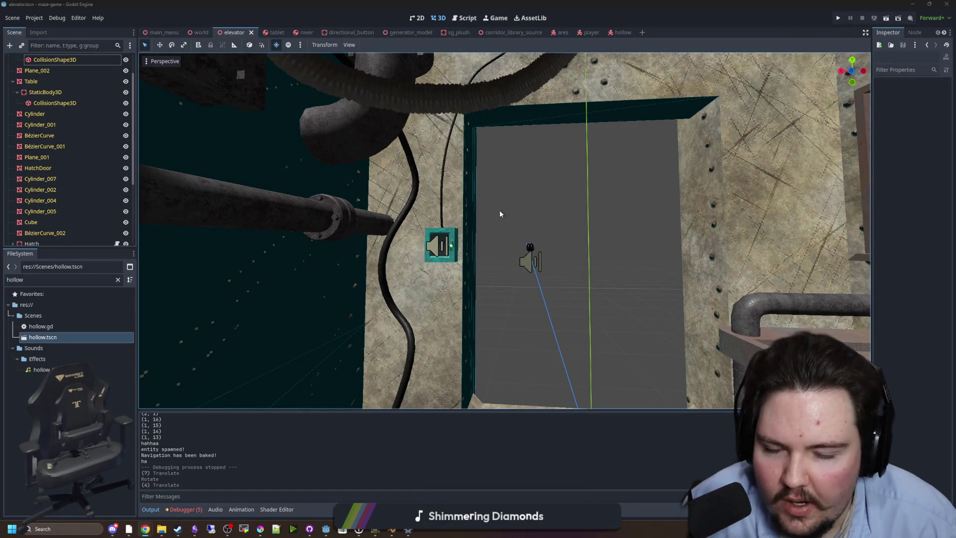
scroll(down, 3)
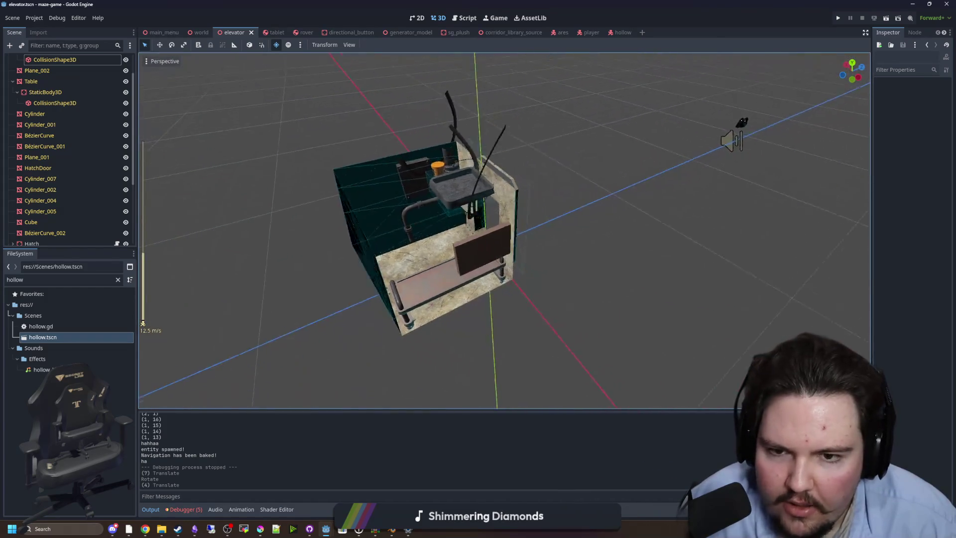
drag(602, 223, 572, 214)
drag(505, 231, 513, 223)
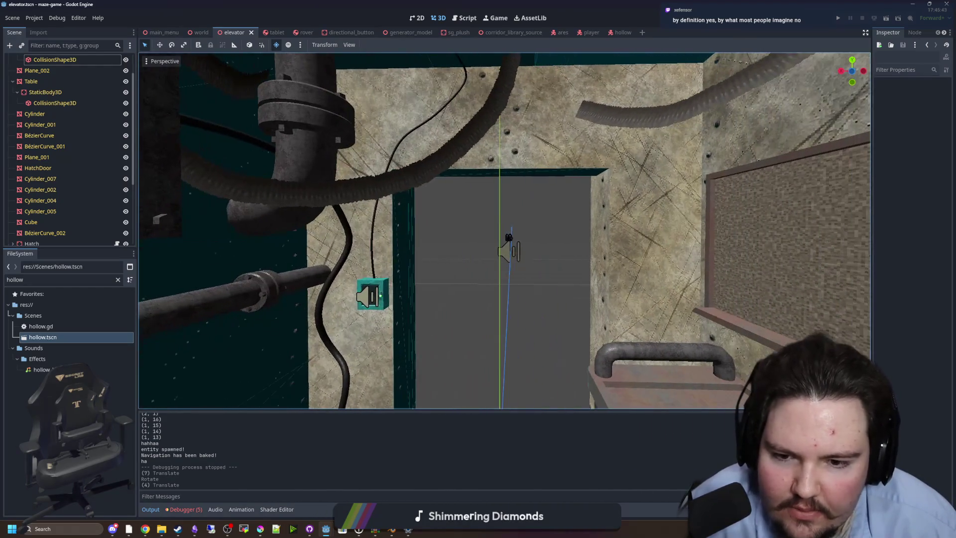
click(542, 254)
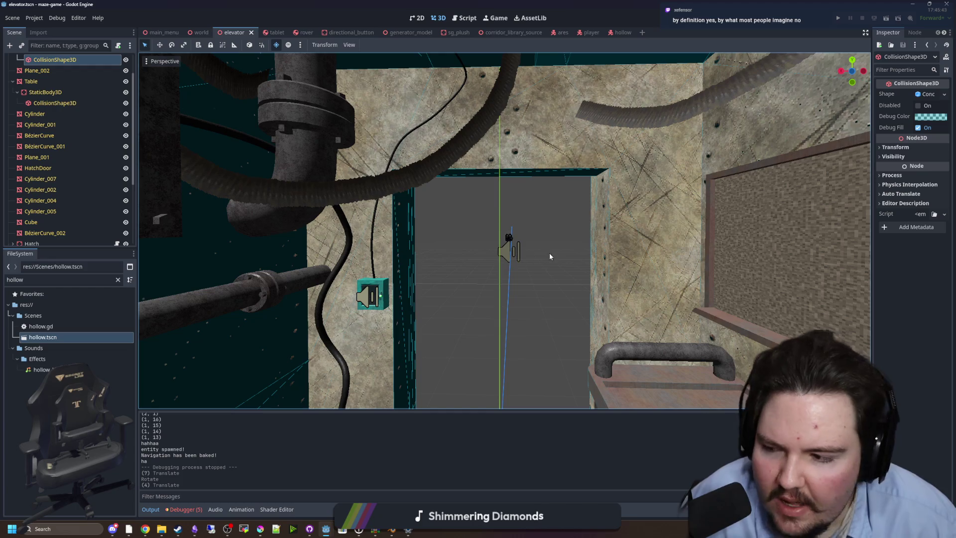
drag(543, 270, 498, 234)
click(504, 241)
scroll(down, 3)
scroll(down, 3)
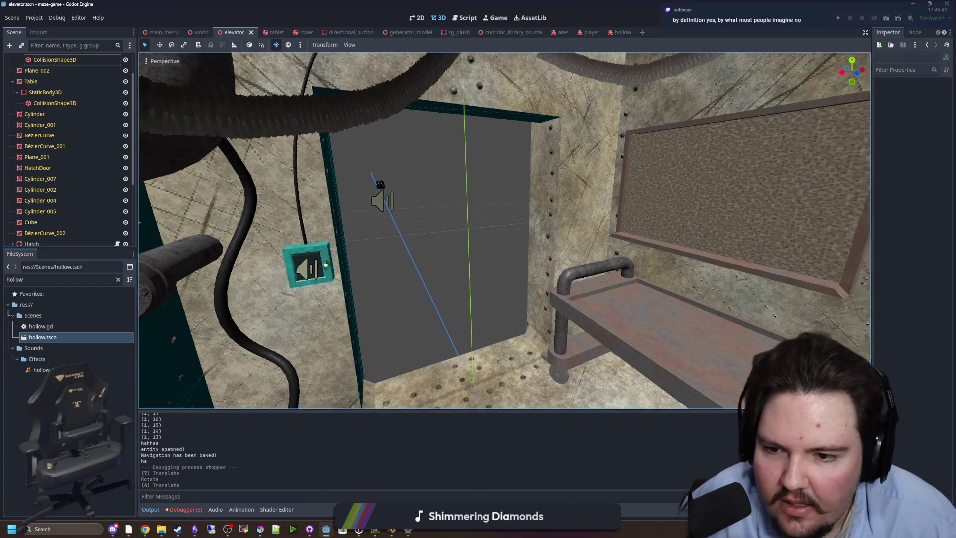
scroll(up, 3)
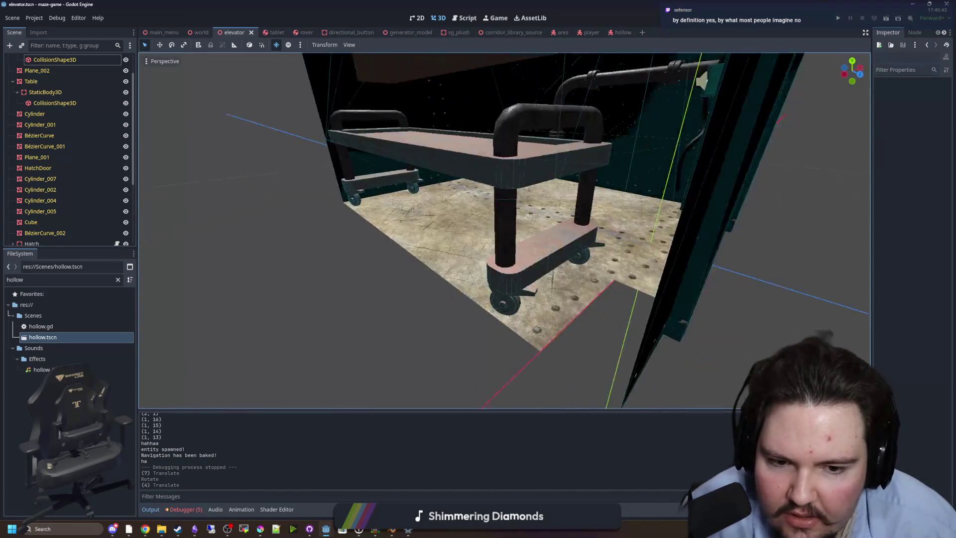
scroll(down, 3)
scroll(up, 3)
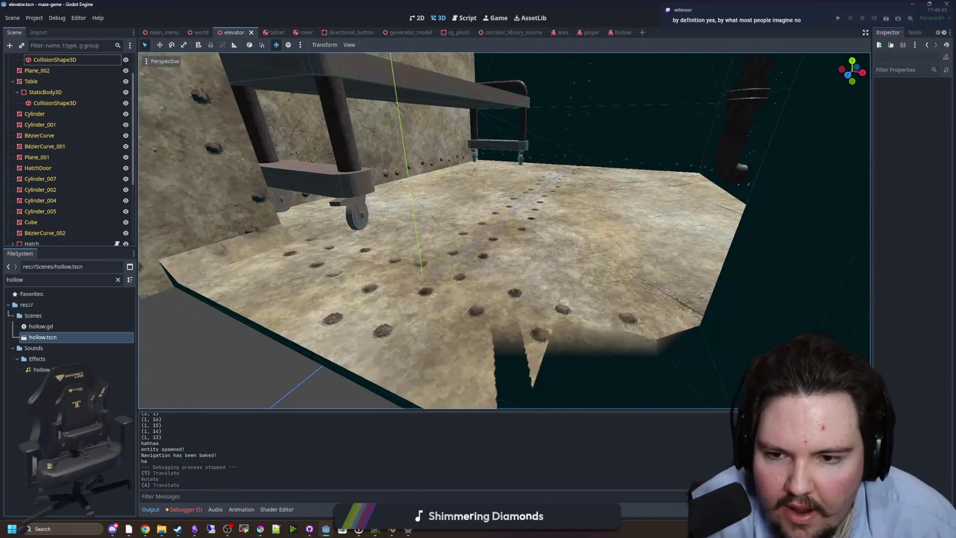
scroll(down, 3)
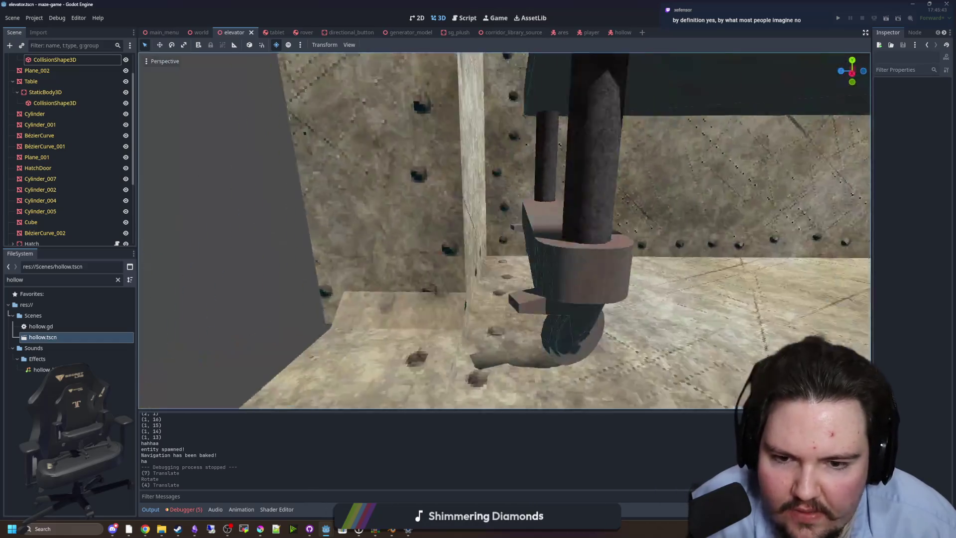
scroll(down, 3)
scroll(up, 3)
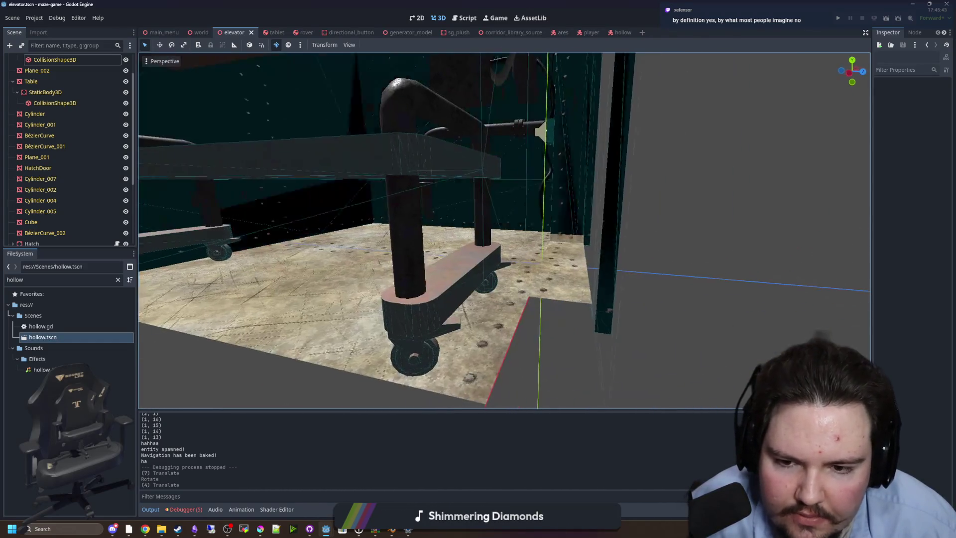
scroll(up, 3)
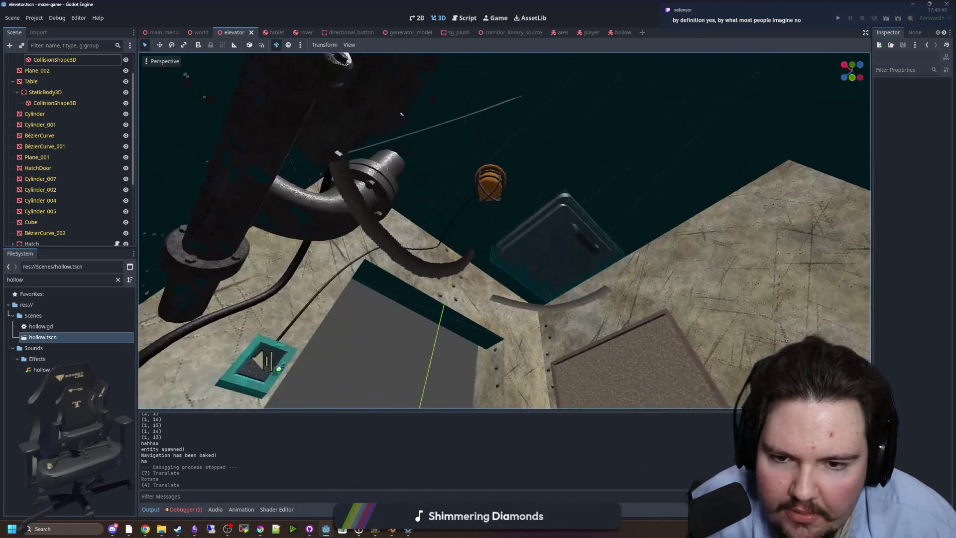
scroll(up, 3)
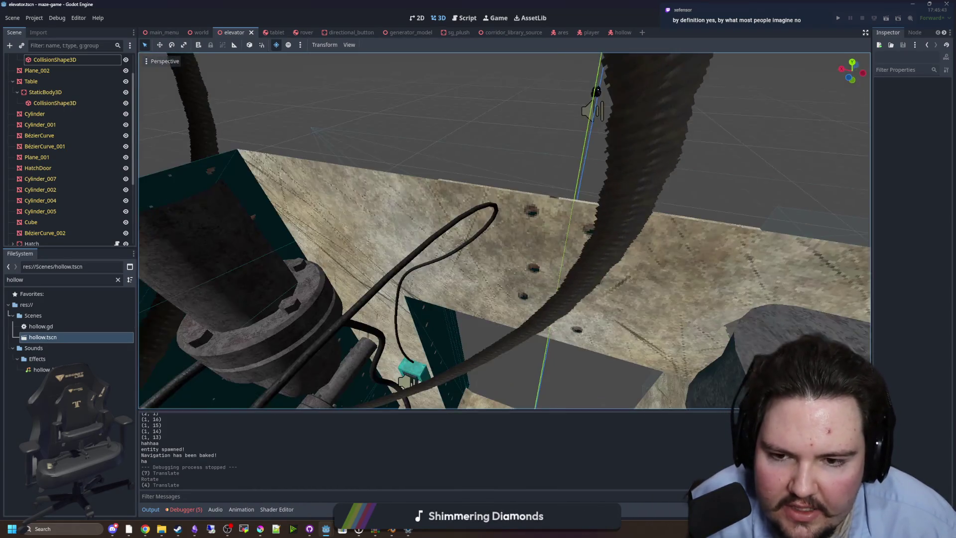
scroll(down, 3)
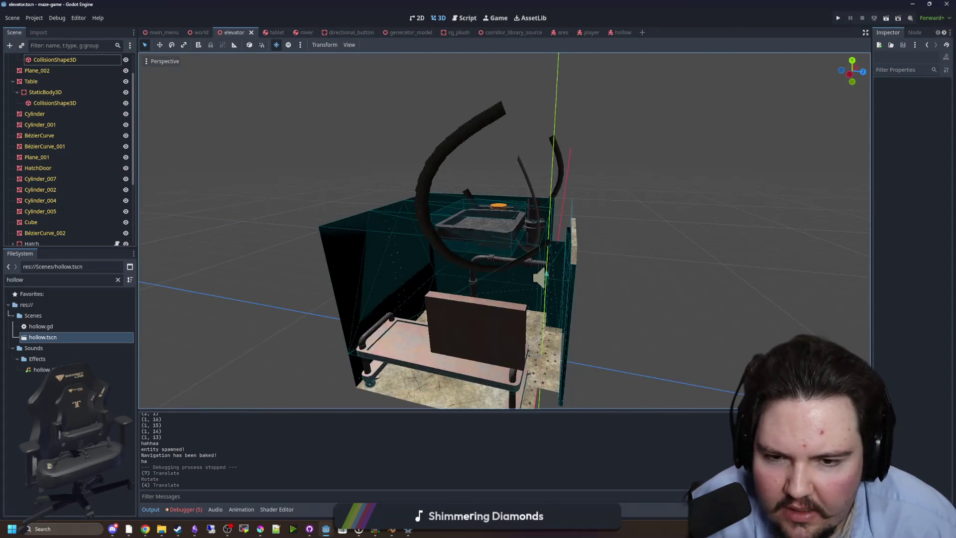
scroll(down, 3)
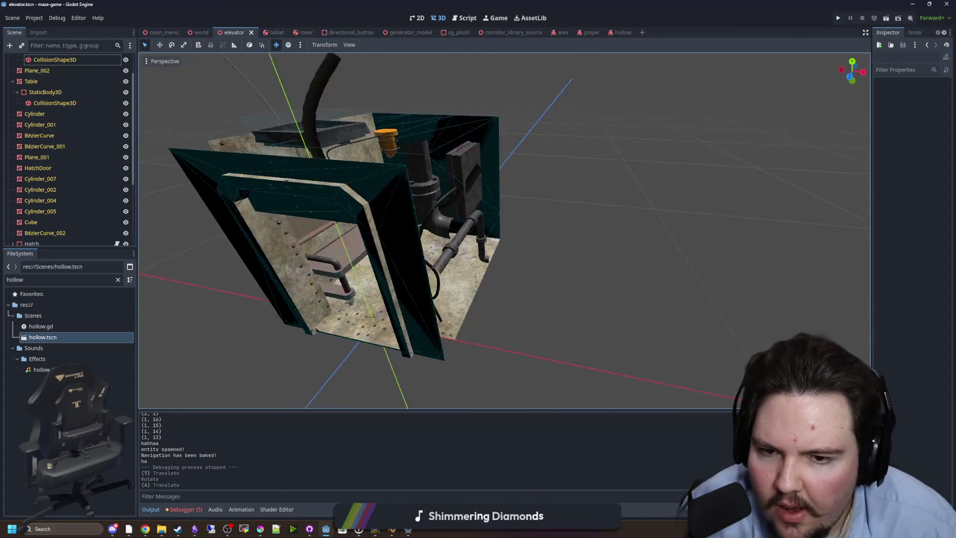
scroll(up, 3)
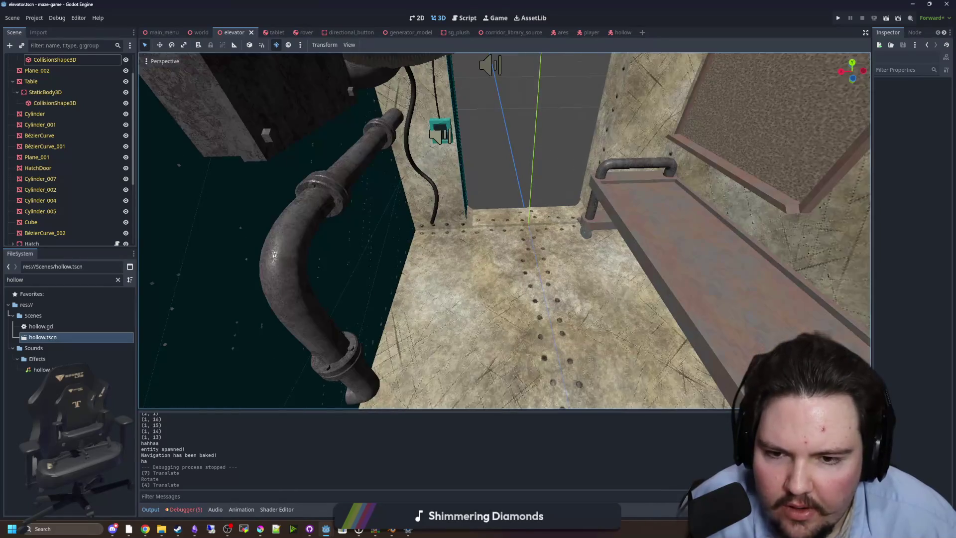
scroll(down, 3)
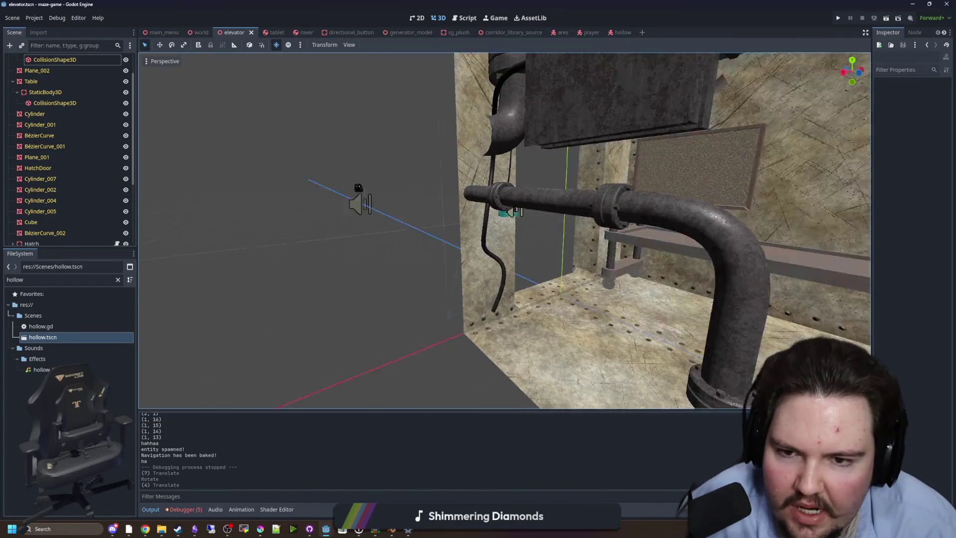
scroll(up, 3)
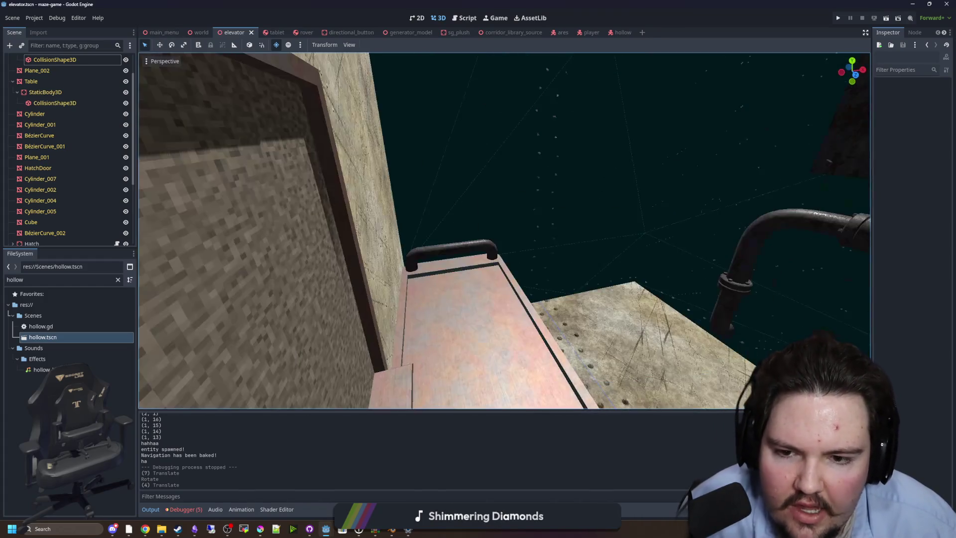
scroll(down, 3)
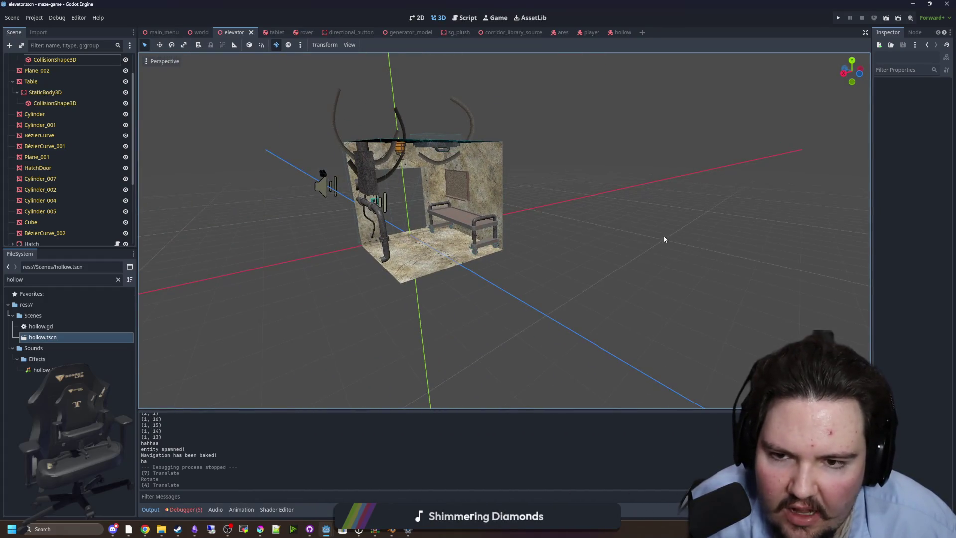
scroll(up, 3)
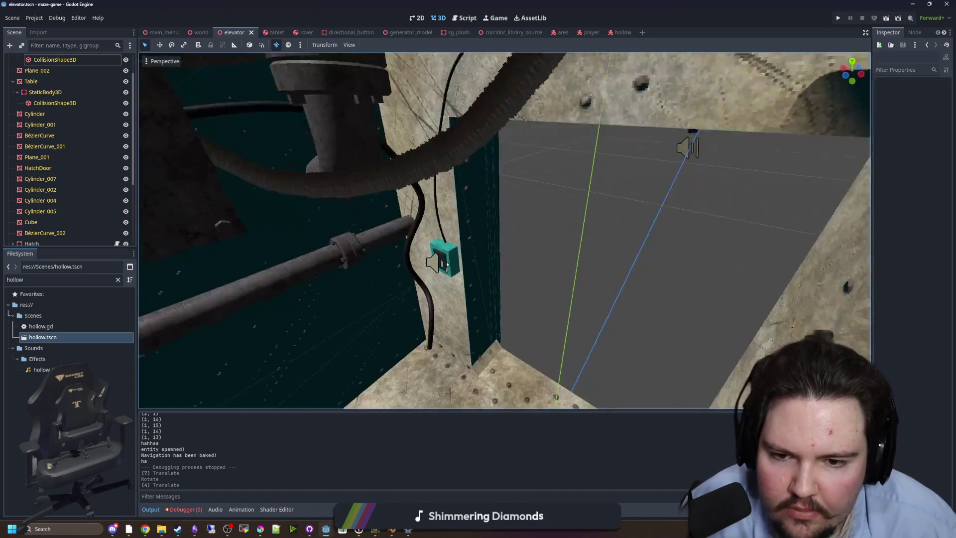
scroll(up, 3)
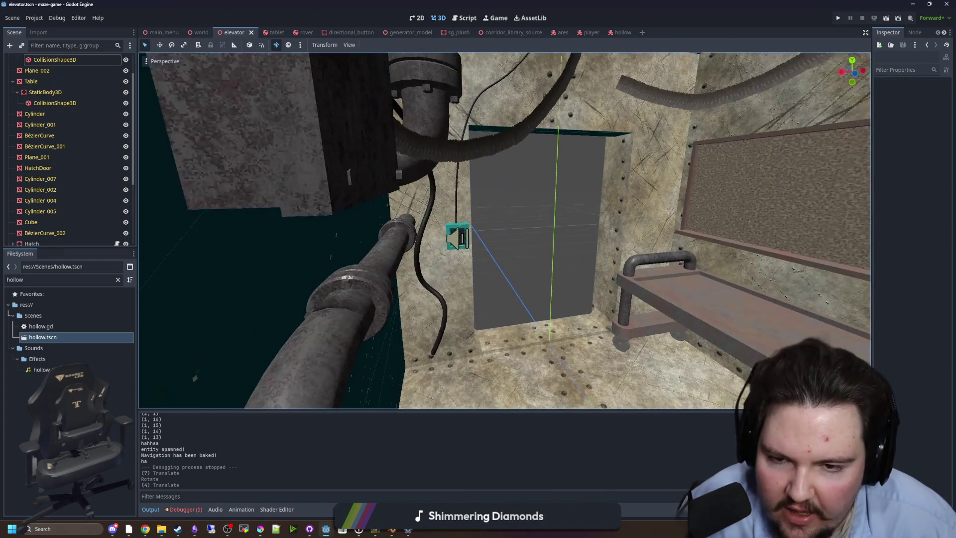
scroll(up, 3)
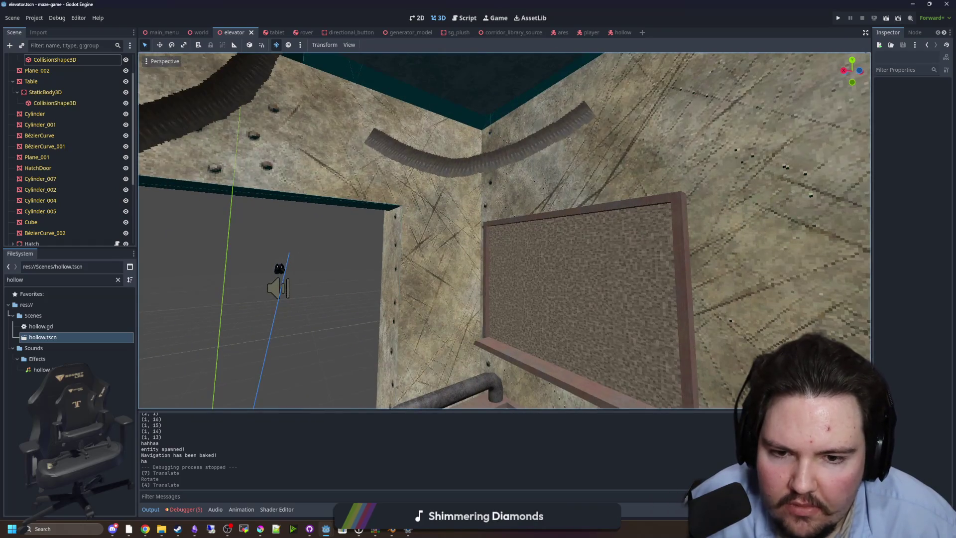
scroll(up, 3)
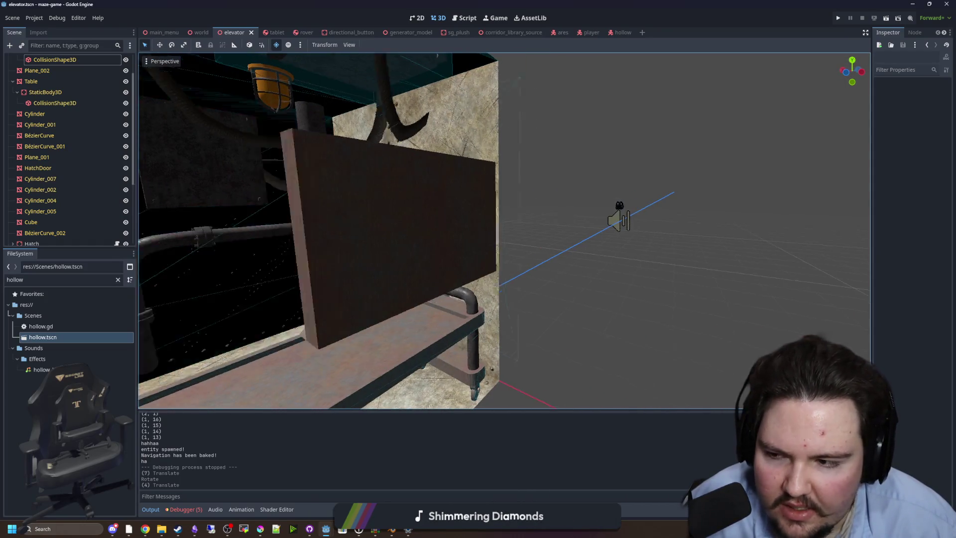
scroll(up, 3)
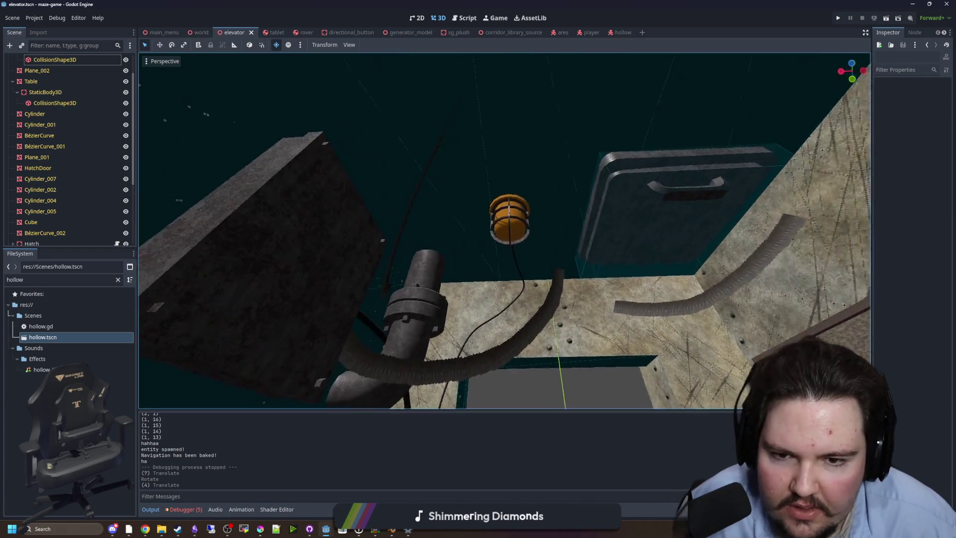
scroll(up, 3)
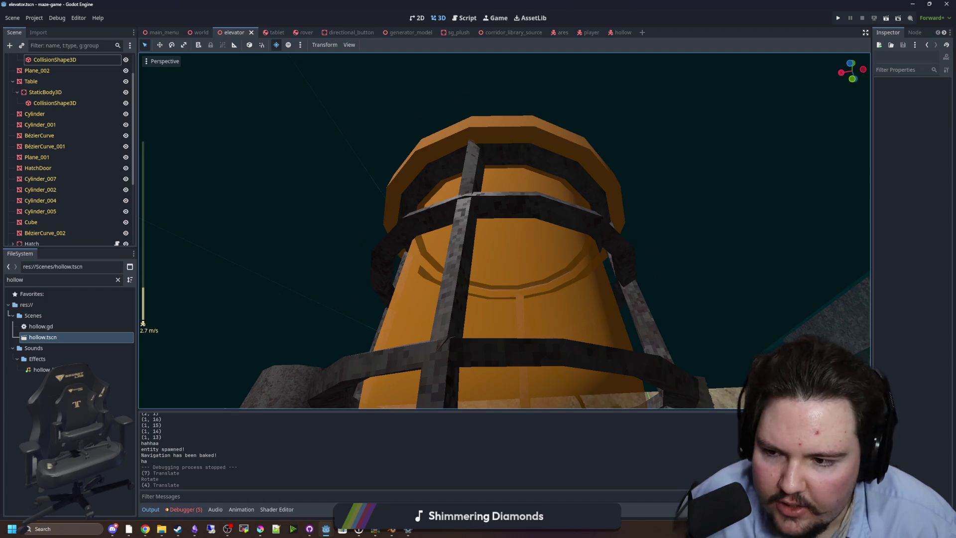
scroll(down, 3)
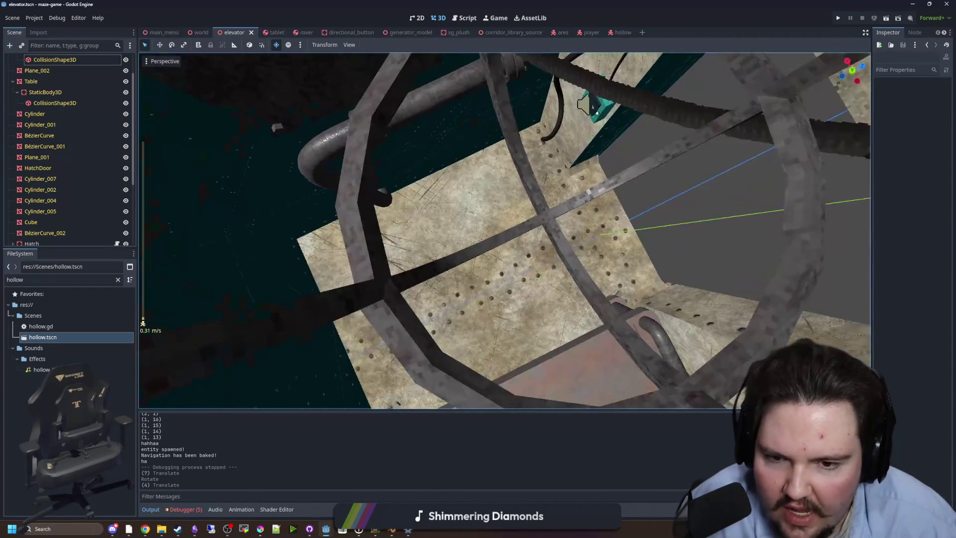
drag(504, 230, 504, 279)
scroll(down, 3)
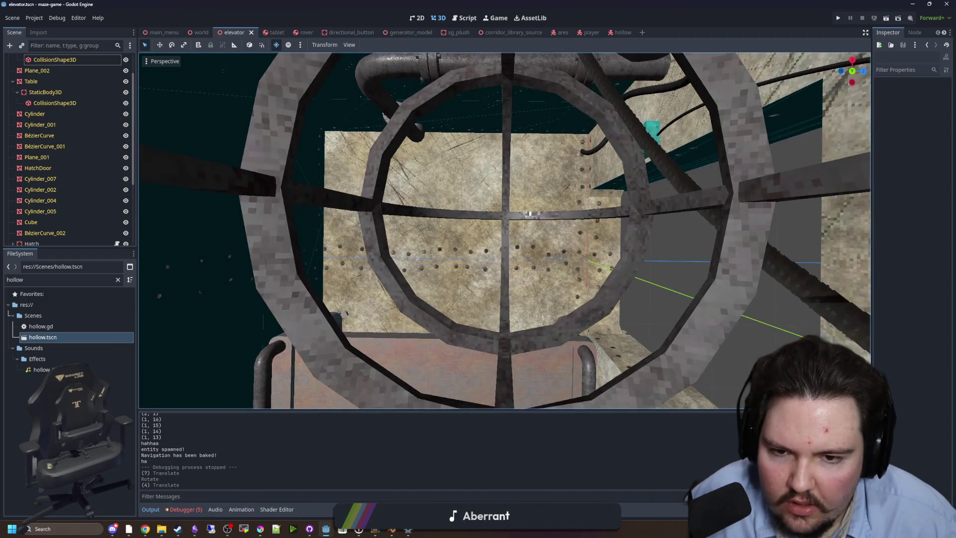
drag(531, 224, 416, 206)
Step: Bring the view closer to the whole elevator box and save the scene
drag(812, 172, 812, 171)
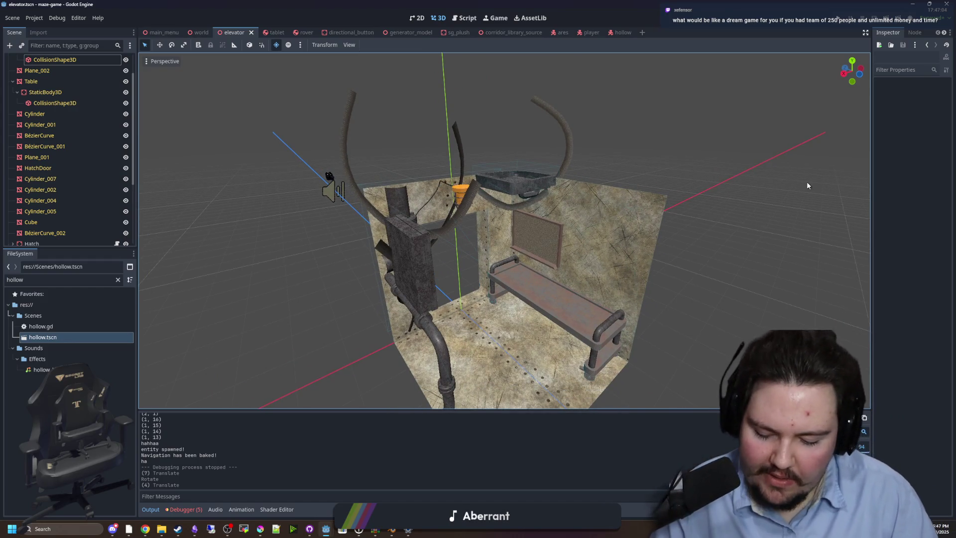
key(ctrl+s)
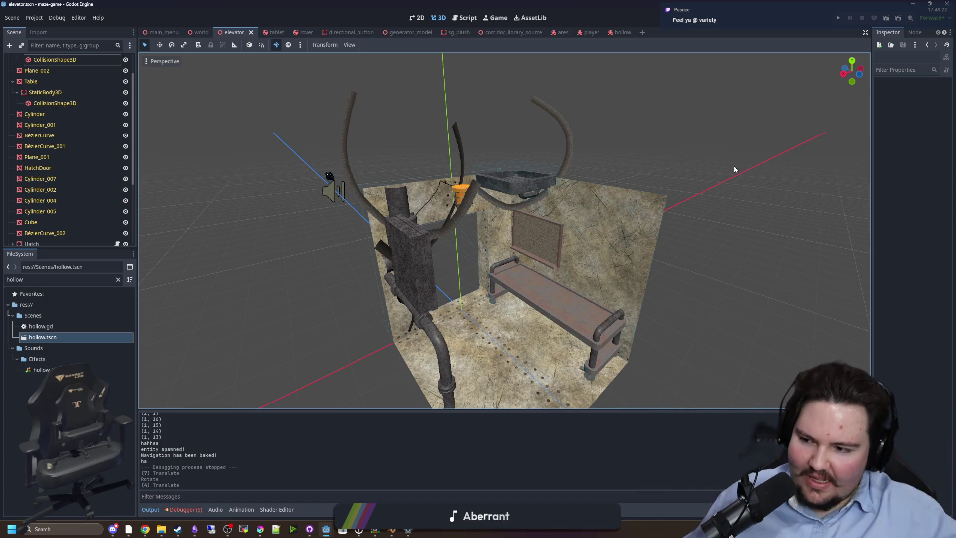
scroll(up, 3)
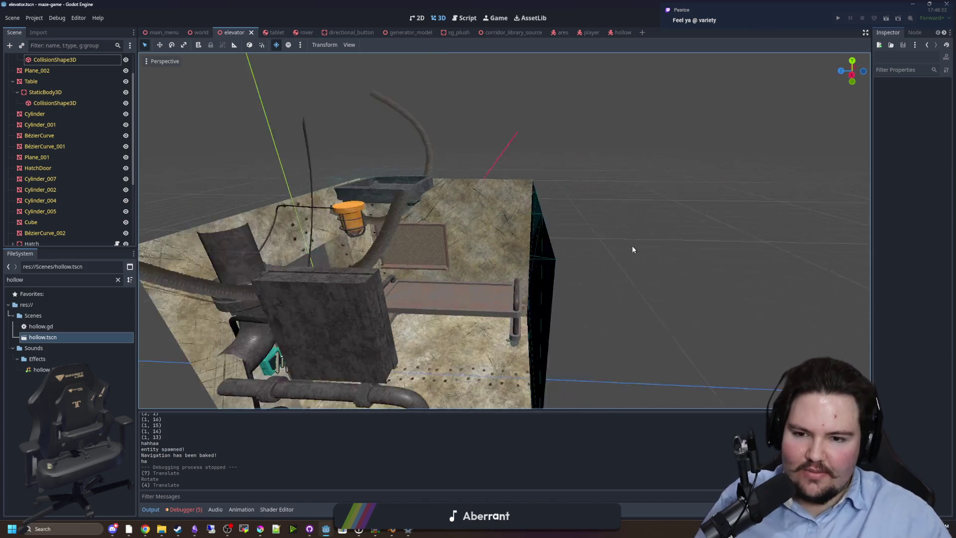
scroll(down, 3)
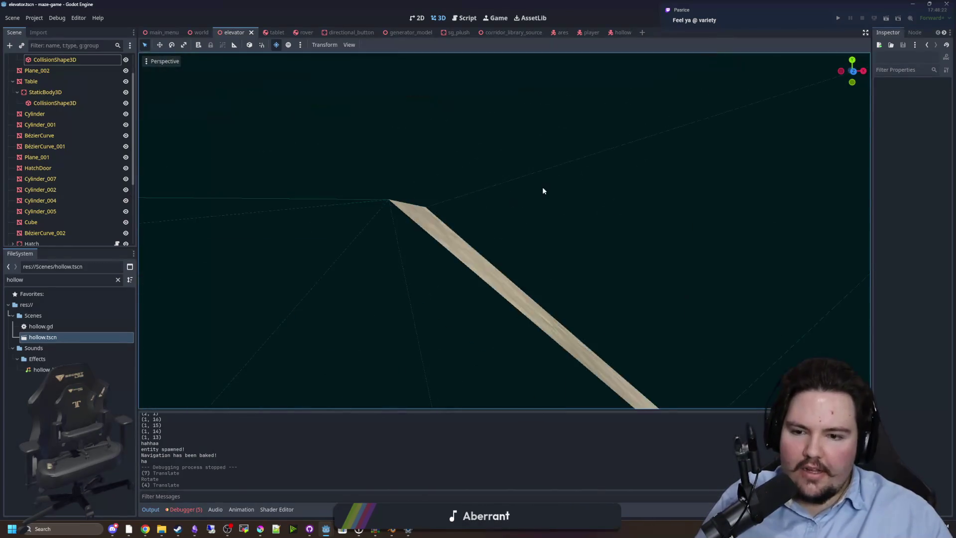
scroll(up, 3)
scroll(up, 3)
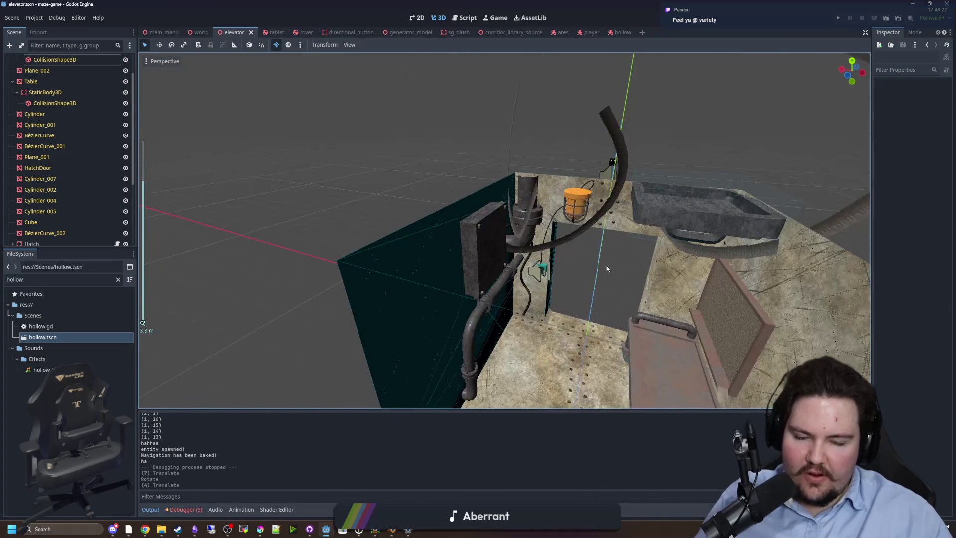
scroll(down, 3)
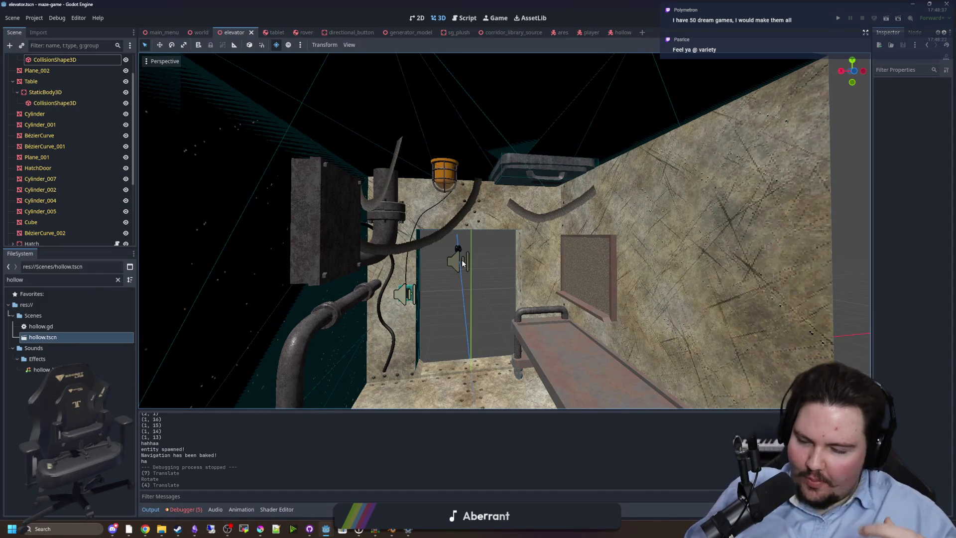
scroll(down, 3)
drag(485, 272, 502, 246)
scroll(up, 3)
scroll(down, 3)
scroll(up, 3)
scroll(up, 3)
scroll(down, 3)
scroll(up, 3)
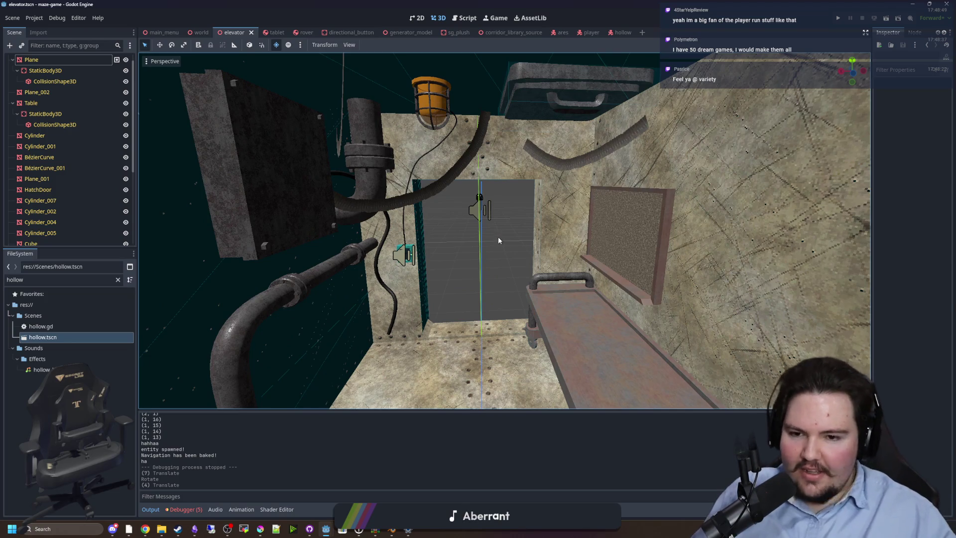
scroll(down, 3)
drag(506, 252, 477, 252)
scroll(up, 3)
scroll(up, 3)
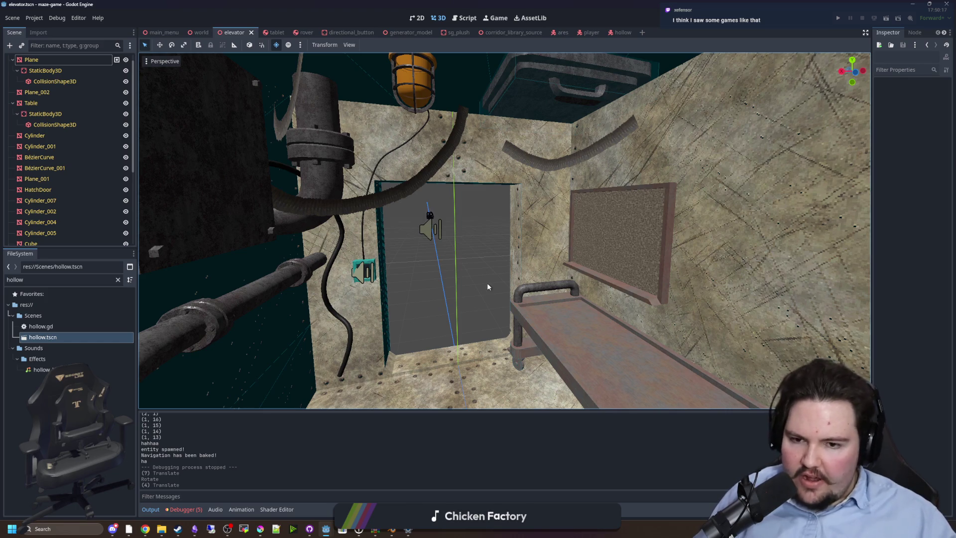
scroll(up, 3)
drag(497, 270, 466, 247)
click(466, 247)
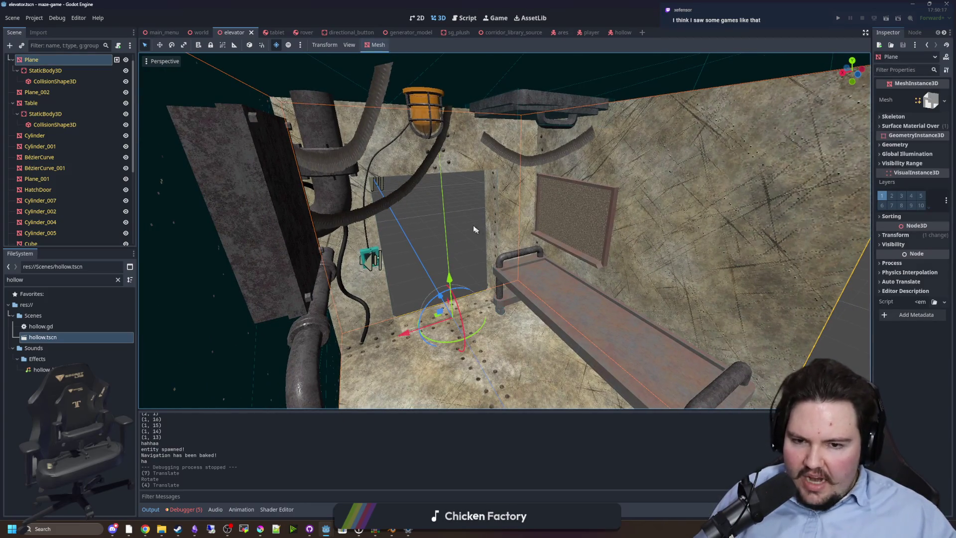
drag(460, 196, 401, 259)
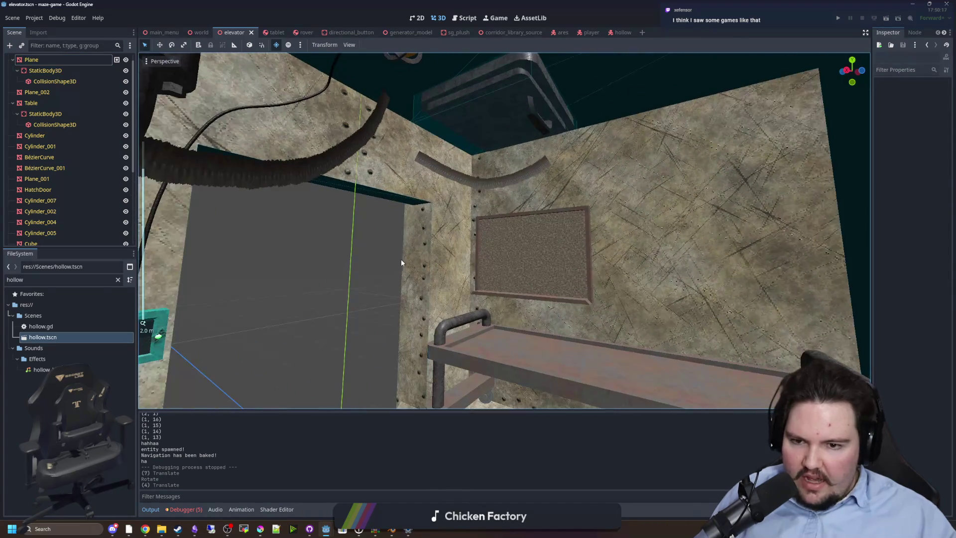
scroll(down, 3)
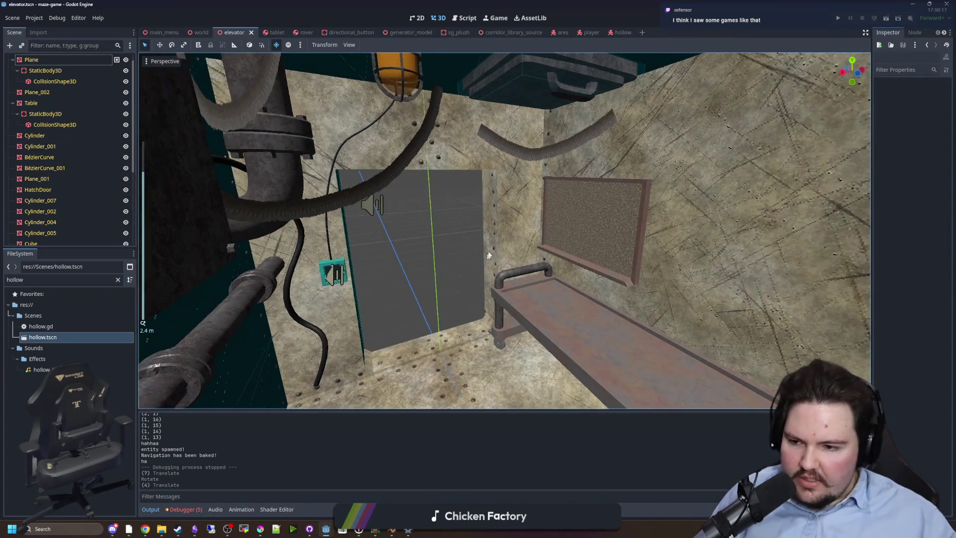
drag(473, 222, 449, 235)
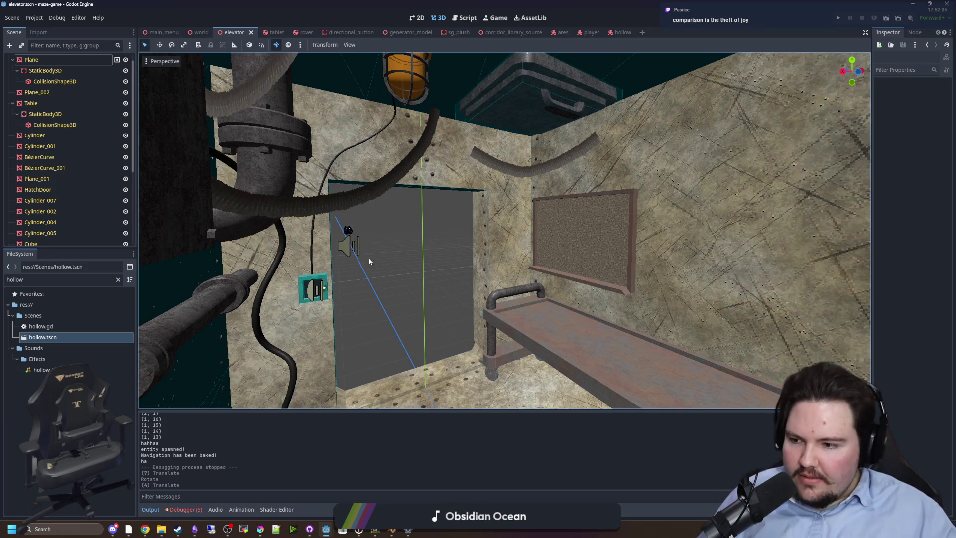
scroll(down, 3)
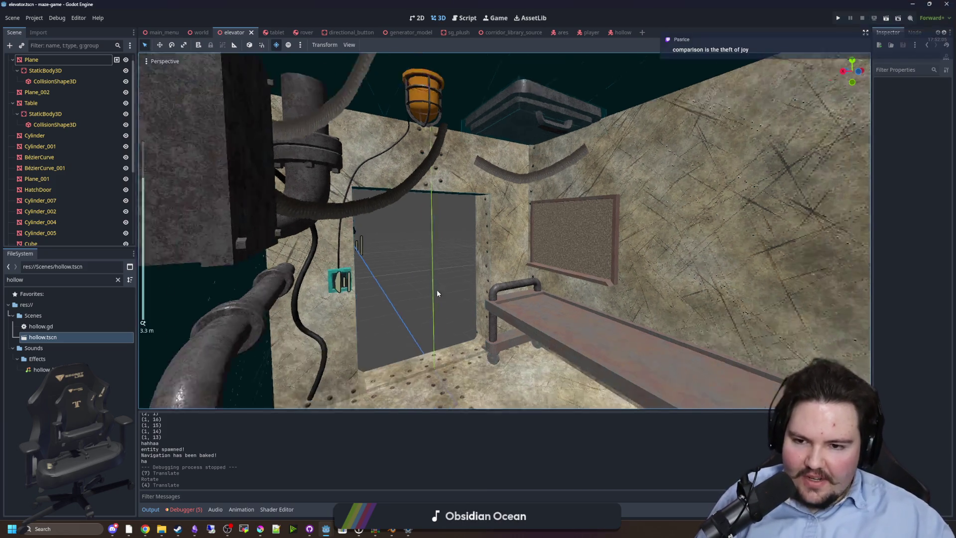
Step: Save the elevator scene, then select and deselect the floor Plane by the doorway
scroll(down, 3)
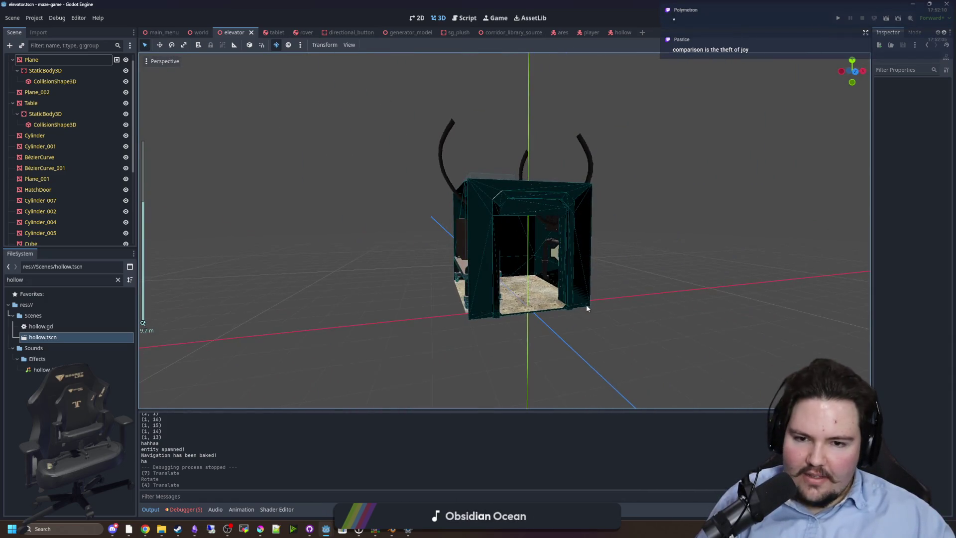
scroll(up, 3)
scroll(up, 3)
key(ctrl+s)
scroll(down, 3)
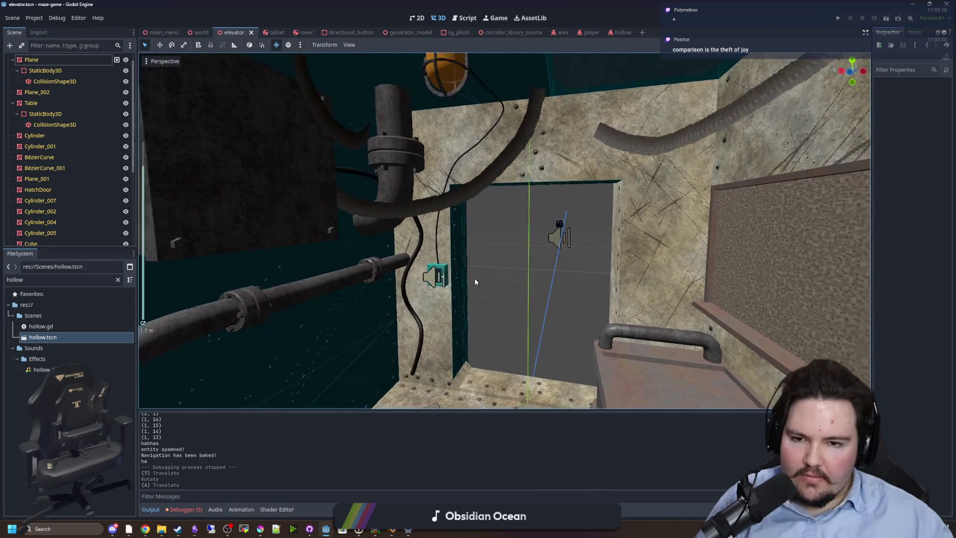
drag(473, 277, 515, 362)
scroll(up, 3)
click(478, 349)
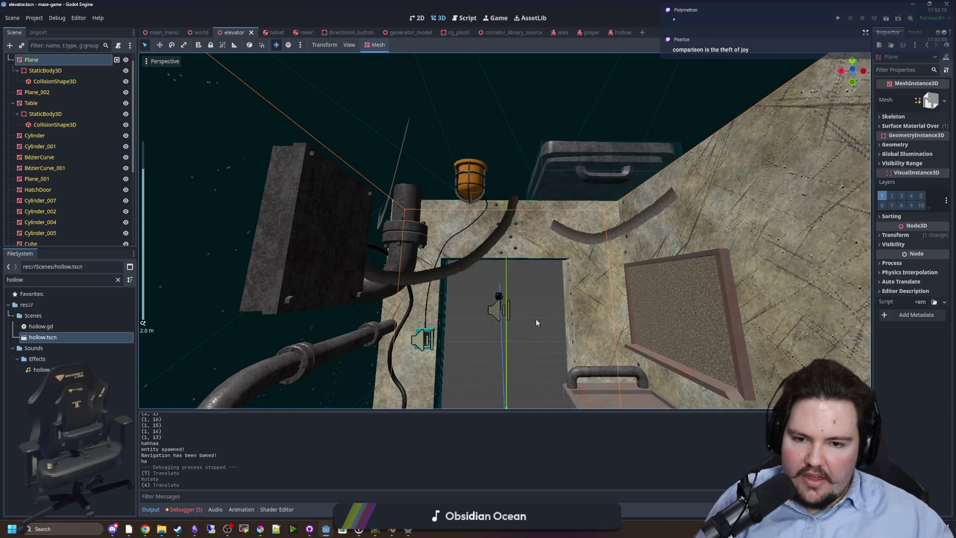
scroll(down, 3)
click(634, 288)
scroll(up, 3)
scroll(up, 3)
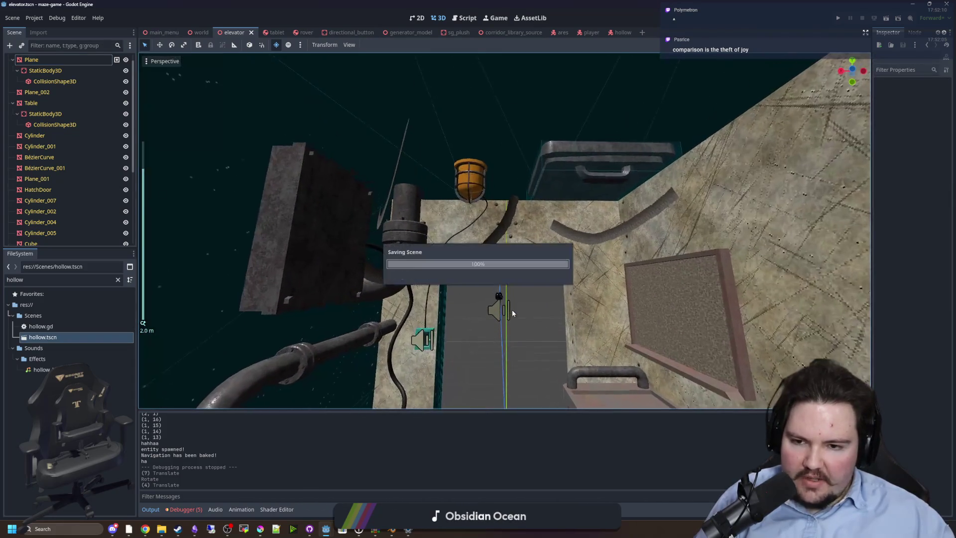
drag(511, 309, 463, 292)
scroll(up, 3)
scroll(down, 3)
scroll(up, 3)
scroll(up, 3)
drag(584, 312, 519, 151)
scroll(down, 3)
scroll(up, 3)
scroll(down, 3)
click(490, 207)
scroll(down, 3)
scroll(up, 3)
scroll(up, 3)
scroll(down, 3)
scroll(down, 3)
scroll(up, 3)
click(518, 150)
drag(488, 223, 468, 262)
click(261, 235)
scroll(up, 3)
scroll(down, 3)
scroll(up, 3)
scroll(down, 3)
click(241, 231)
scroll(up, 3)
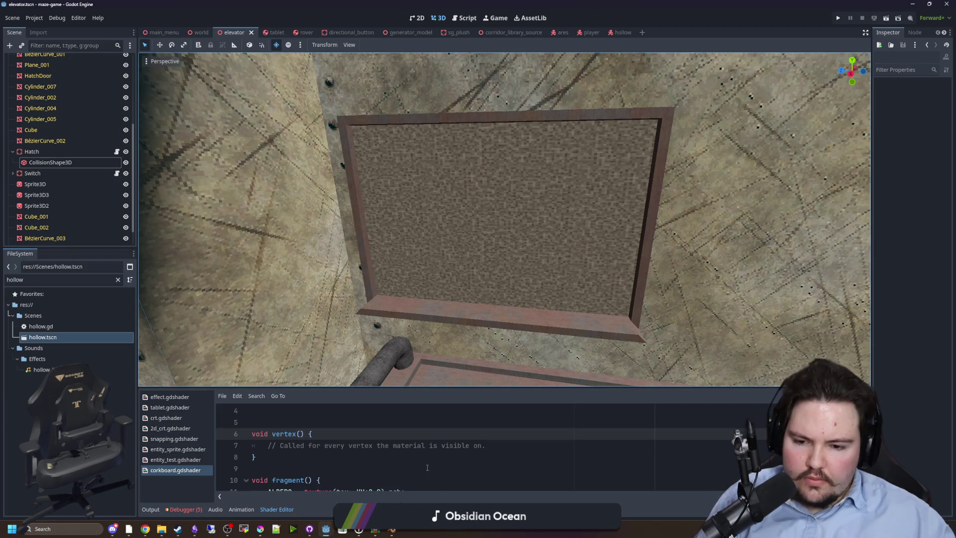
click(435, 467)
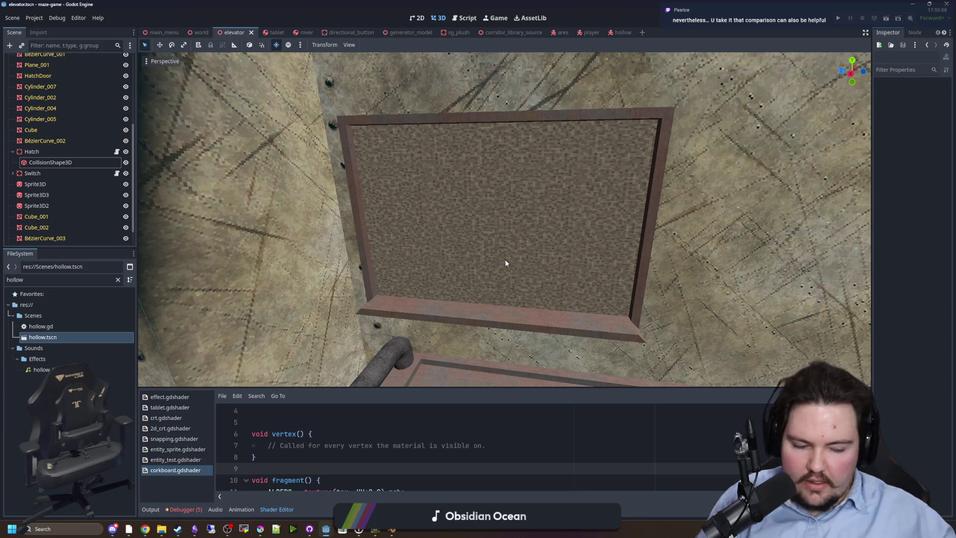
scroll(down, 3)
click(12, 151)
scroll(up, 3)
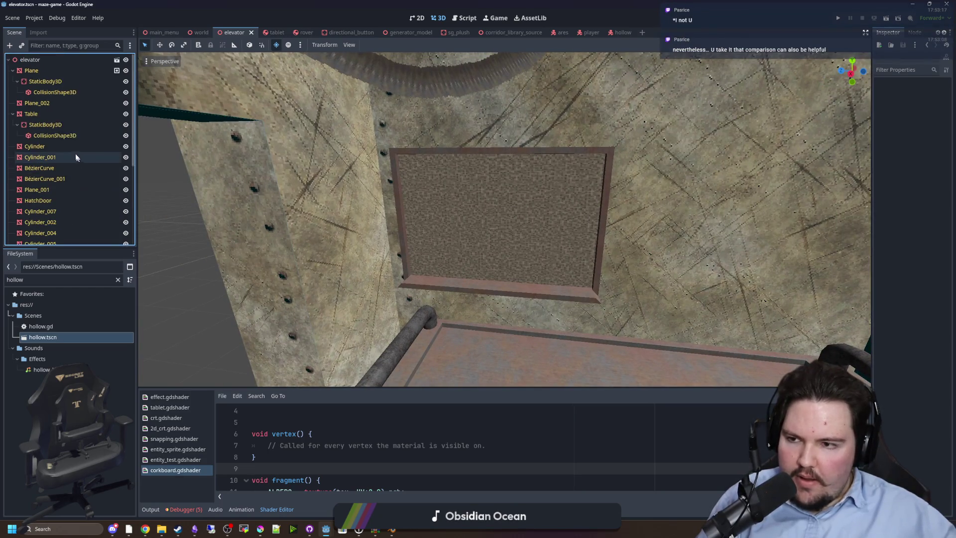
click(49, 58)
Step: Search for audio and Label3D child node types under elevator, then cancel without adding any
right_click(47, 58)
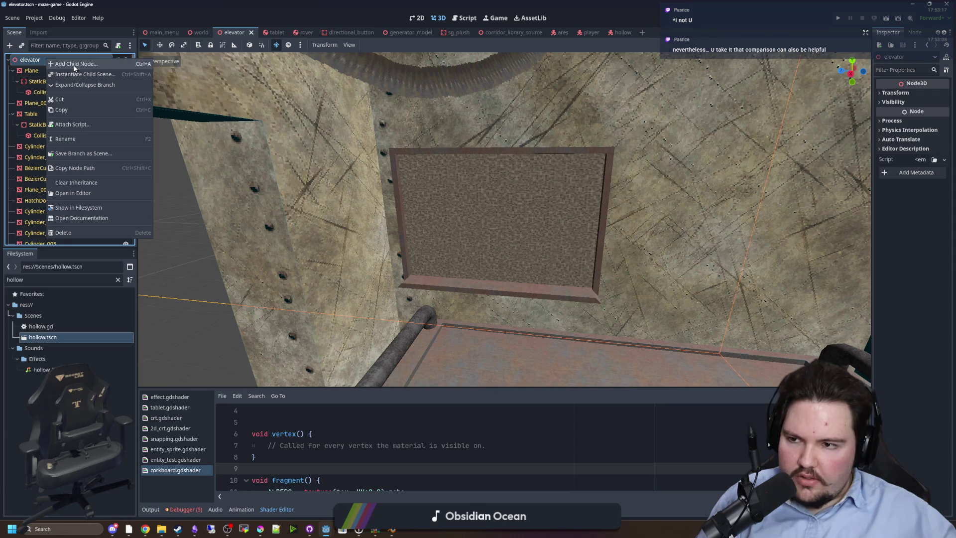
click(71, 64)
text(audio)
key(BackSpace)
key(BackSpace)
key(BackSpace)
text(label3d)
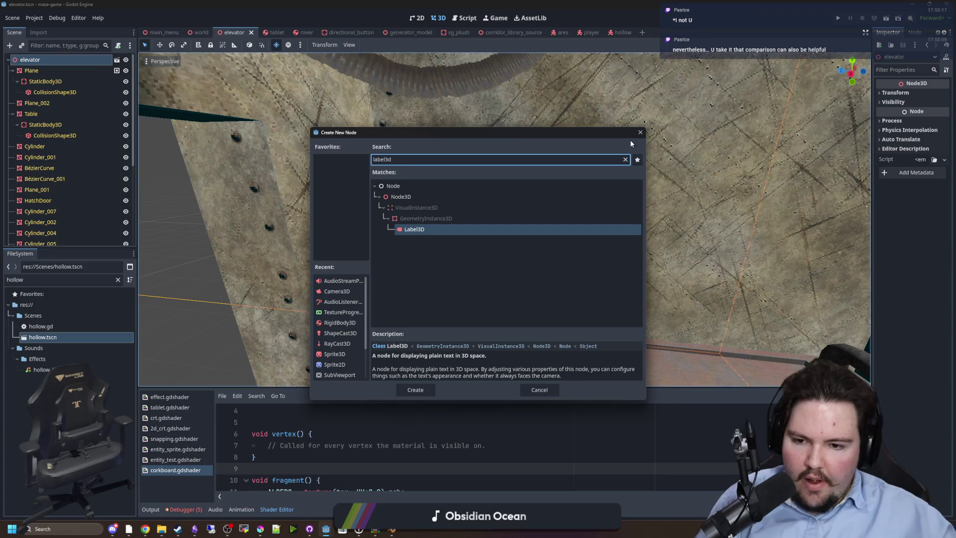
click(640, 131)
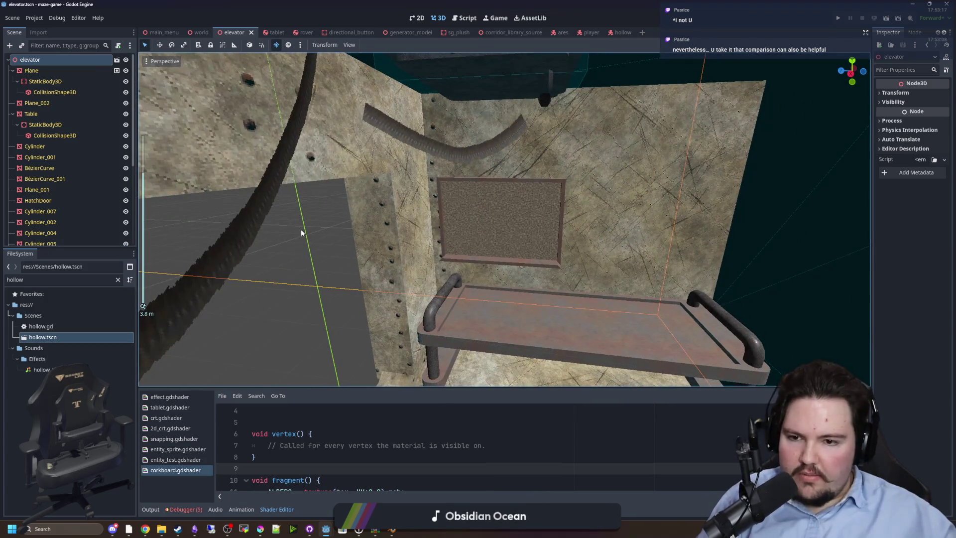
Step: Select Sprite3D3 and orbit around the elevator interior
click(283, 256)
scroll(down, 3)
drag(283, 260, 545, 266)
scroll(up, 3)
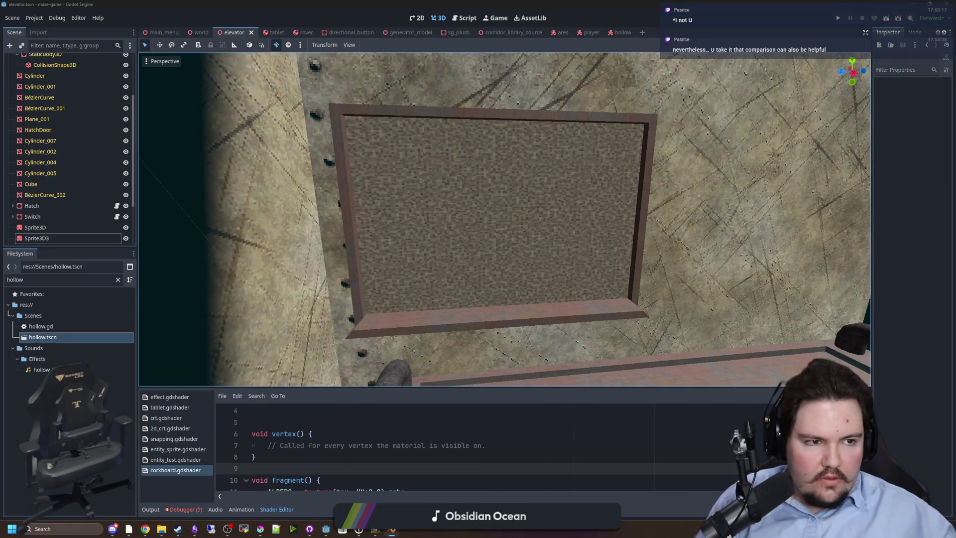
Step: In Blender, start a new General file and delete the default cube
key(alt+Tab)
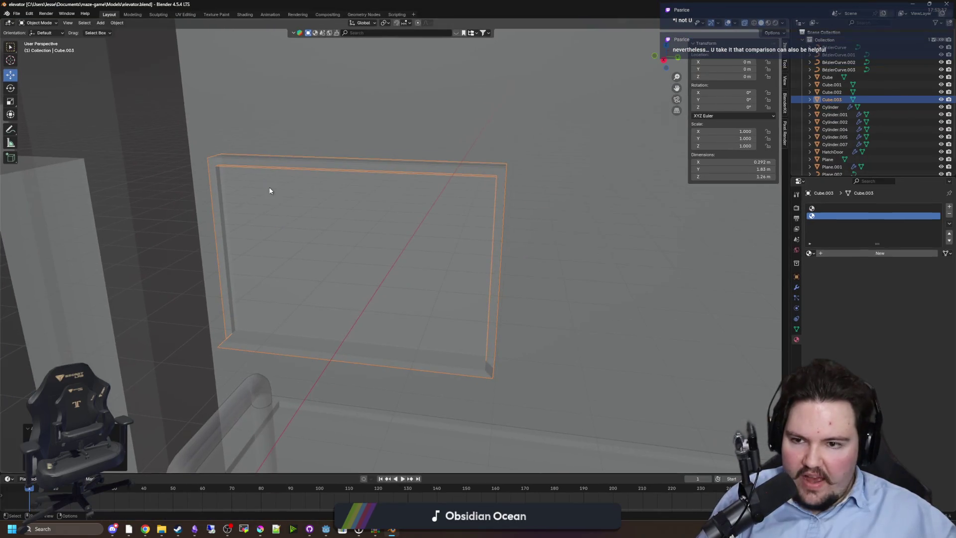
click(17, 13)
mouse_move(70, 22)
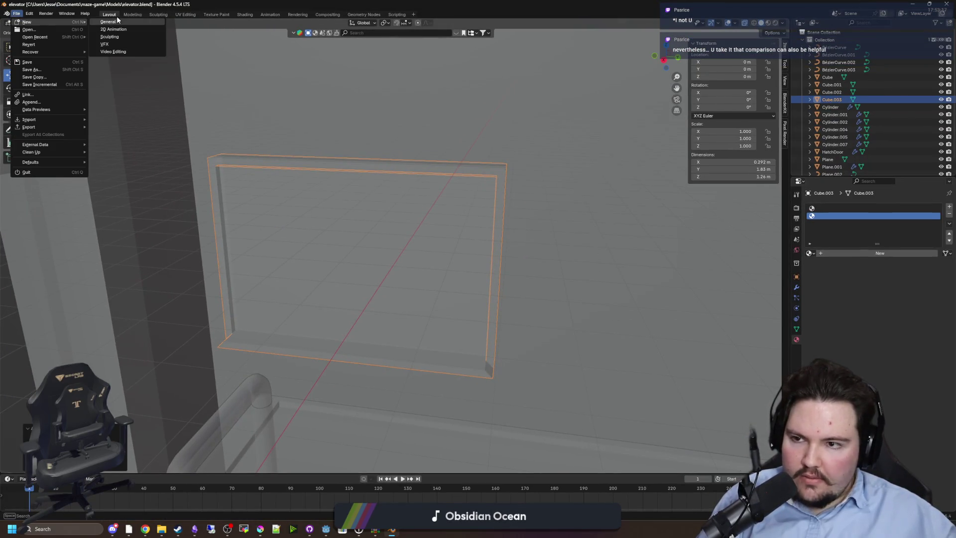
click(114, 20)
scroll(up, 3)
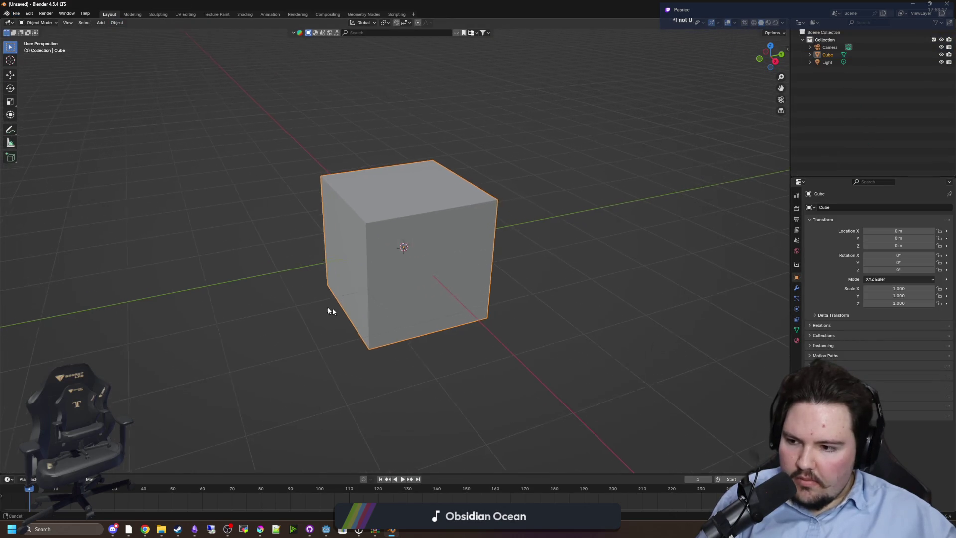
click(296, 324)
click(375, 283)
key(Delete)
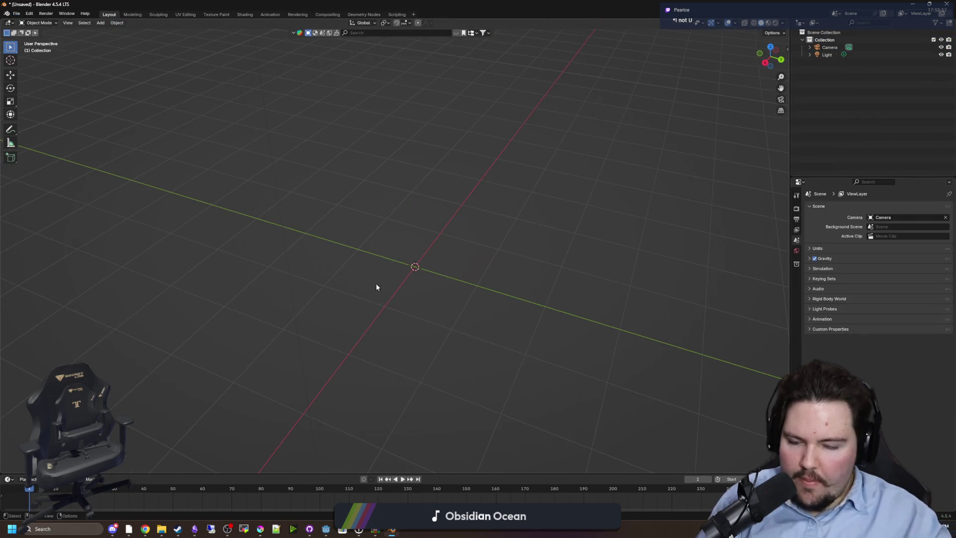
Step: Add a plane at the origin and rotate it 90° on X to stand upright
key(shift+a)
click(414, 284)
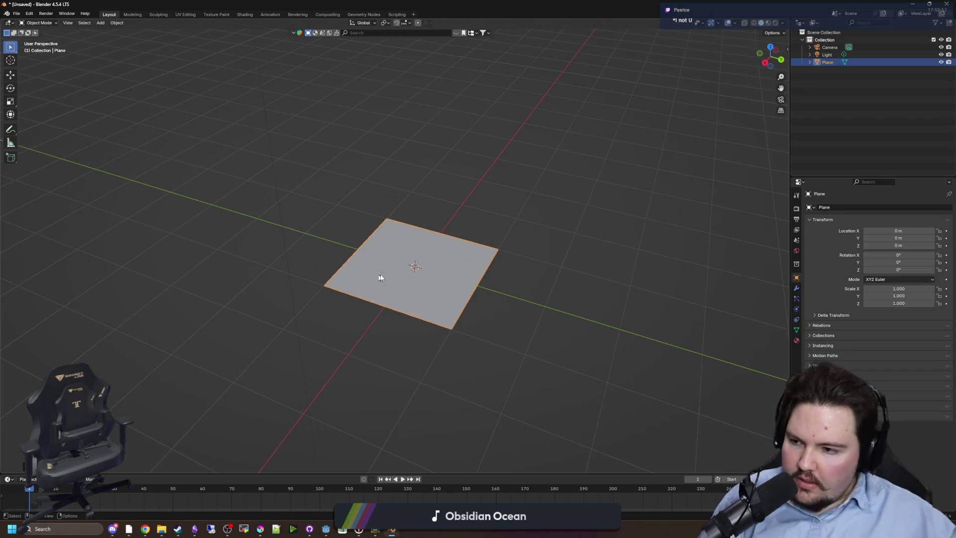
key(KP_1)
key(KP_8)
key(KP_8)
drag(564, 301, 528, 321)
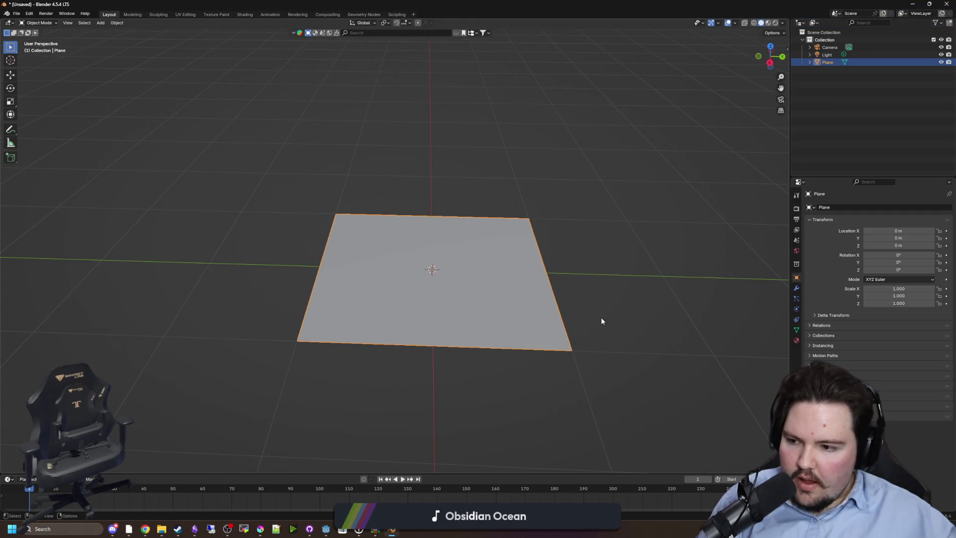
key(r)
key(x)
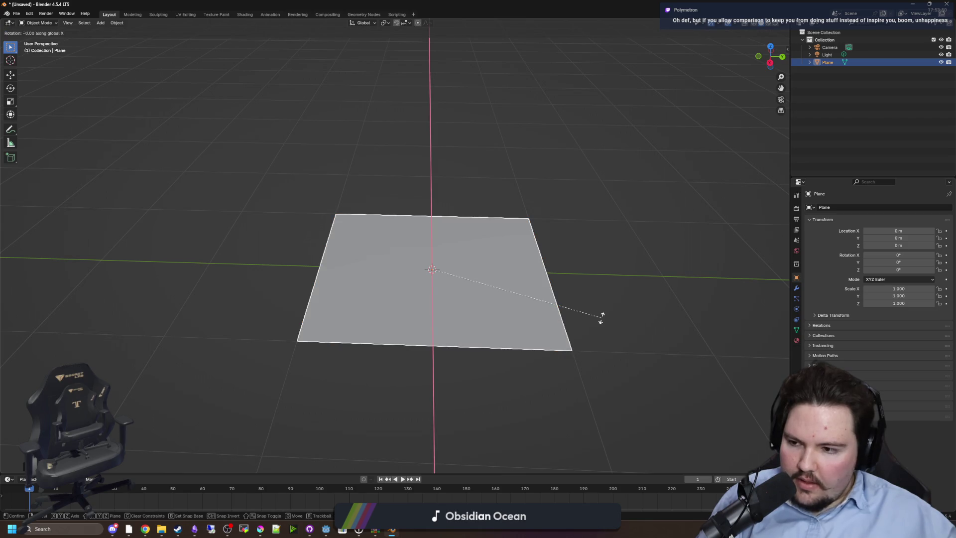
text(90)
key(Return)
Step: Scale the plane to 0.8 along the X axis
drag(152, 388, 455, 367)
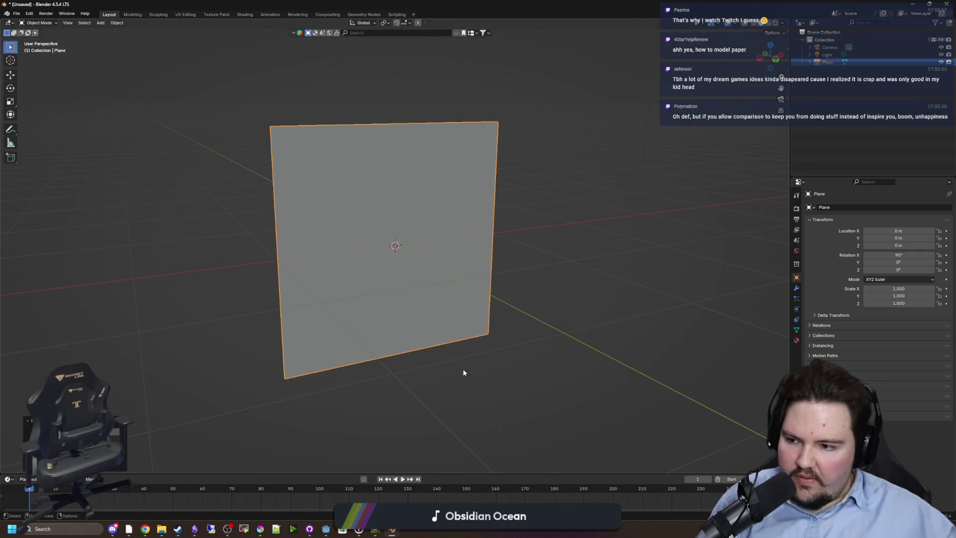
drag(393, 312, 457, 356)
key(Tab)
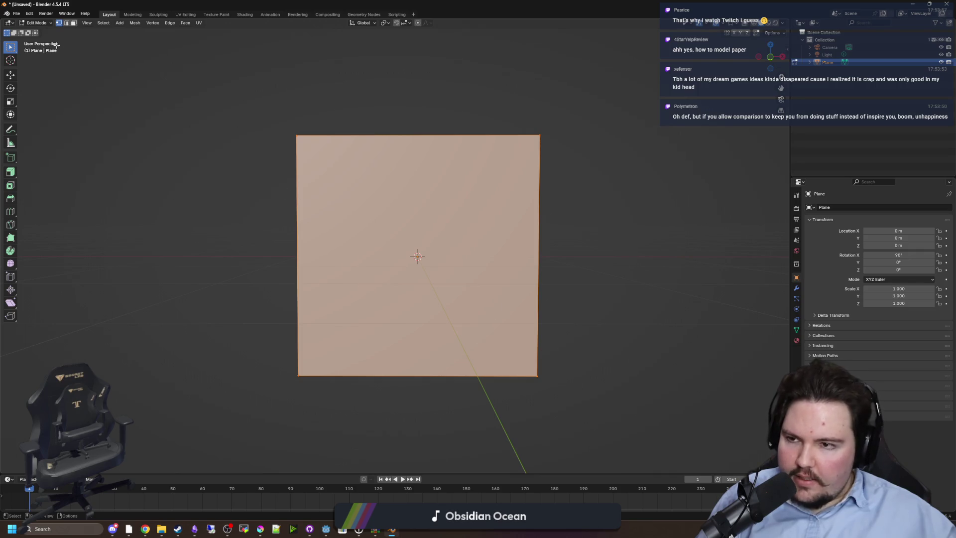
key(Tab)
key(s)
key(x)
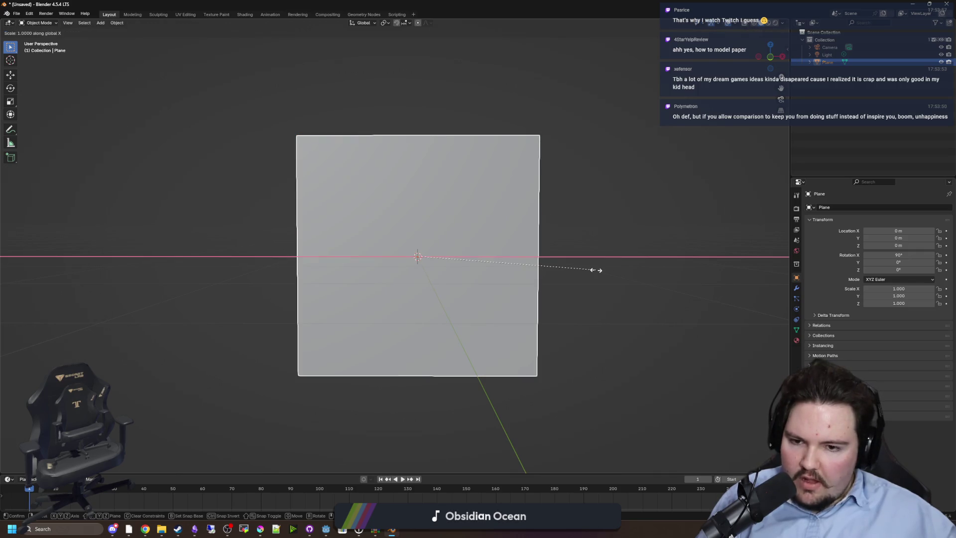
click(571, 266)
drag(570, 266, 136, 402)
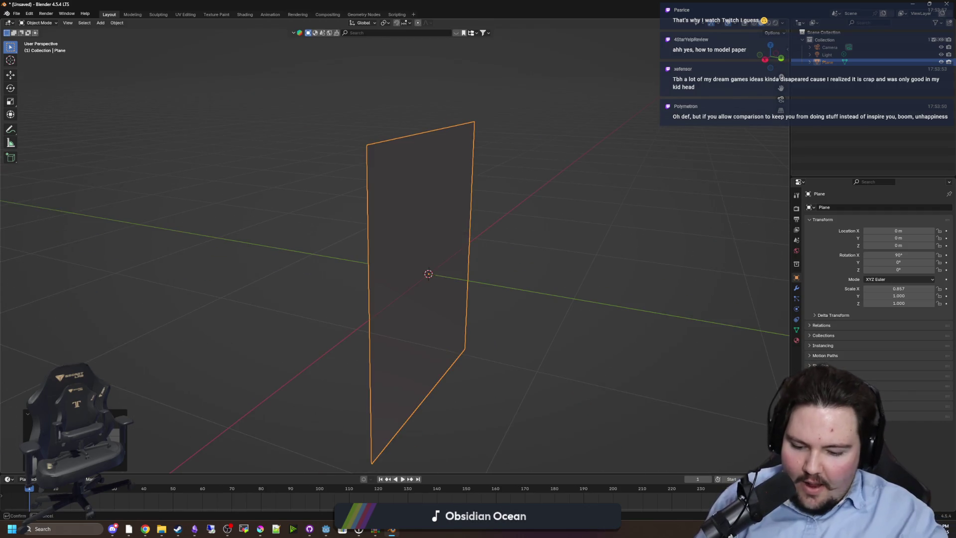
text(.8)
key(Return)
drag(187, 333, 426, 306)
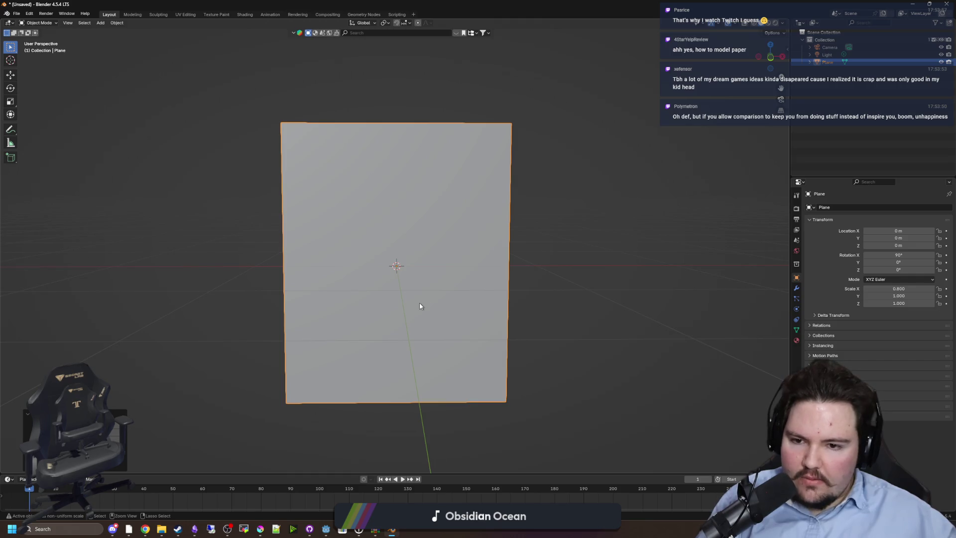
Step: Apply the plane's rotation and scale, then enter Edit Mode with all faces deselected
key(ctrl+a)
click(414, 303)
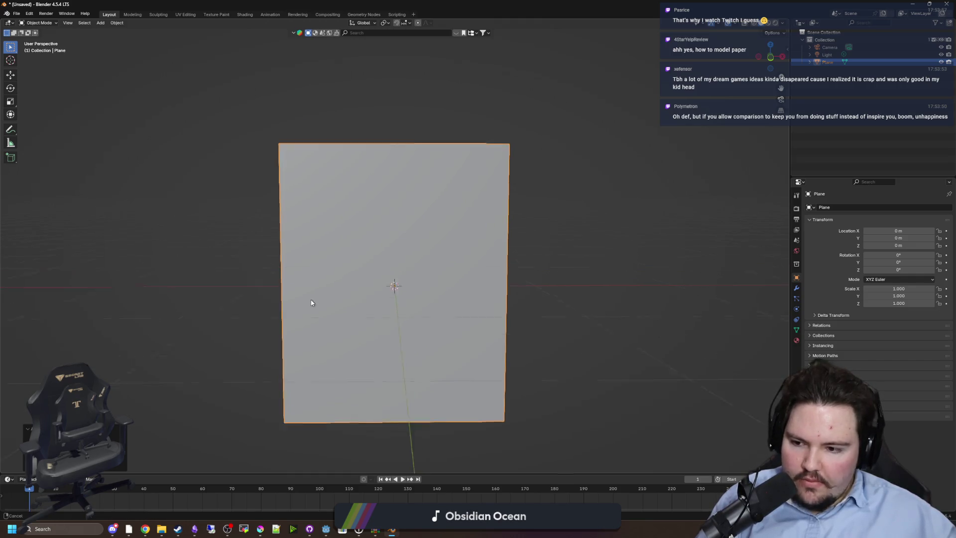
key(alt+a)
click(363, 319)
key(Tab)
scroll(down, 3)
drag(231, 316, 209, 299)
key(alt+a)
drag(293, 299, 162, 279)
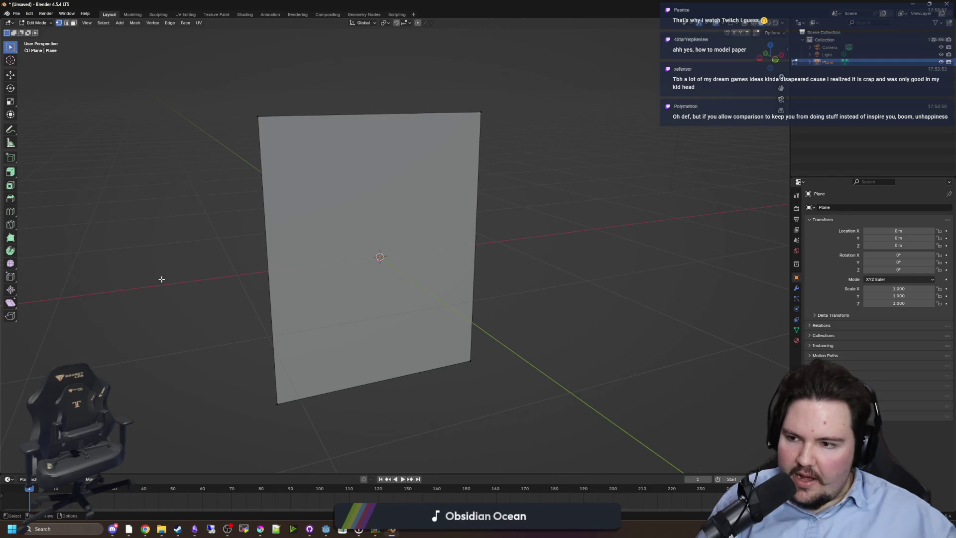
Step: Add horizontal edge loops near the bottom and top edges of the paper plane
click(11, 212)
drag(286, 322, 279, 416)
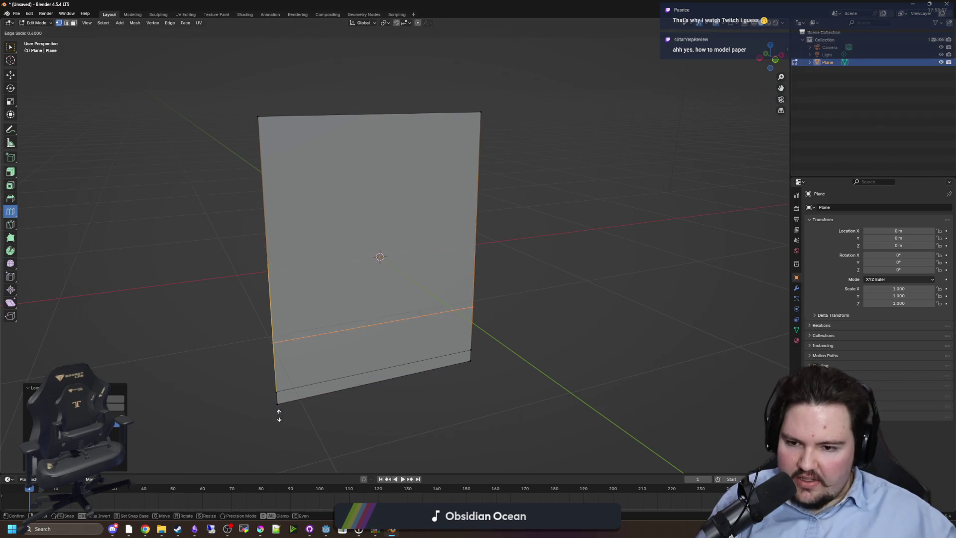
drag(277, 452, 277, 452)
drag(279, 341, 277, 442)
drag(266, 188, 263, 81)
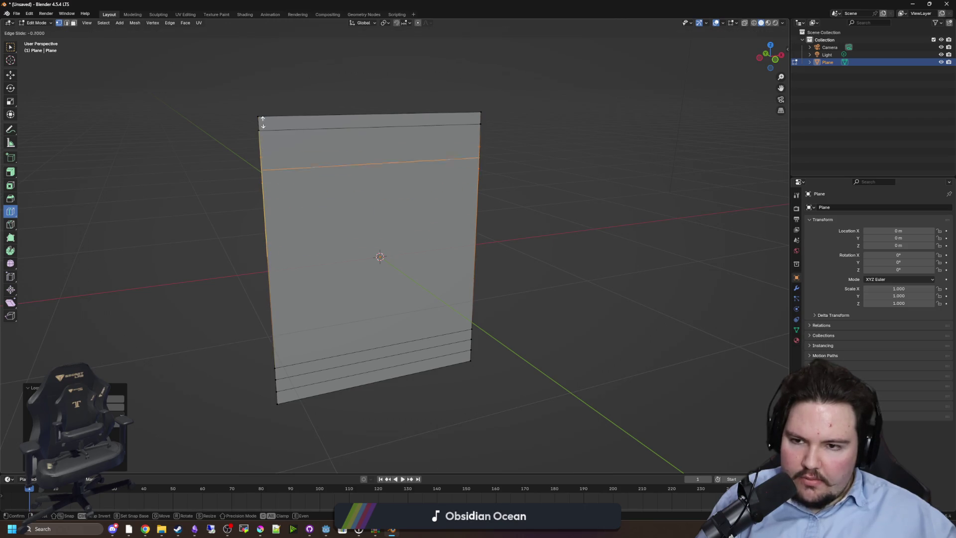
Step: Add an 8-cut vertical loop cut across the plane
drag(381, 139, 381, 161)
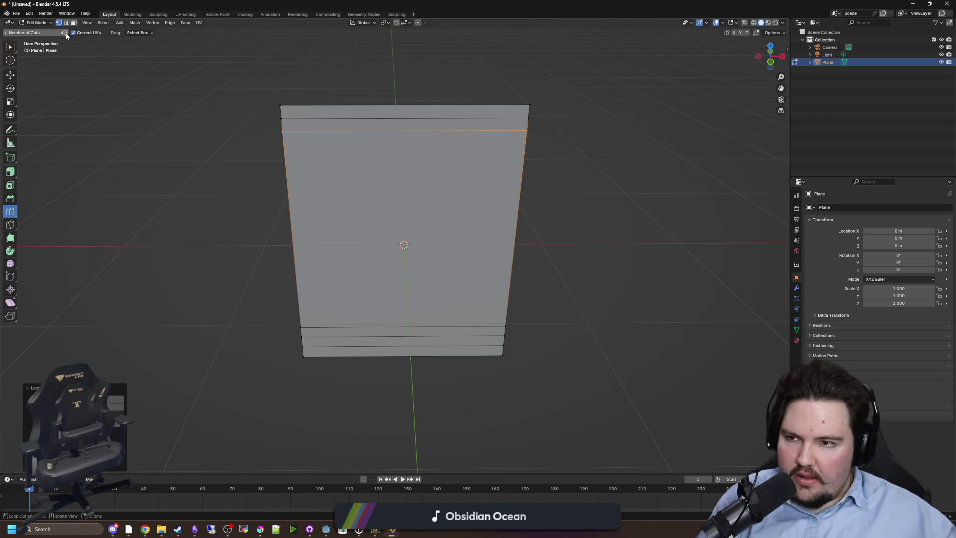
click(394, 103)
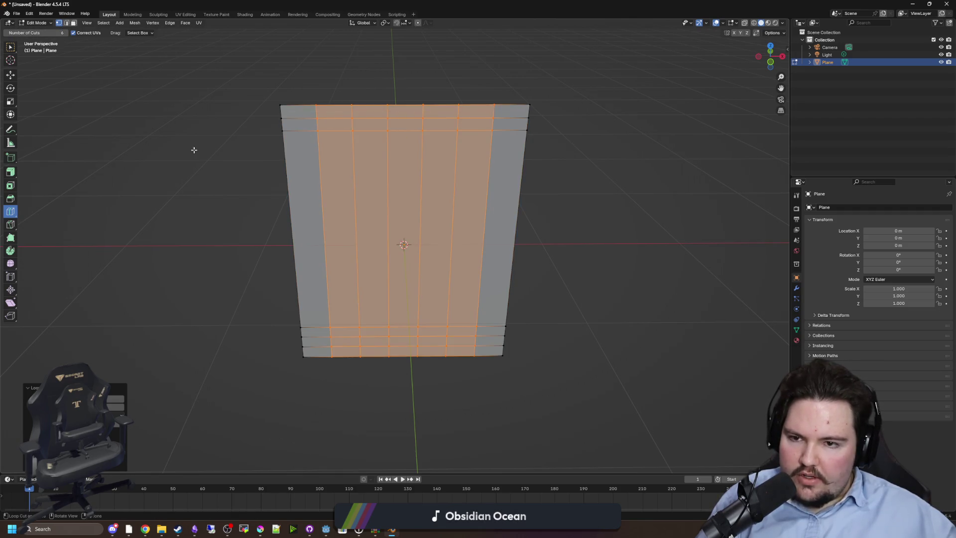
key(ctrl+z)
click(64, 33)
click(64, 32)
click(428, 108)
click(429, 108)
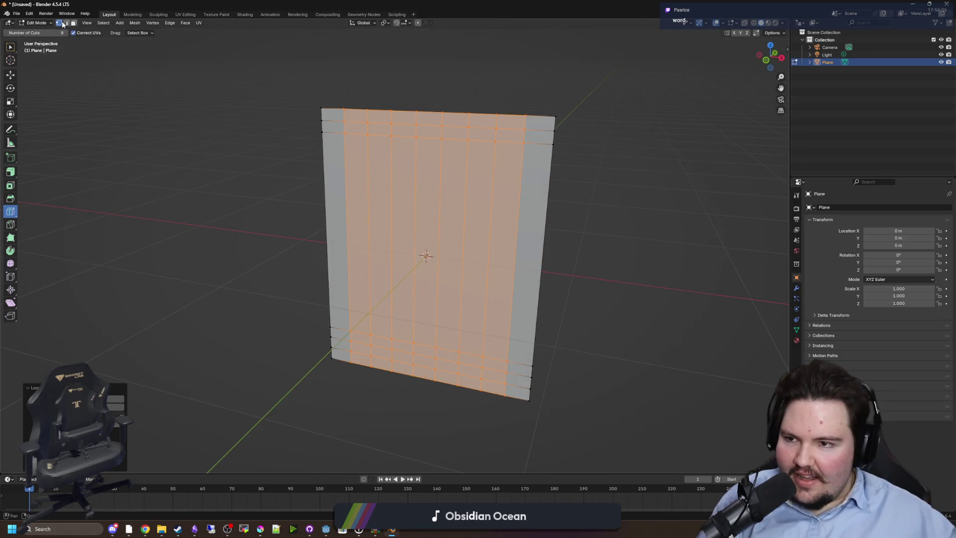
Step: Deselect the mesh and box-select the bottom rows of faces
key(w)
click(222, 125)
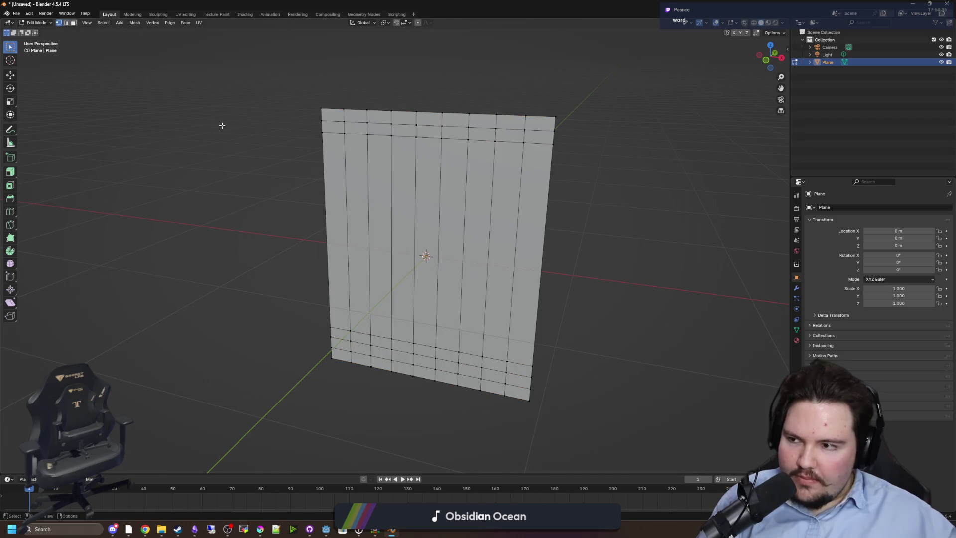
drag(277, 154, 241, 228)
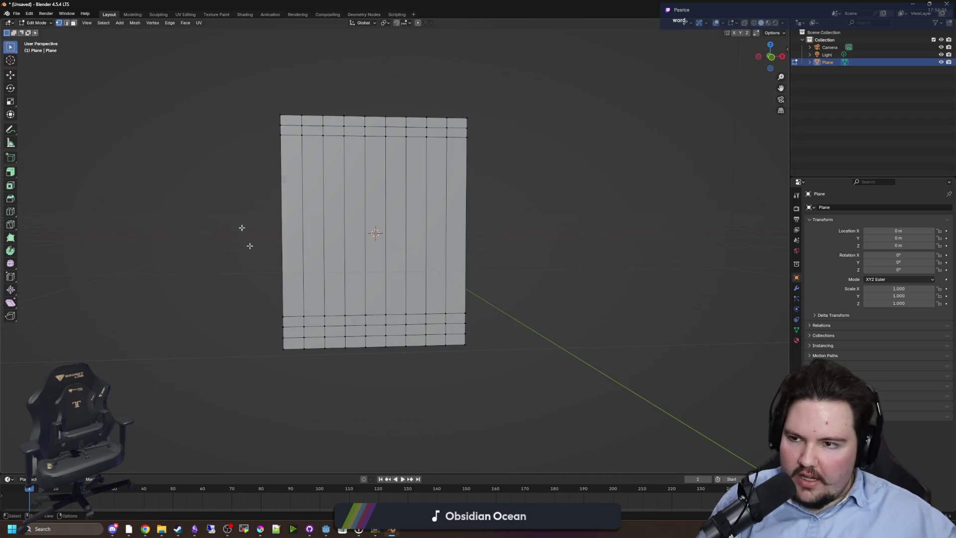
drag(486, 367, 199, 286)
Step: Try moving and rotating the selected bottom face rows along the X and Y axes
drag(533, 324, 501, 300)
key(g)
key(x)
key(y)
key(r)
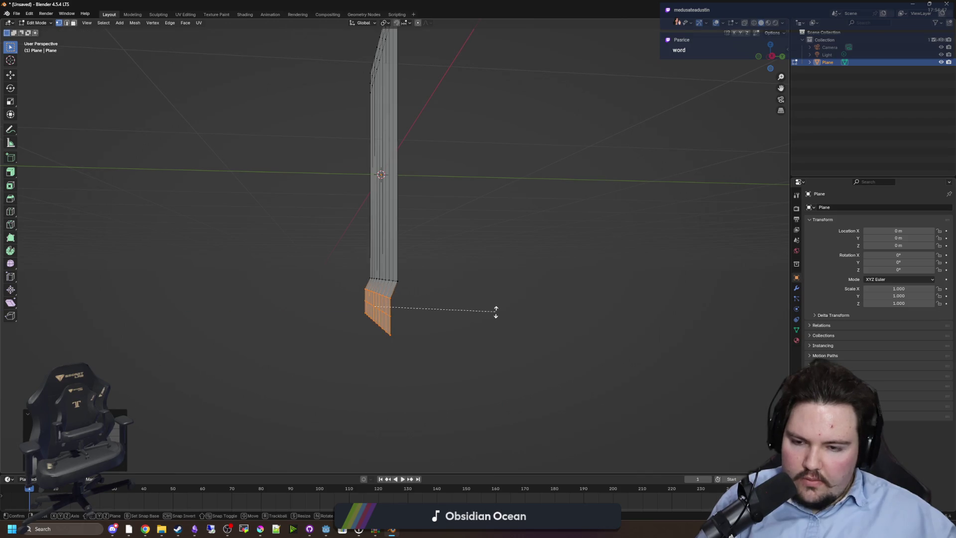
key(x)
key(y)
key(x)
key(g)
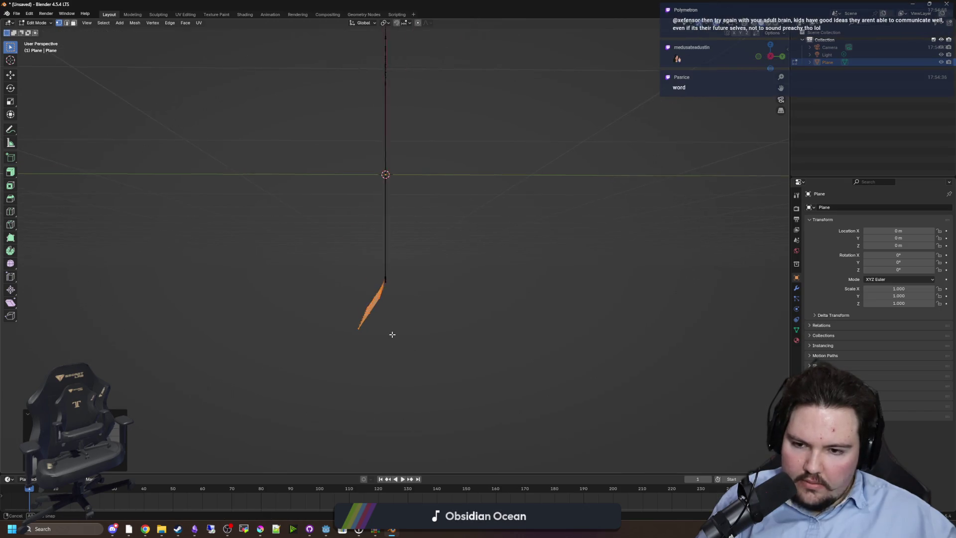
click(347, 311)
drag(662, 384, 192, 297)
drag(406, 382, 225, 323)
drag(380, 336, 532, 329)
Step: Undo the bend and loop cuts back to the plain plane in Object Mode
key(ctrl+z)
key(ctrl+z)
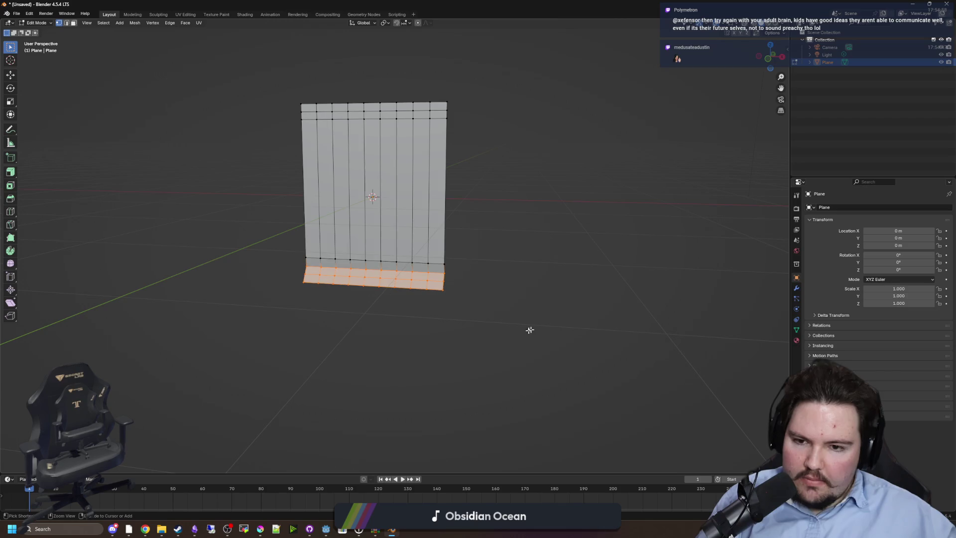
drag(464, 316, 498, 312)
key(ctrl+z)
key(ctrl+z)
key(ctrl+z)
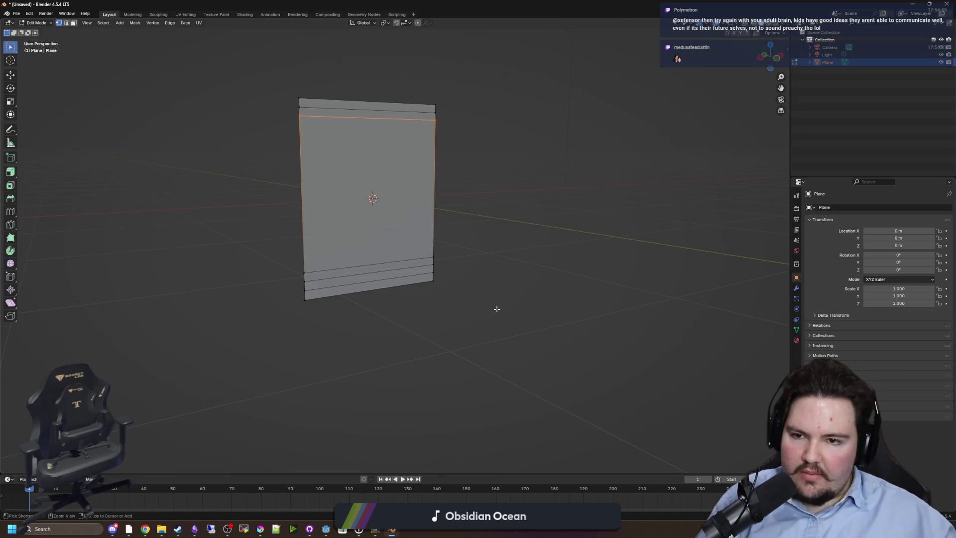
key(ctrl+z)
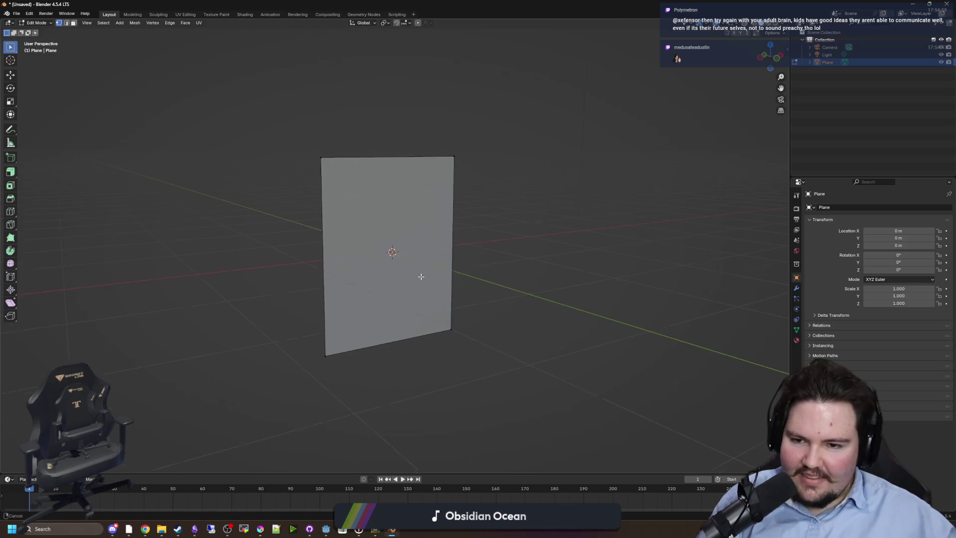
key(Tab)
right_click(422, 275)
click(425, 257)
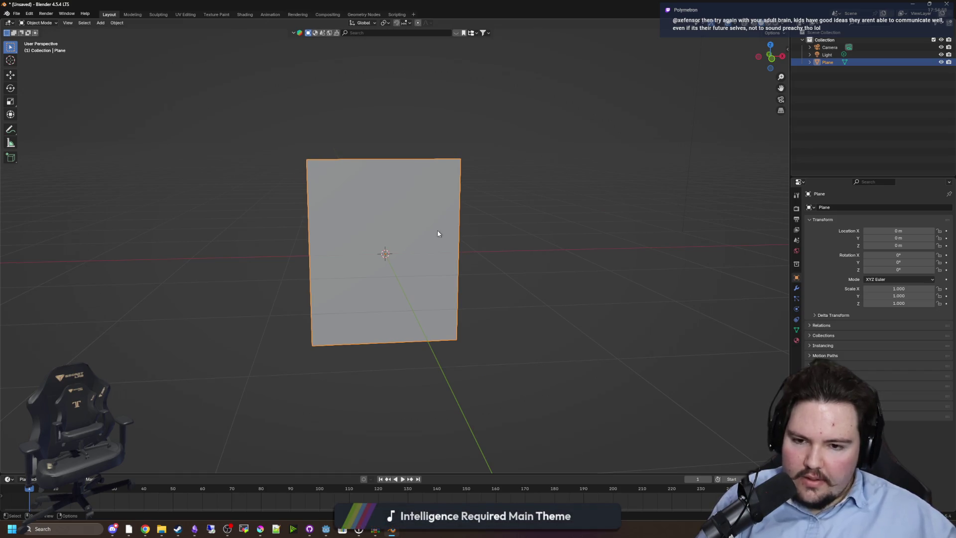
Step: Add a Subdivision modifier and a Displace modifier to the plane
right_click(393, 256)
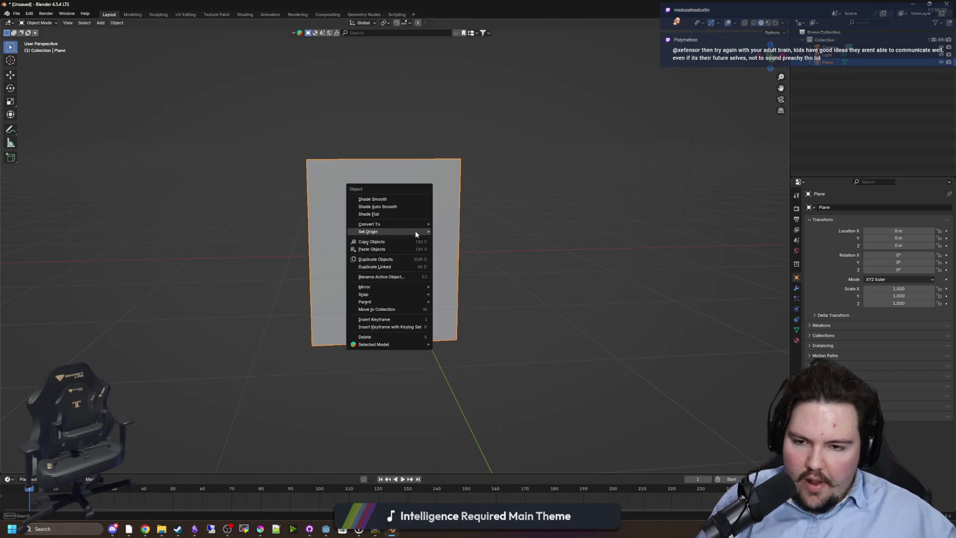
click(796, 288)
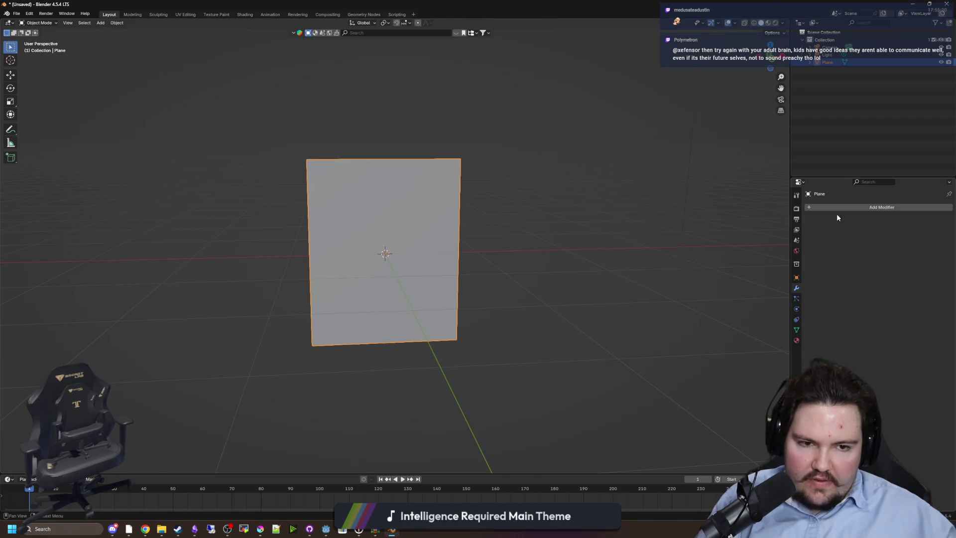
click(839, 207)
click(806, 291)
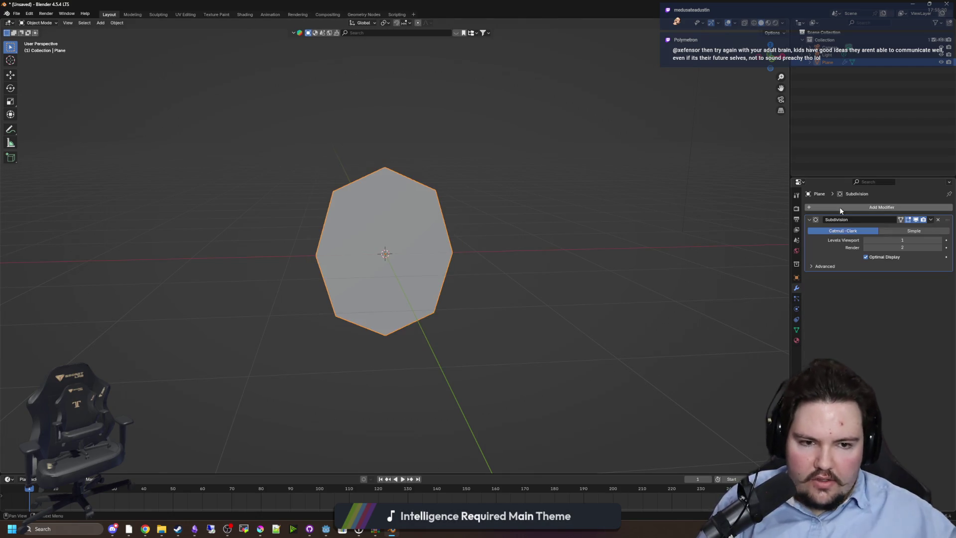
click(839, 207)
key(space)
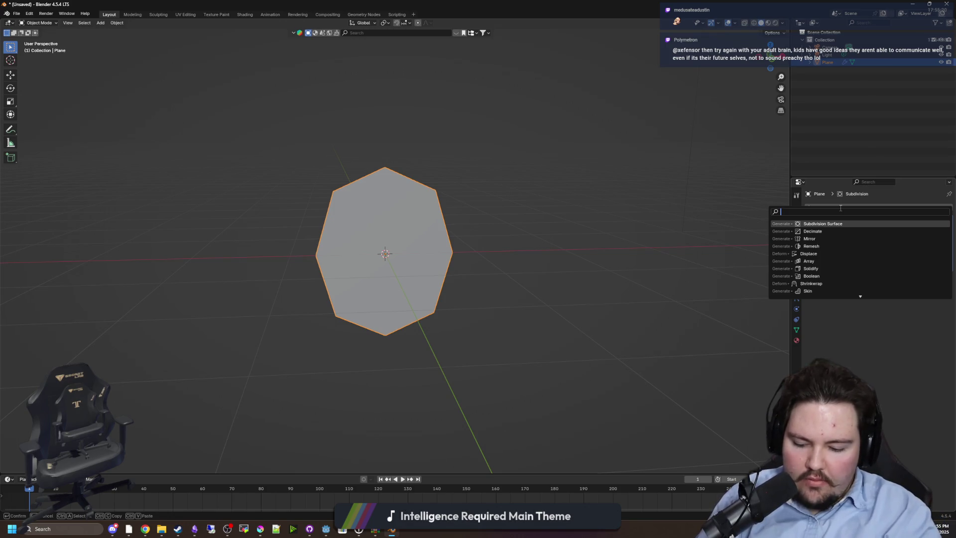
text(disp)
key(Return)
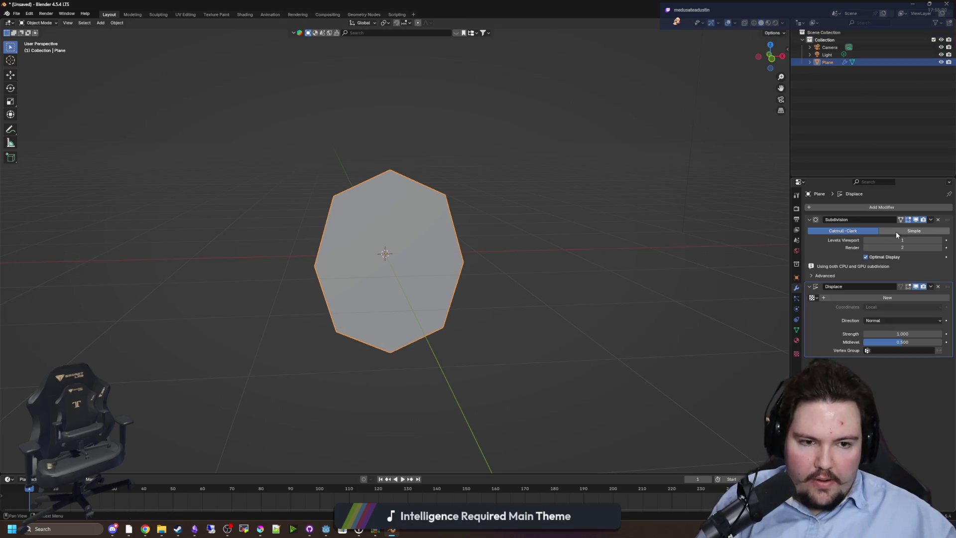
Step: Switch subdivision to Simple and give Displace a new Clouds texture
click(896, 232)
click(946, 240)
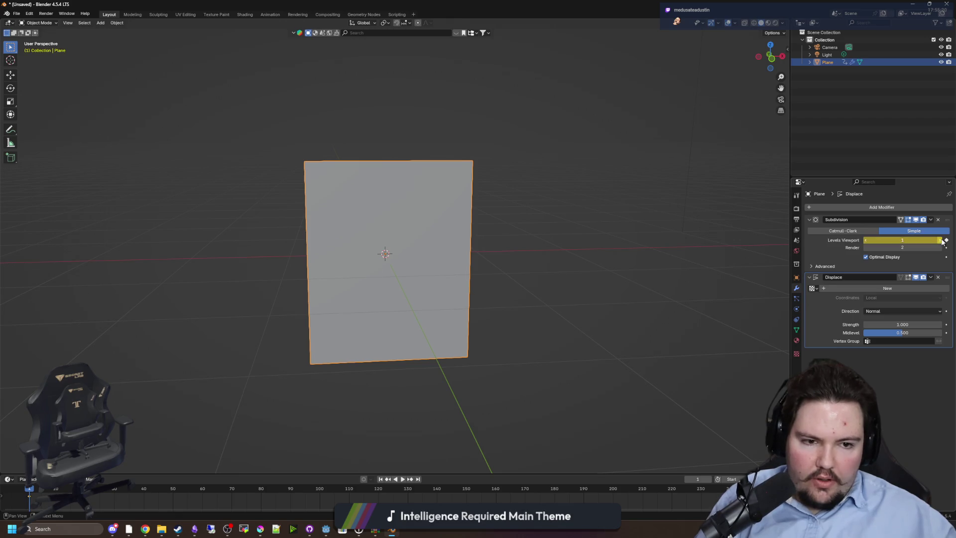
click(940, 248)
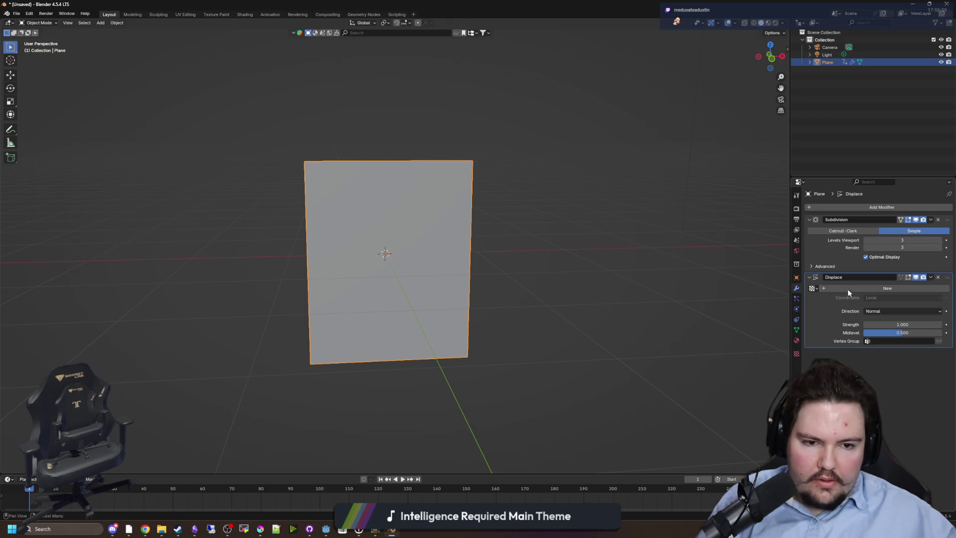
click(849, 289)
click(796, 353)
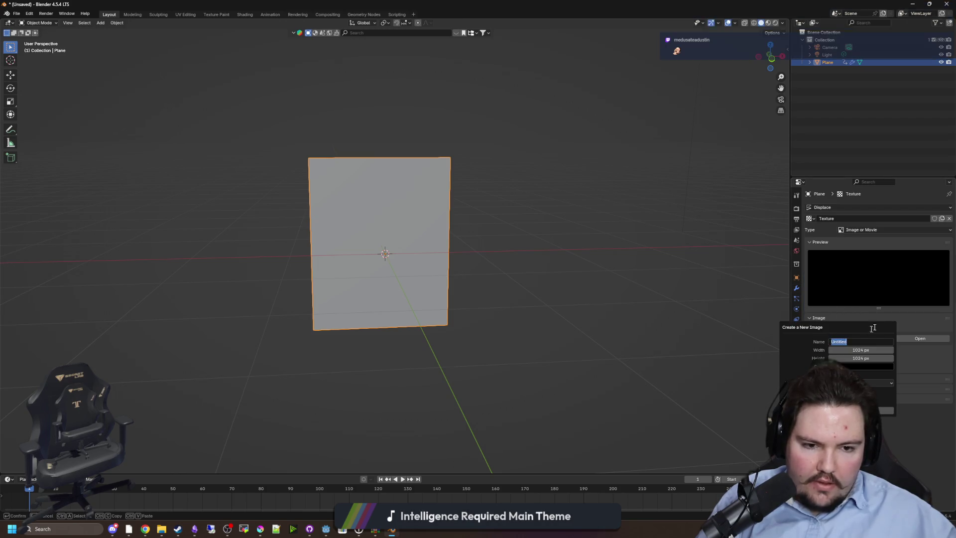
click(864, 231)
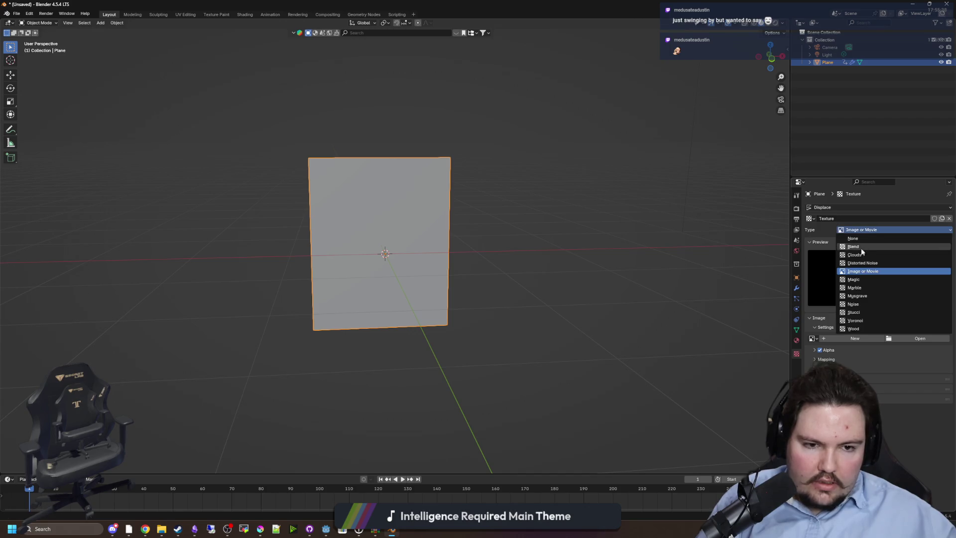
click(854, 255)
click(797, 288)
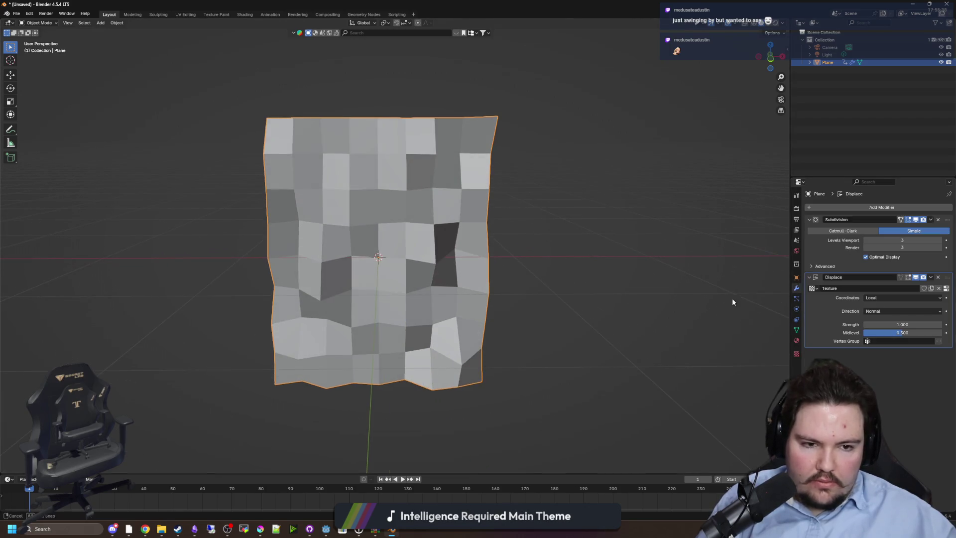
Step: Raise subdivision viewport and render levels to 4 and shade the plane smooth
click(940, 240)
click(940, 247)
drag(497, 249, 387, 216)
right_click(388, 217)
click(363, 187)
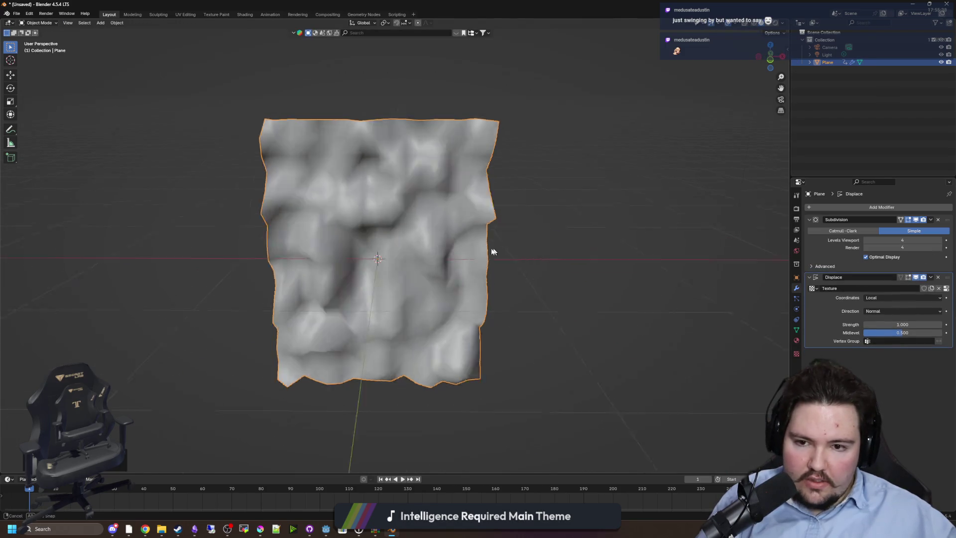
drag(472, 241, 498, 249)
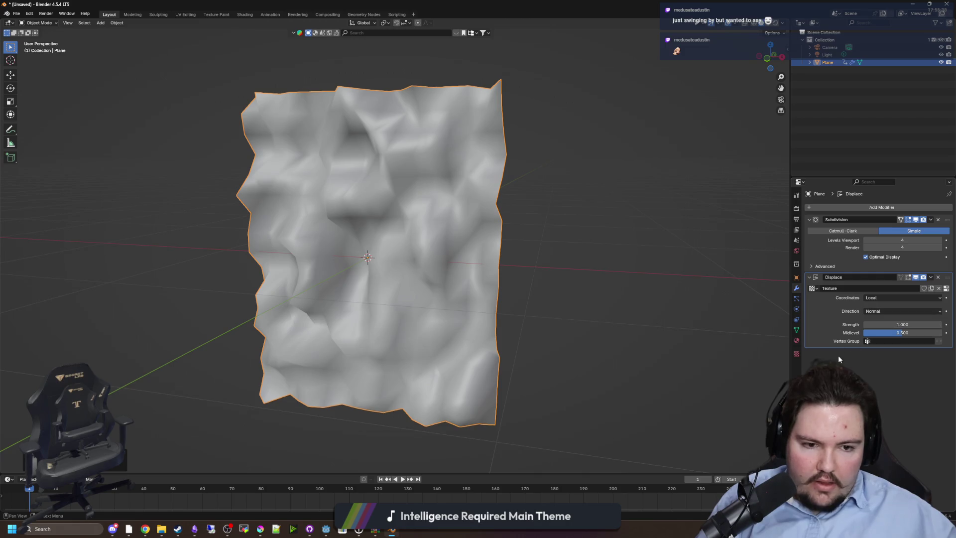
Step: Set the Clouds texture size to 3
click(796, 352)
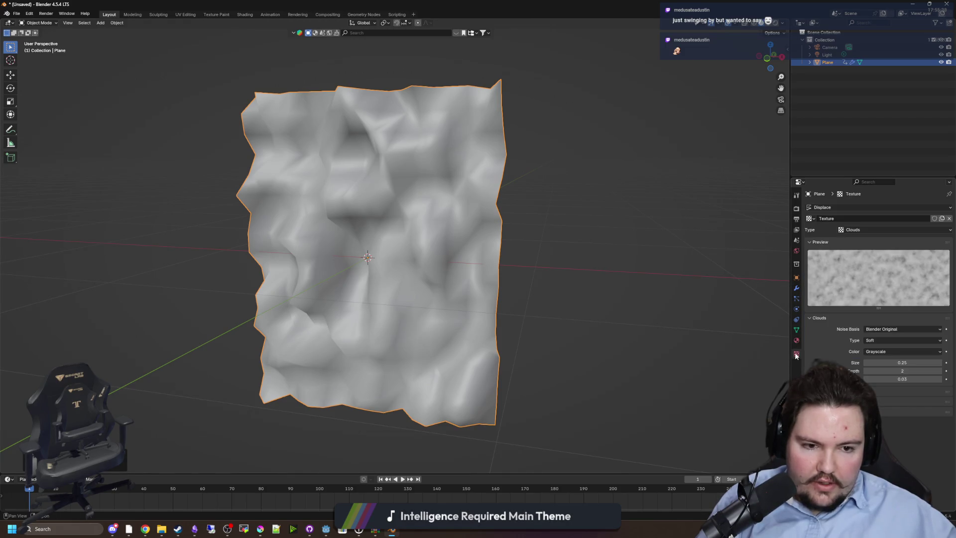
click(925, 362)
text(1)
key(Return)
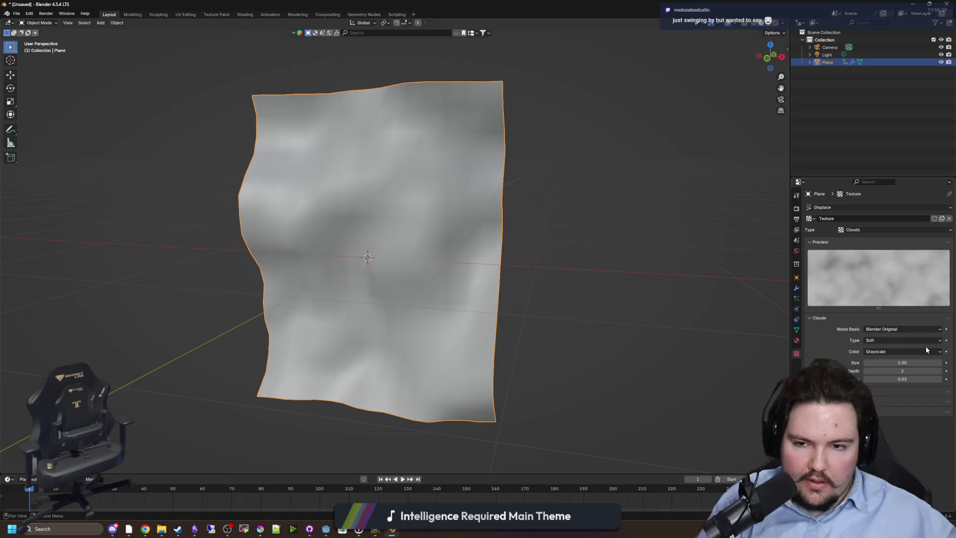
drag(891, 363, 901, 362)
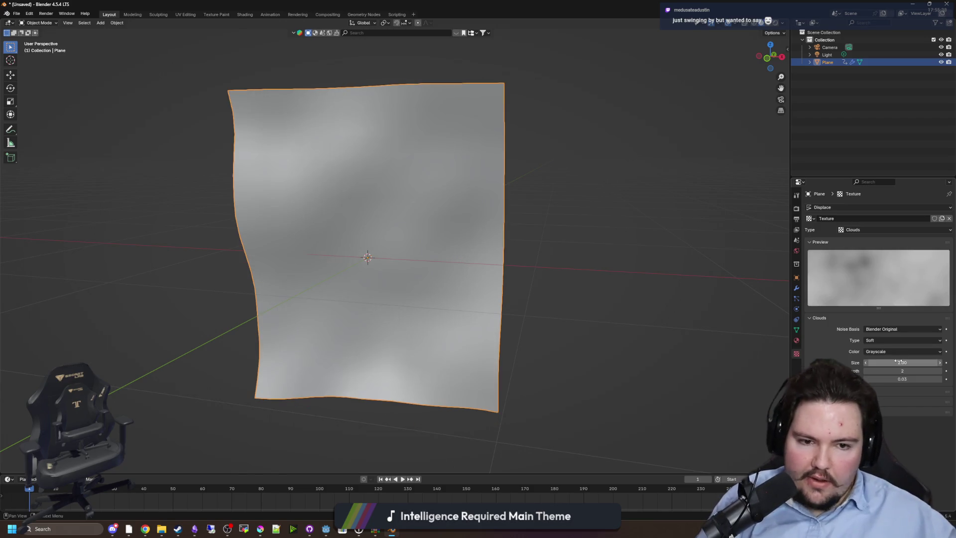
click(796, 288)
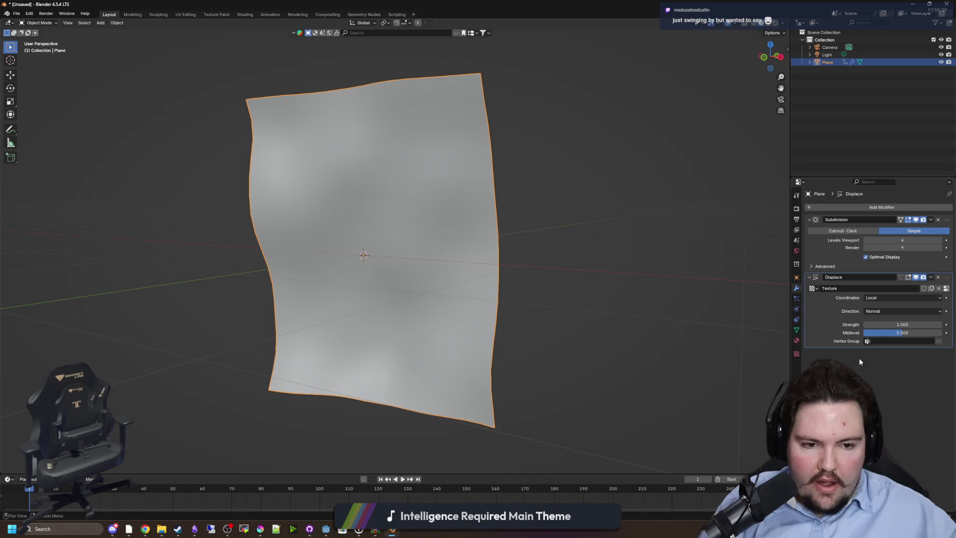
drag(634, 299, 418, 294)
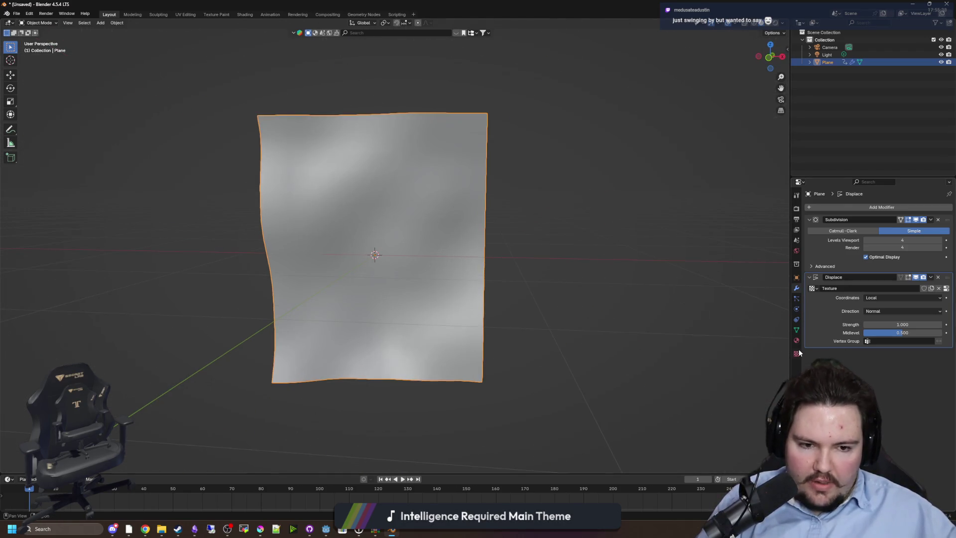
click(796, 354)
text(3)
key(Return)
drag(636, 256, 220, 362)
click(796, 287)
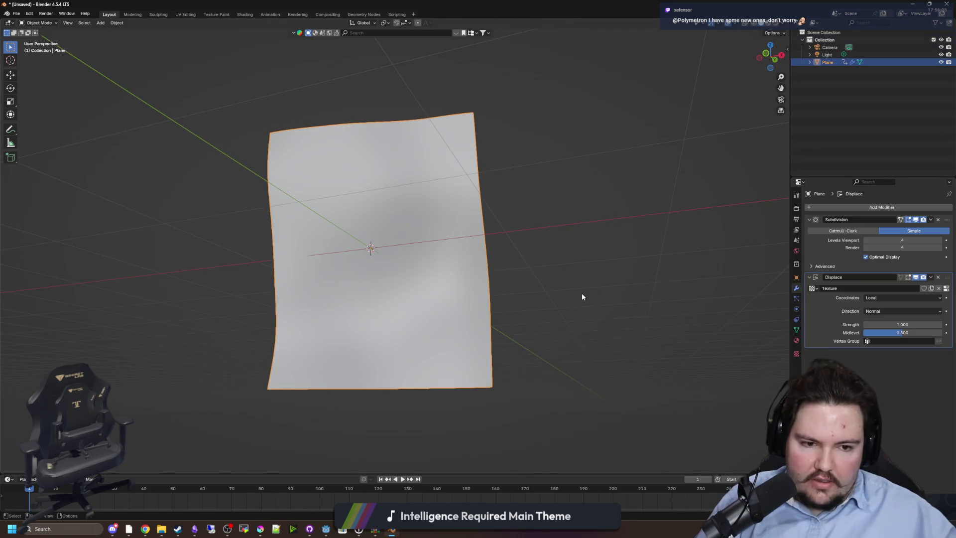
Step: Set the Displace modifier strength to 0.4
drag(583, 297, 879, 349)
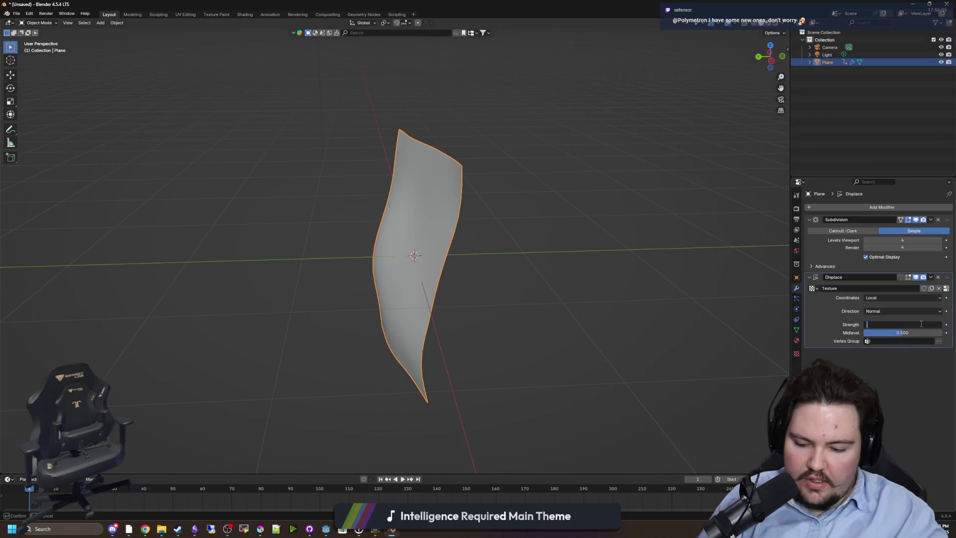
text(2)
key(Return)
drag(349, 259, 523, 281)
click(889, 335)
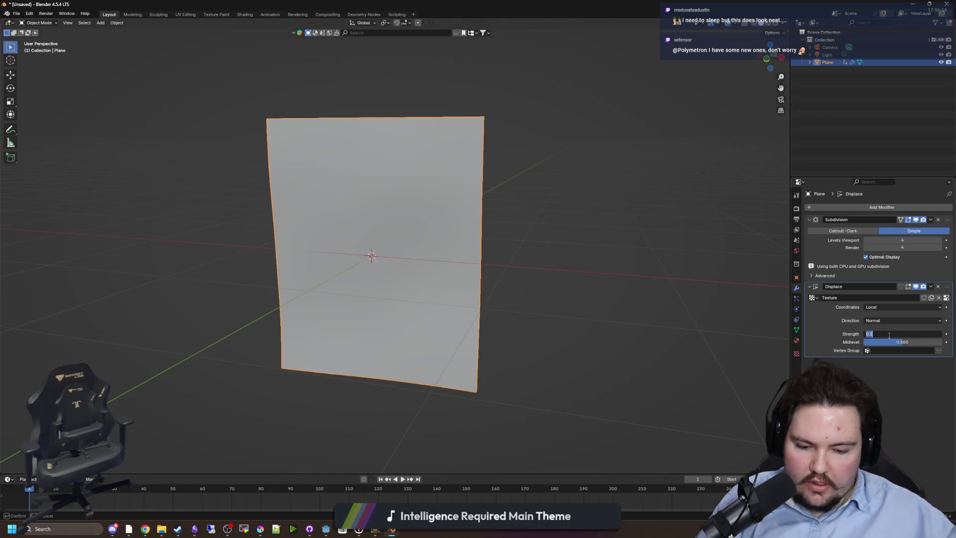
text(0.4)
key(Return)
drag(657, 329, 577, 320)
Step: Set the Clouds Nabla to 0 and raise its Depth to 3
click(797, 354)
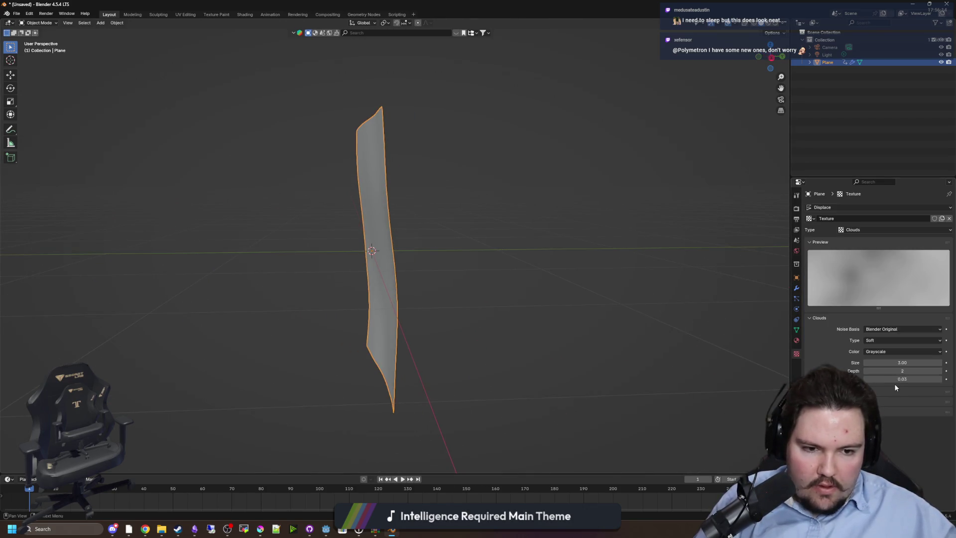
click(895, 380)
text(0)
key(Return)
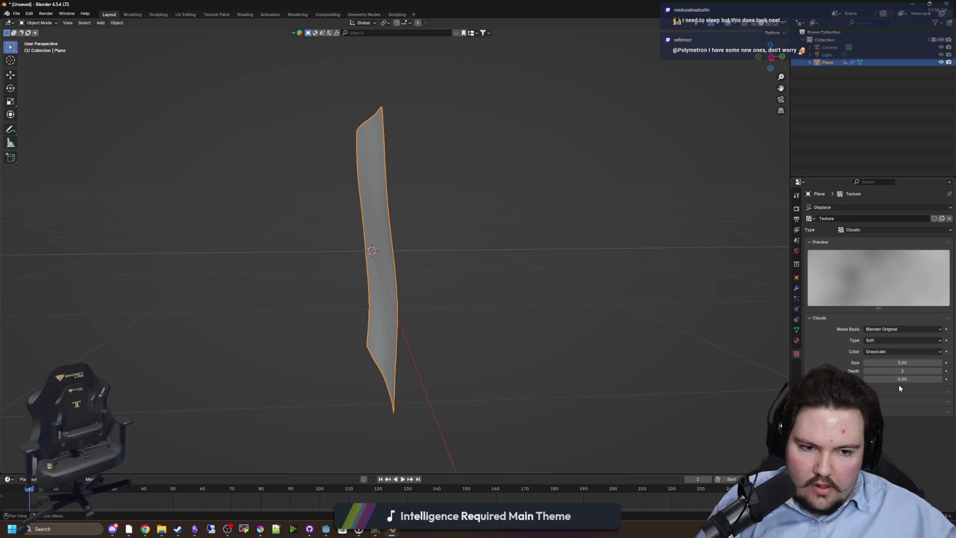
drag(902, 371, 911, 370)
drag(493, 328, 712, 348)
click(796, 288)
drag(648, 299, 596, 246)
key(Tab)
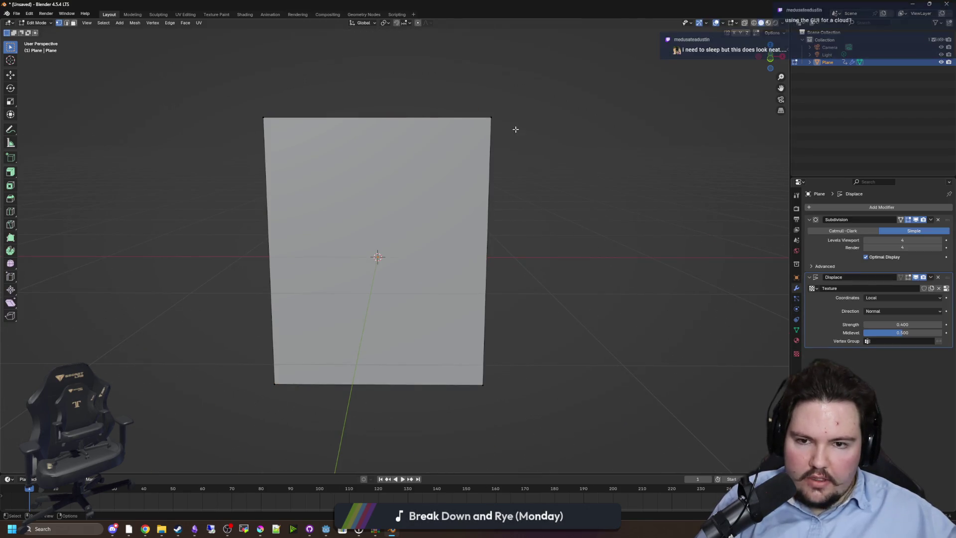
Step: Return to Object Mode, try moving and scaling the plane, then undo it
key(Tab)
key(g)
key(Escape)
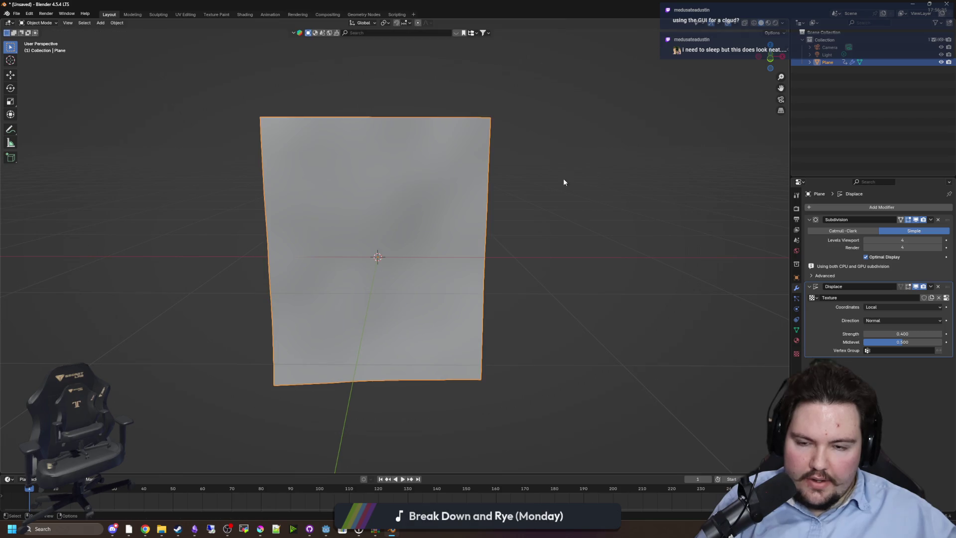
key(s)
click(614, 250)
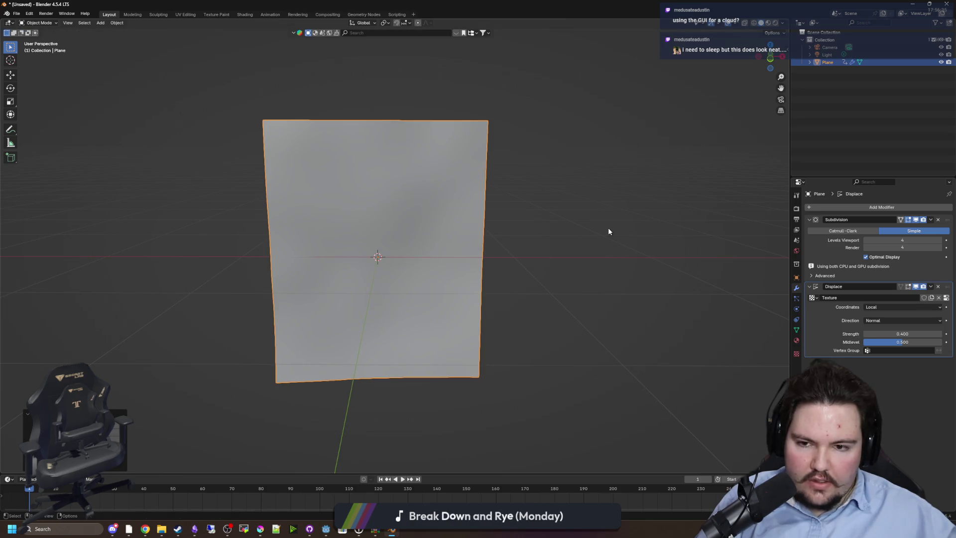
key(ctrl+z)
Step: Deselect everything and open the Shift+A add menu on Mesh
click(686, 249)
drag(608, 249, 531, 273)
scroll(down, 3)
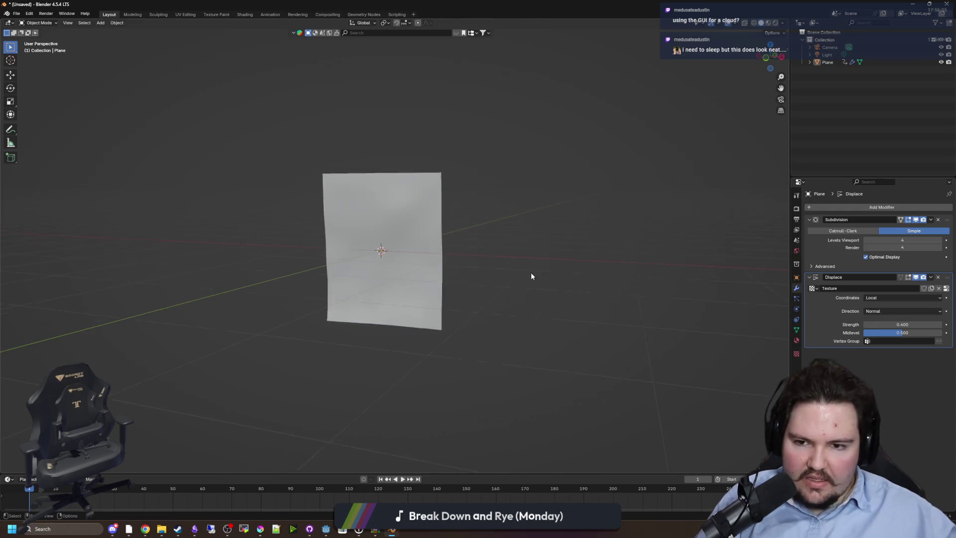
scroll(up, 3)
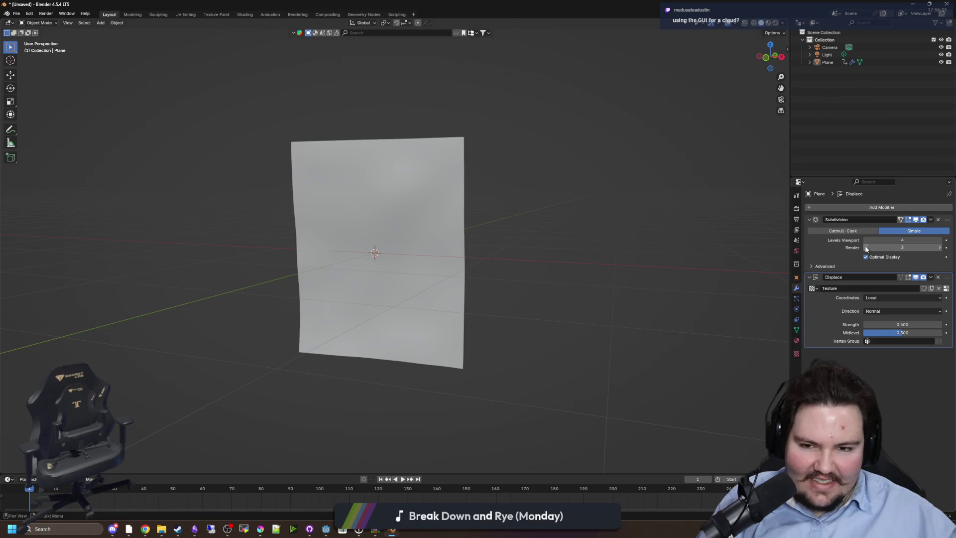
drag(721, 261, 413, 201)
click(503, 190)
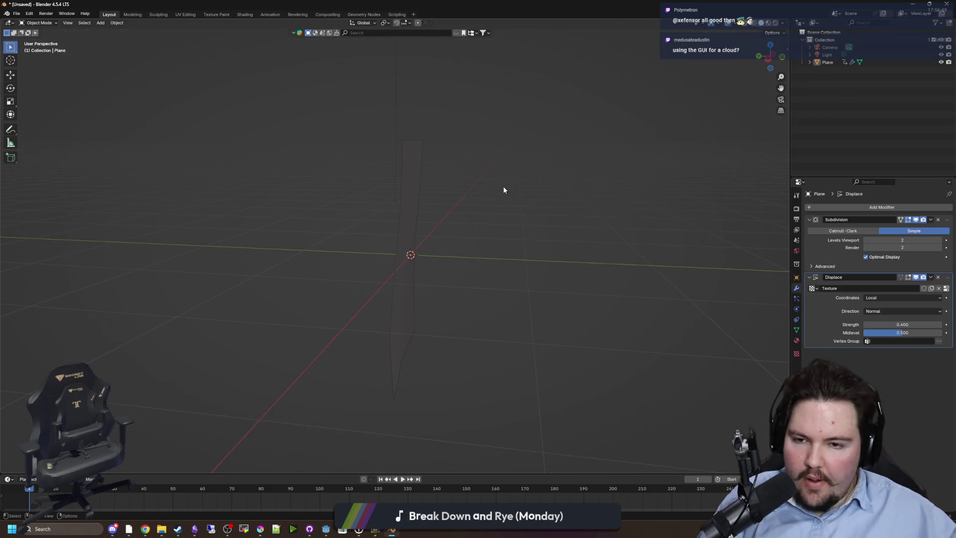
drag(506, 162, 471, 208)
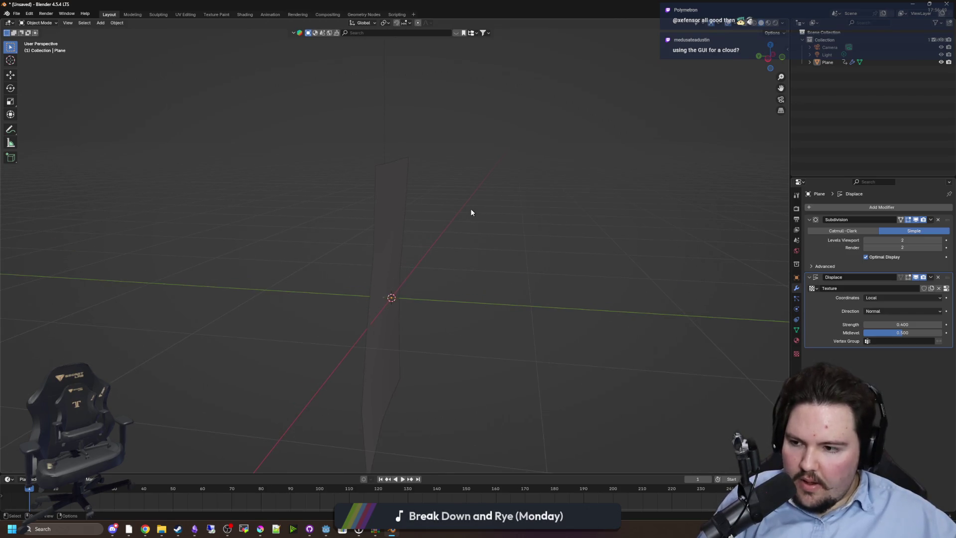
key(shift+a)
mouse_move(456, 206)
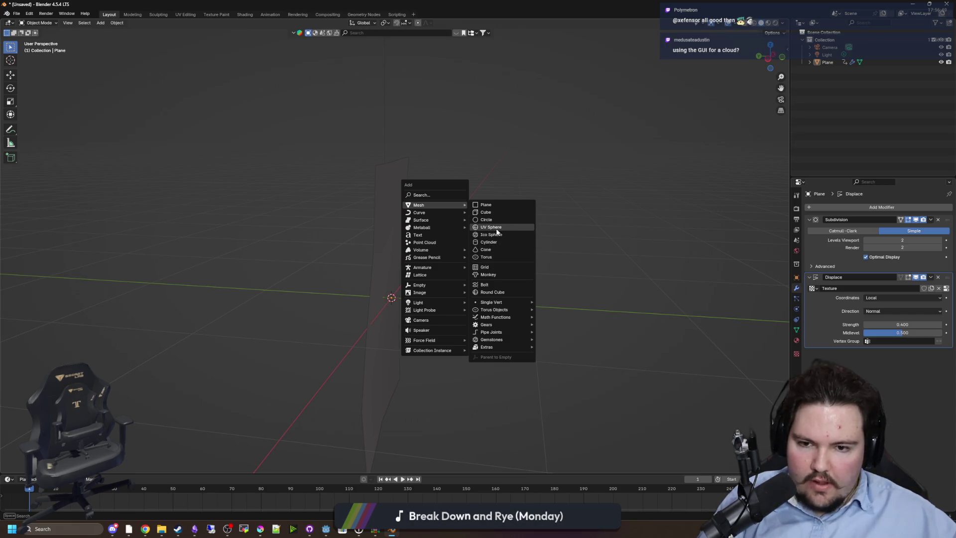
Step: Add an eight-sided cylinder and switch it to Edit Mode
click(498, 243)
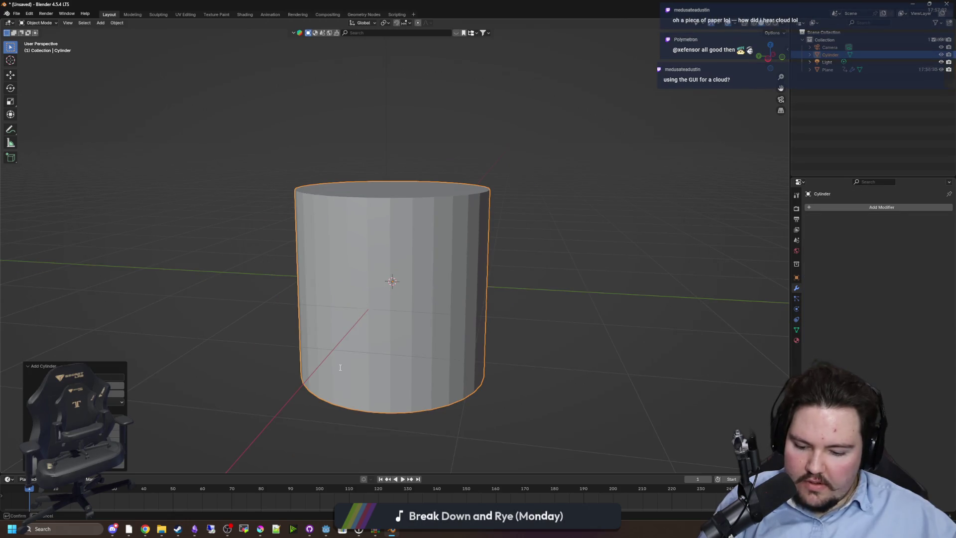
key(Return)
drag(372, 225, 381, 225)
key(Tab)
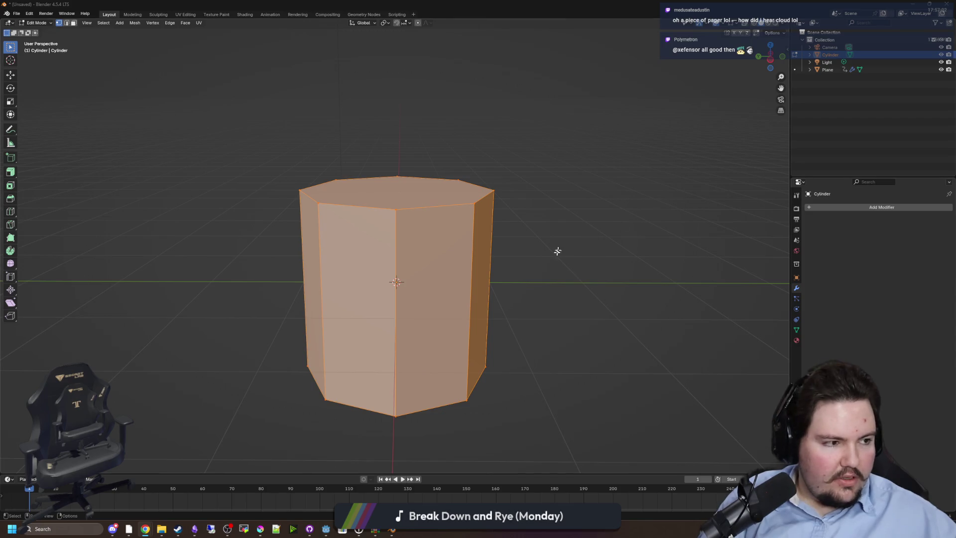
Step: Shrink the top ring into a waist, extrude it up, and flare it into a cap
click(491, 209)
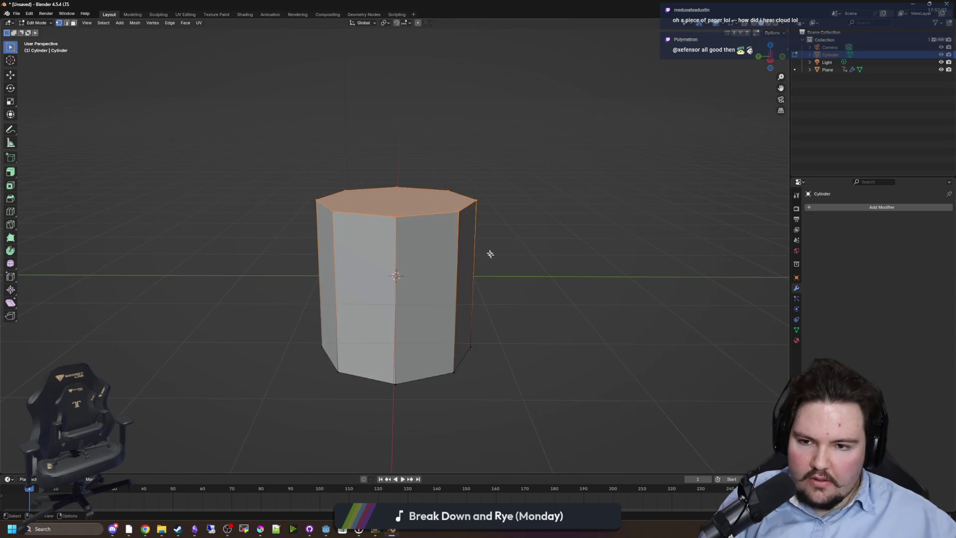
key(KP_1)
key(s)
click(486, 319)
key(e)
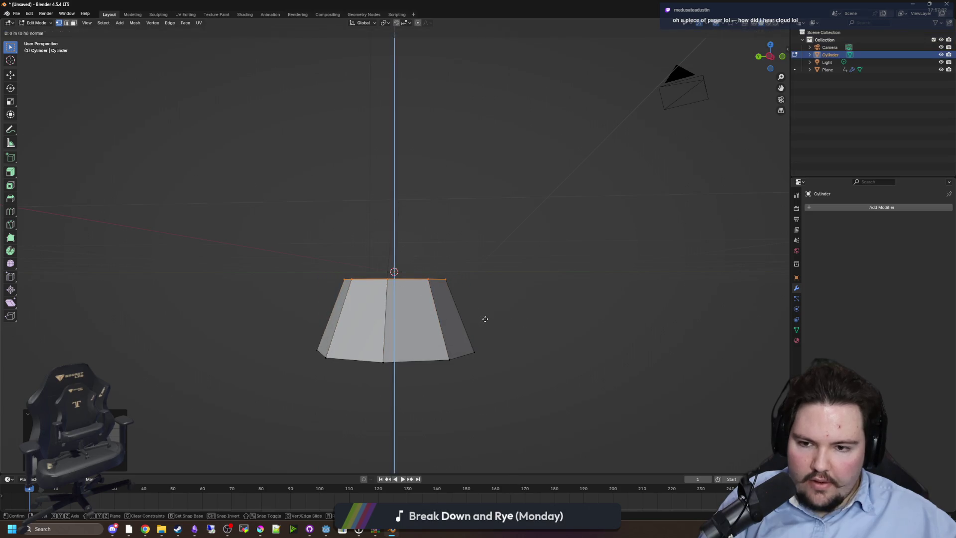
key(z)
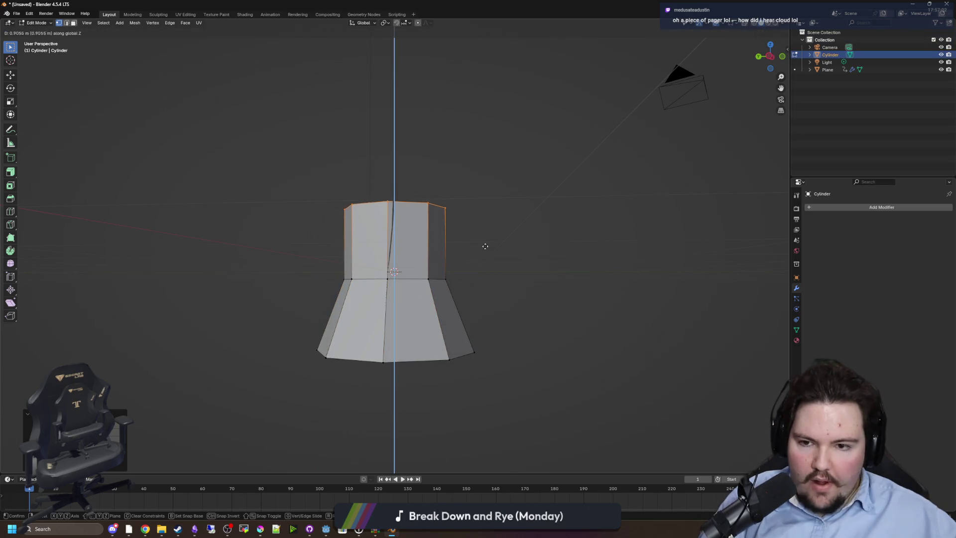
click(485, 246)
key(e)
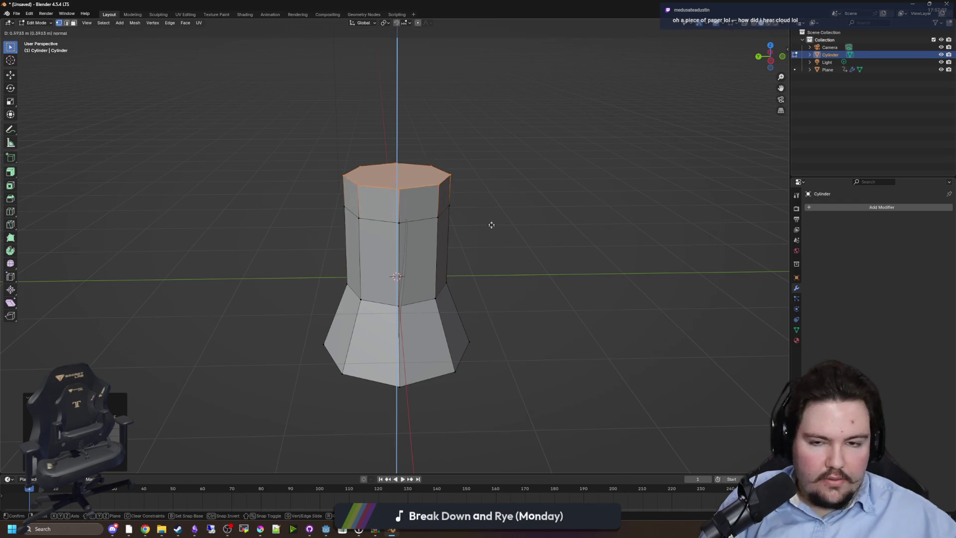
click(491, 197)
key(s)
click(585, 194)
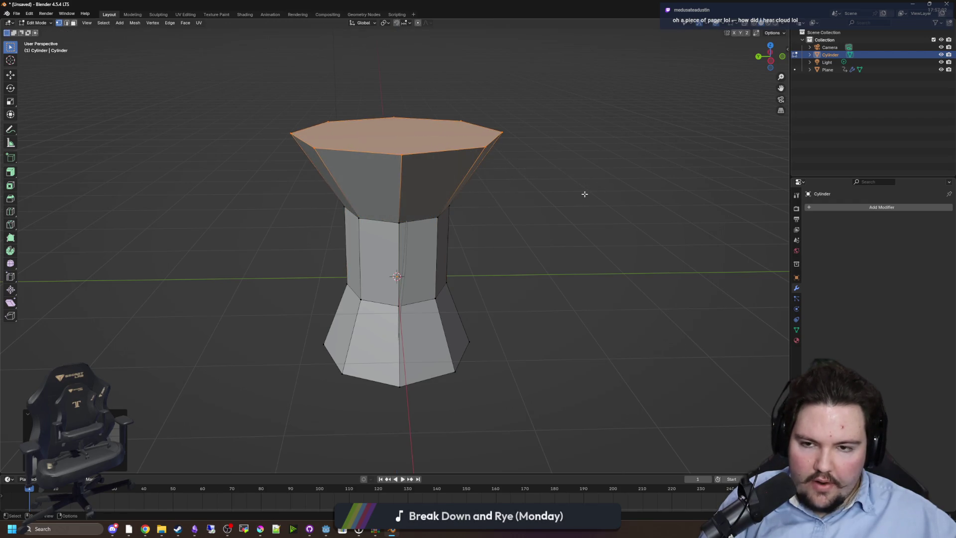
key(e)
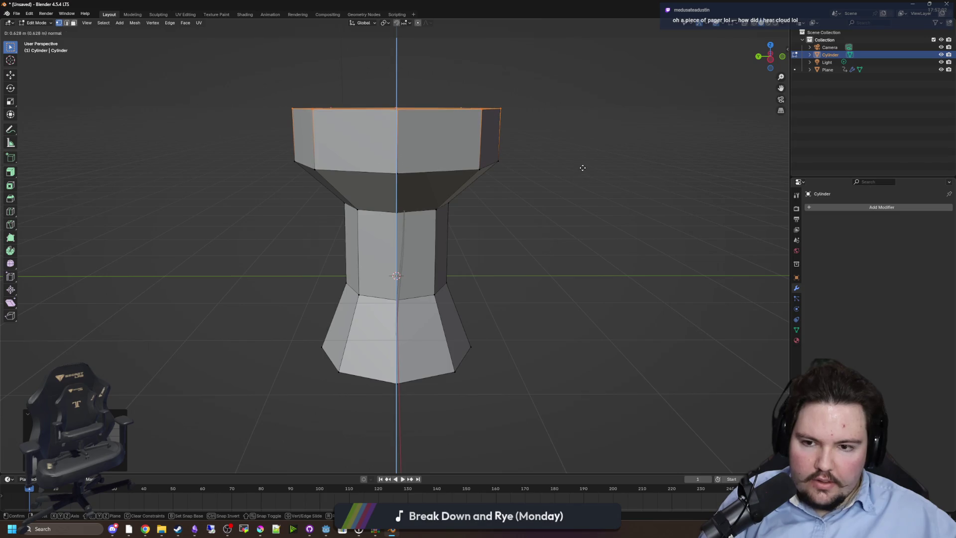
click(582, 168)
Step: Widen the bottom ring into a base and extrude it downward
drag(491, 431, 389, 362)
click(499, 345)
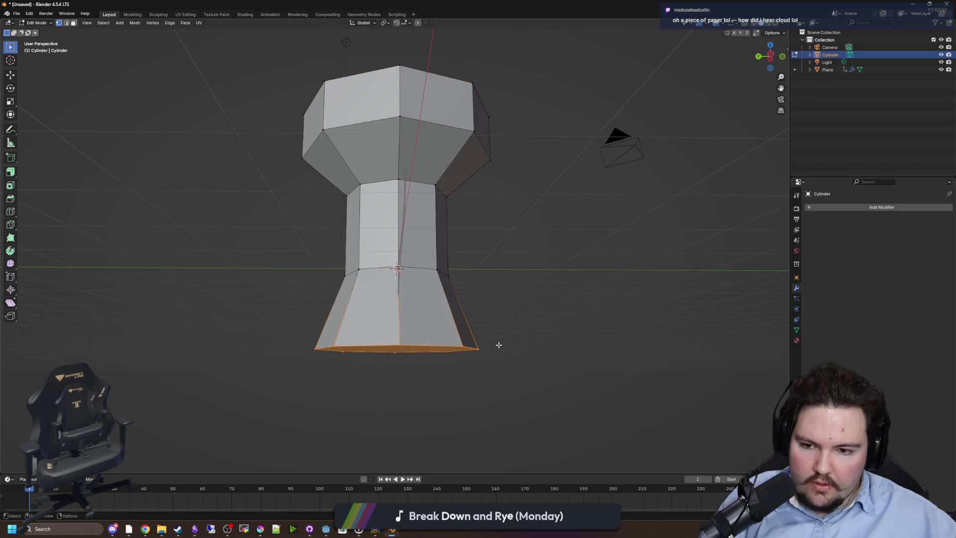
key(s)
click(541, 342)
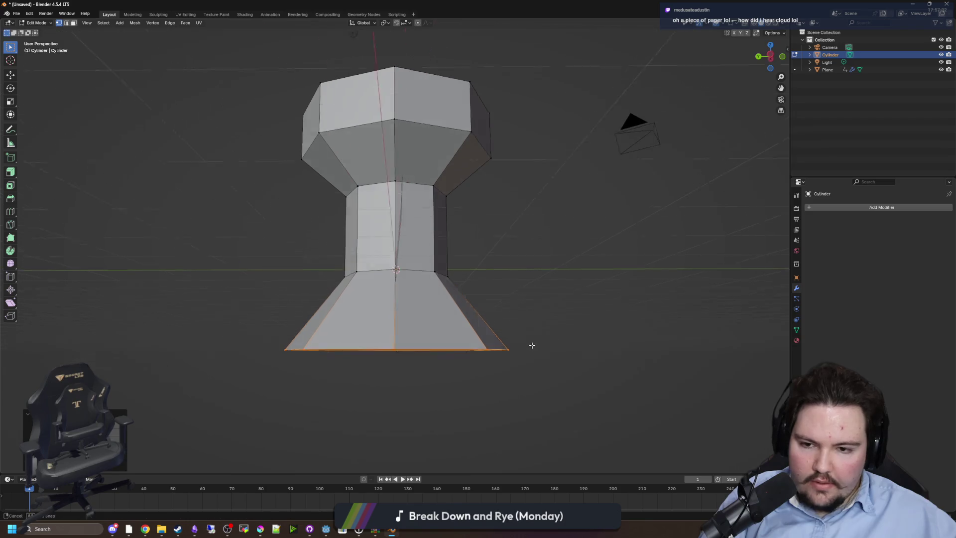
key(e)
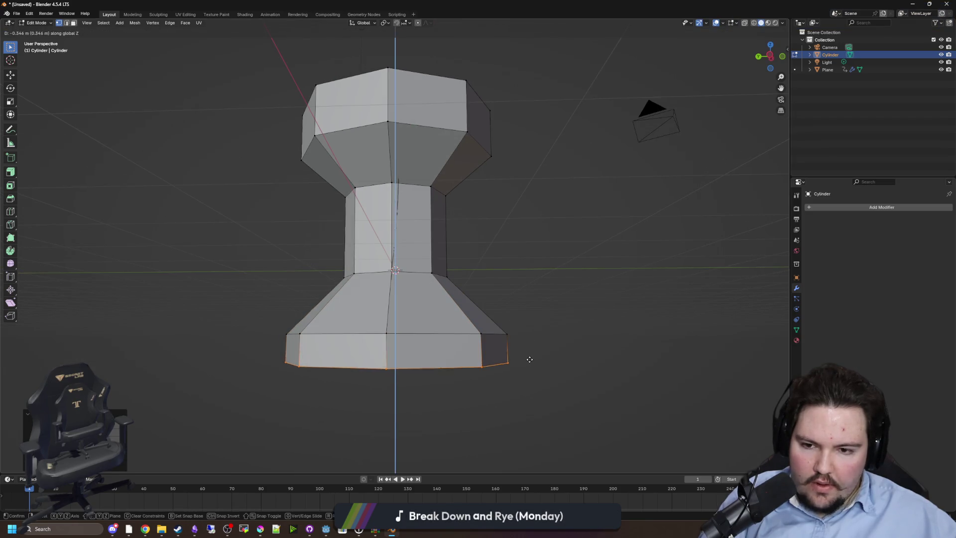
click(527, 366)
drag(525, 357, 567, 306)
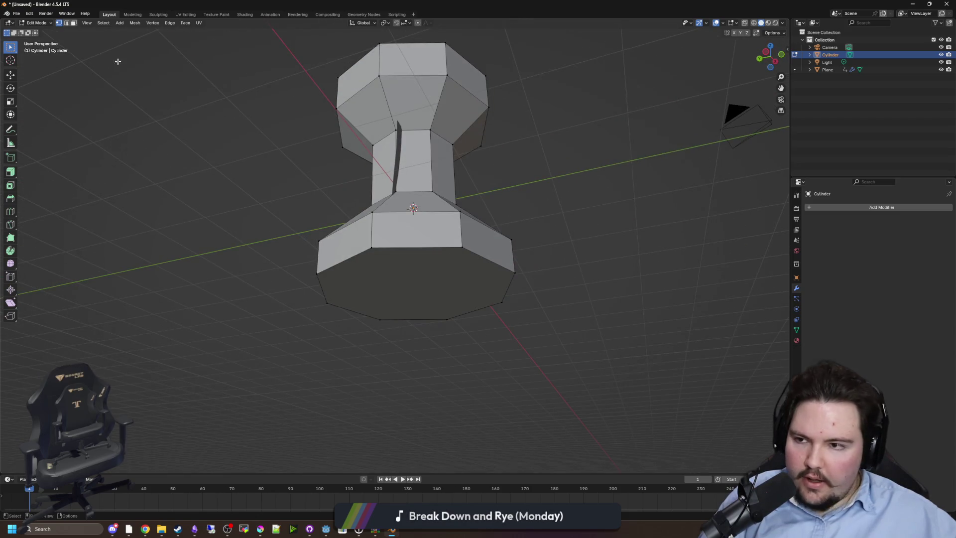
Step: Inset the pin's bottom face to a small needle-sized face and extrude it into a long needle
click(73, 22)
click(413, 284)
drag(413, 284, 189, 254)
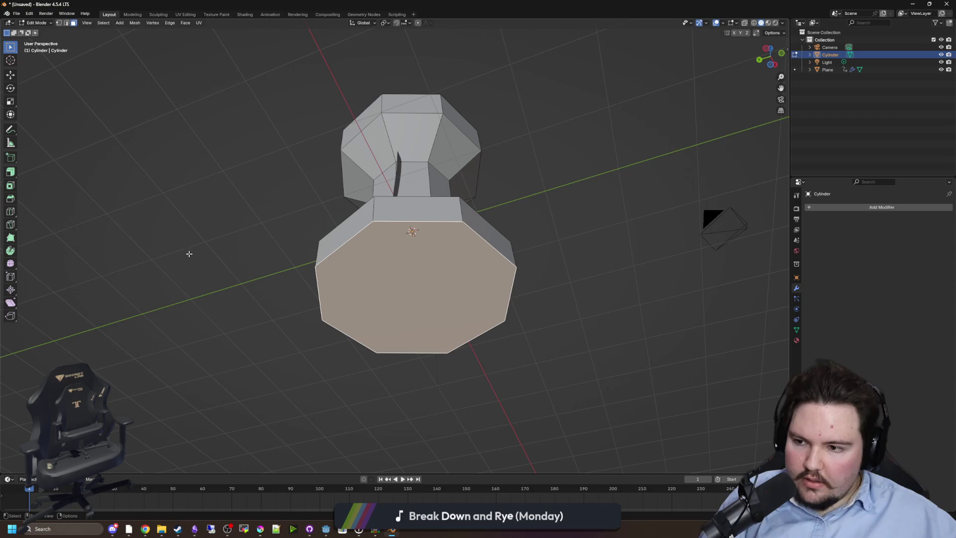
click(10, 185)
drag(415, 294, 122, 320)
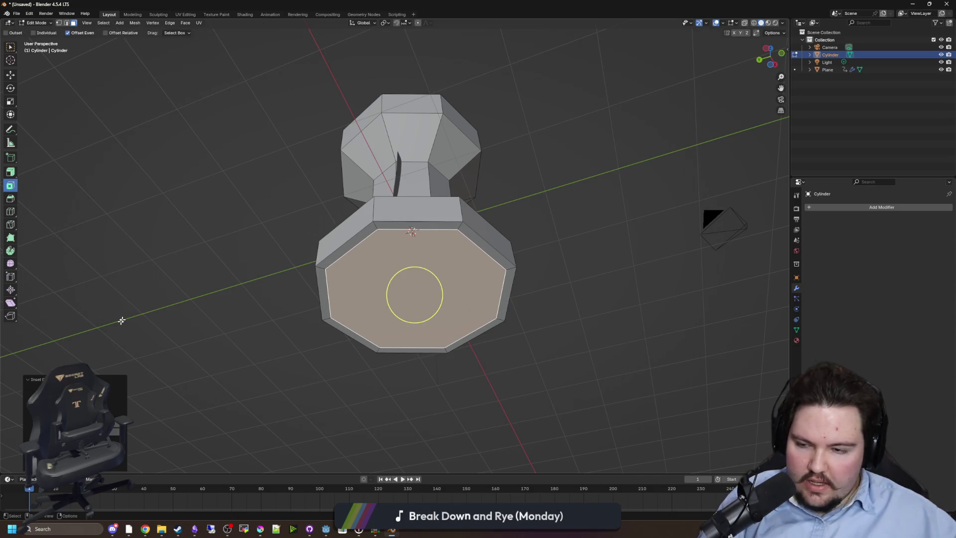
drag(182, 398, 180, 398)
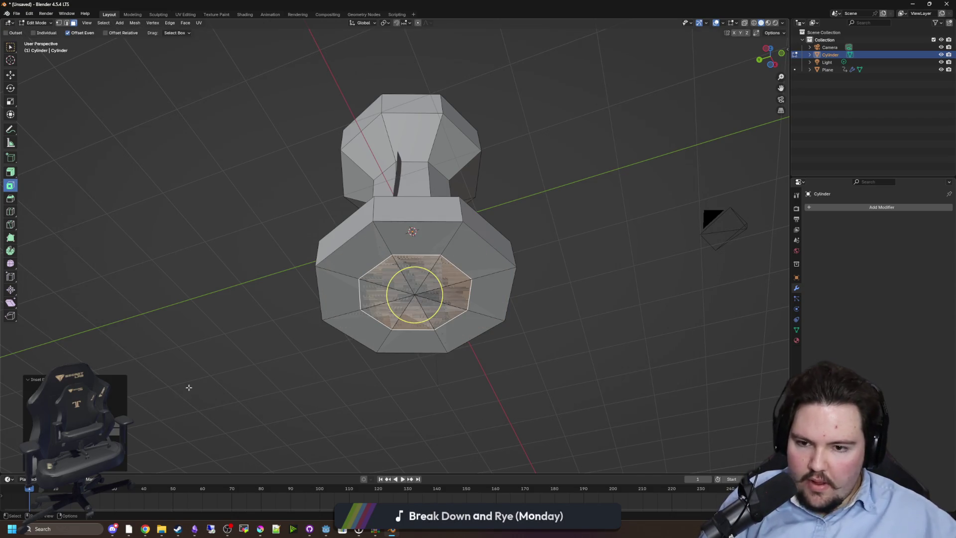
drag(75, 391, 125, 391)
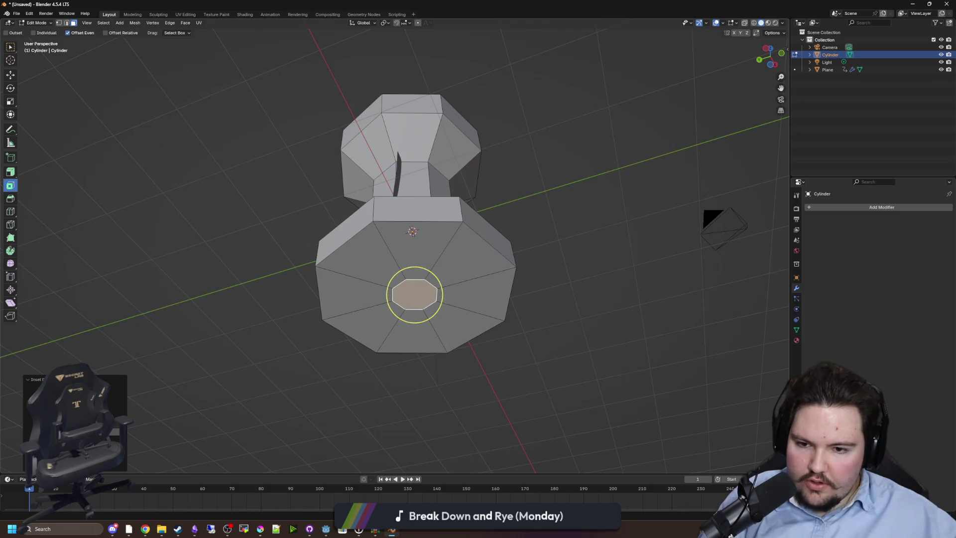
key(e)
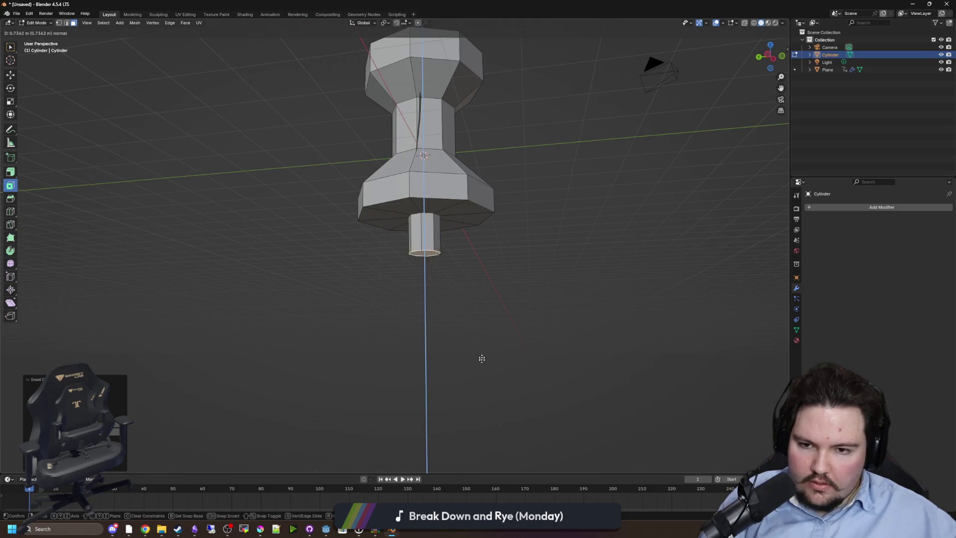
click(487, 454)
scroll(down, 3)
scroll(up, 3)
Step: In Object Mode, rotate the pin 90° on X and move it along Y onto the paper near the top
key(Tab)
scroll(down, 3)
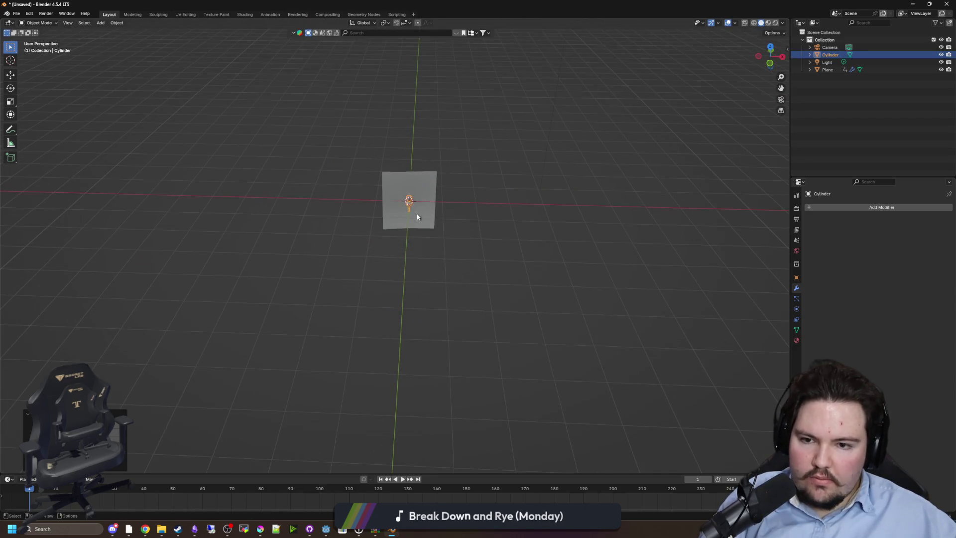
key(r)
key(x)
key(y)
key(x)
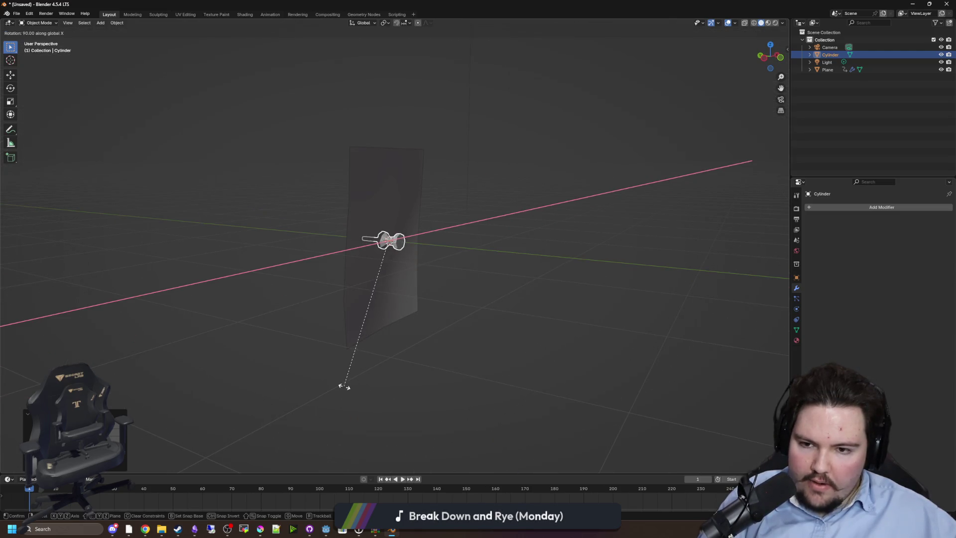
click(344, 386)
key(g)
key(y)
click(407, 384)
click(456, 308)
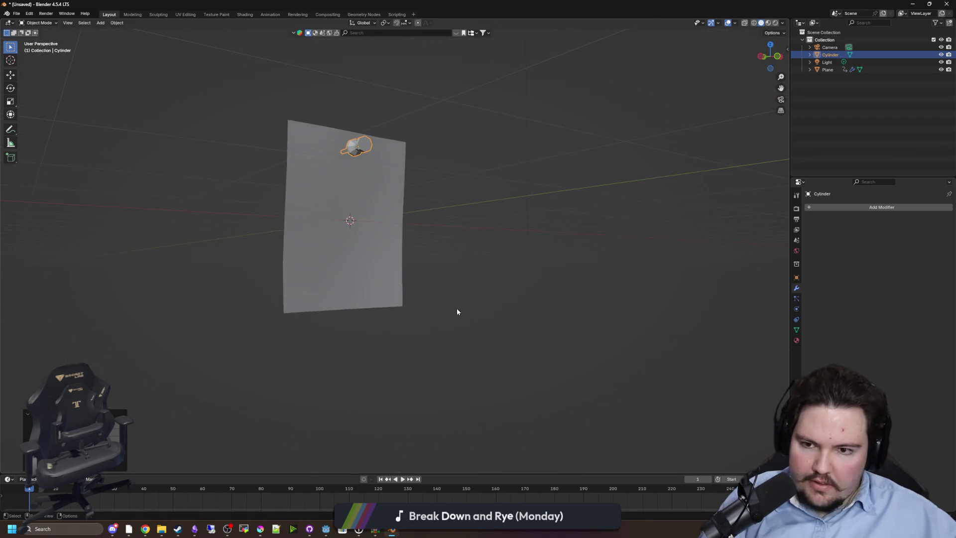
drag(524, 322, 432, 260)
Step: Cancel an accidental move of paper and pin, then frame the pin in Front Orthographic view
click(388, 261)
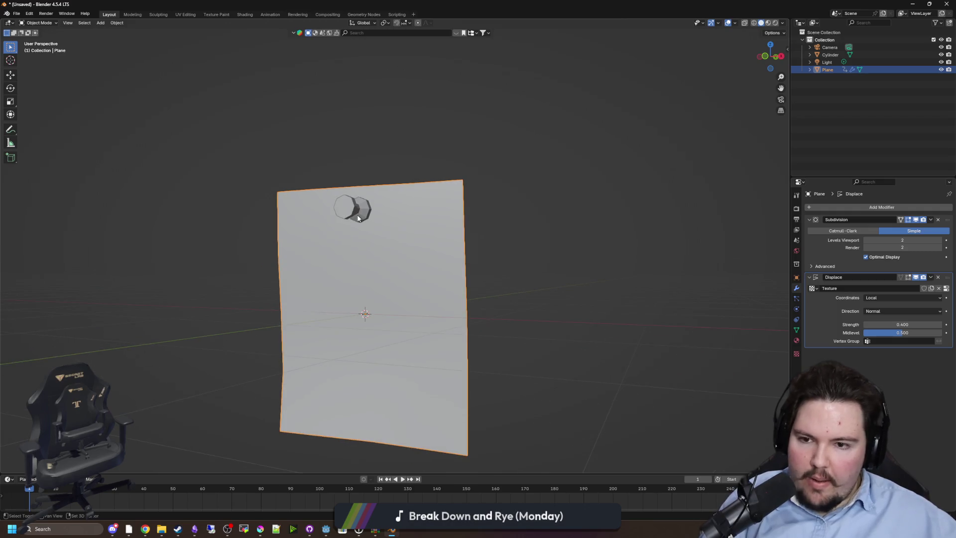
click(358, 218)
key(g)
key(z)
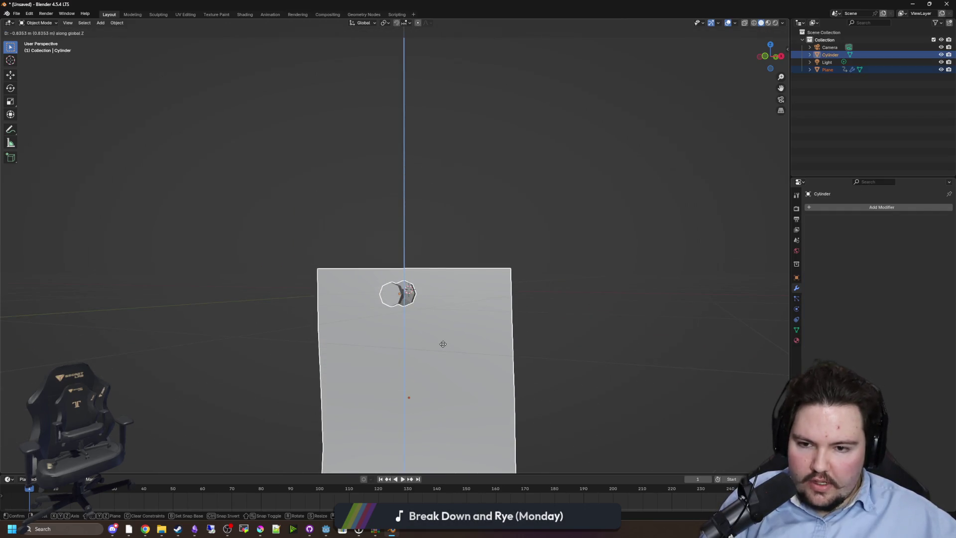
right_click(444, 341)
key(KP_1)
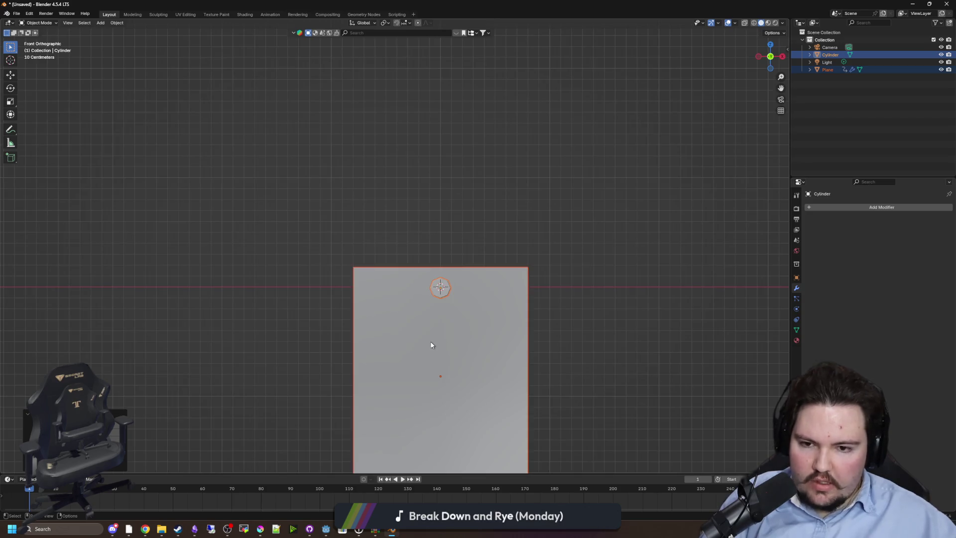
scroll(up, 3)
drag(431, 341, 388, 246)
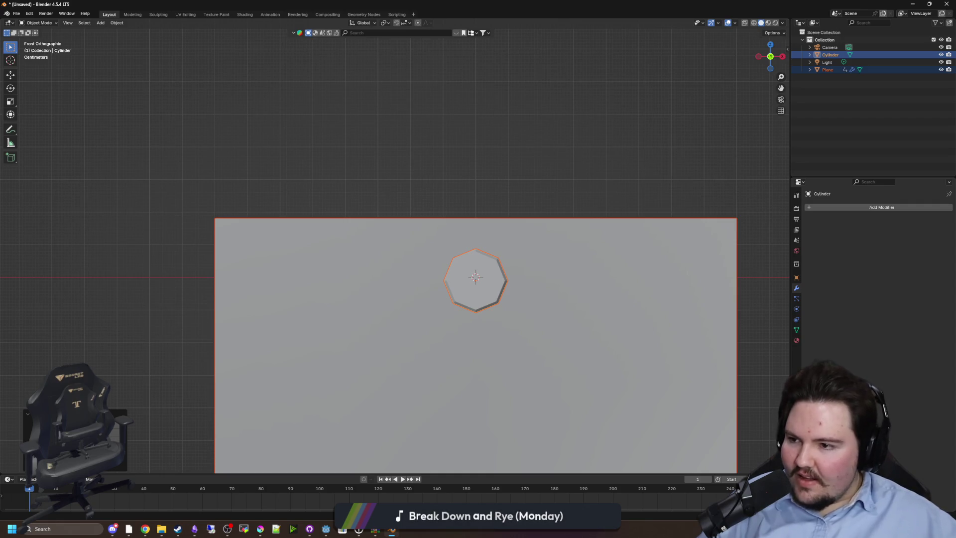
Step: Nudge the push pin up about 0.0098 m along Z
scroll(up, 3)
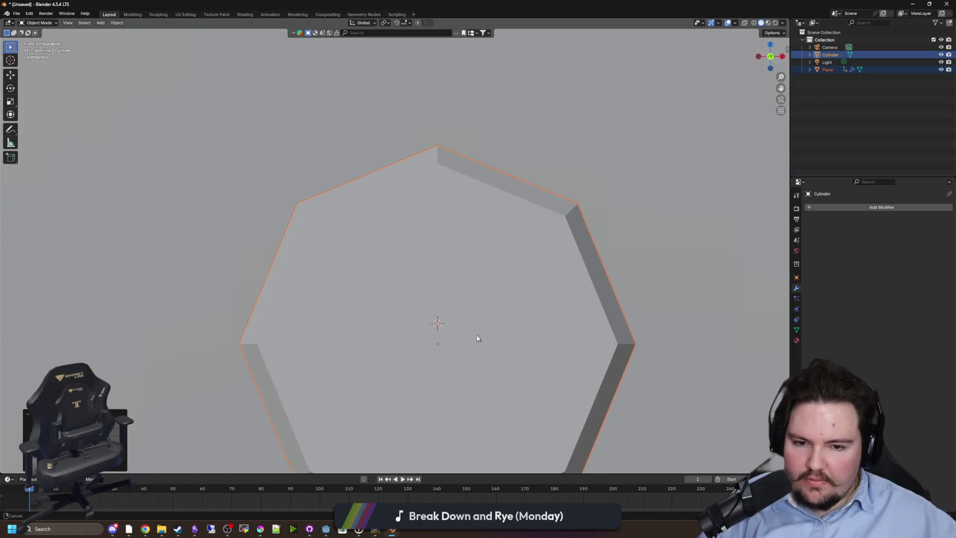
scroll(down, 3)
key(g)
key(z)
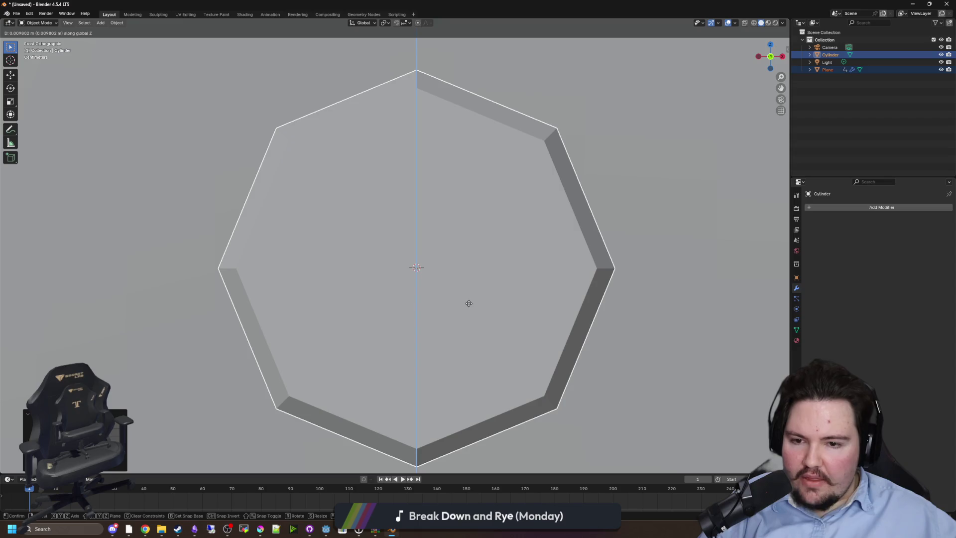
click(465, 301)
scroll(down, 3)
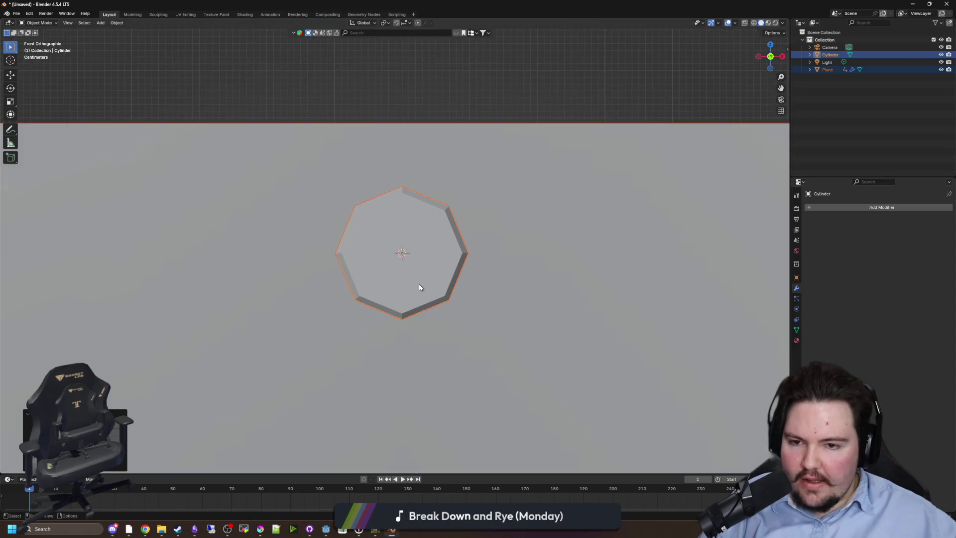
scroll(down, 3)
Step: Return to a perspective view and select only the paper plane
drag(495, 249, 392, 273)
key(alt+a)
click(370, 284)
drag(426, 300, 443, 319)
scroll(up, 3)
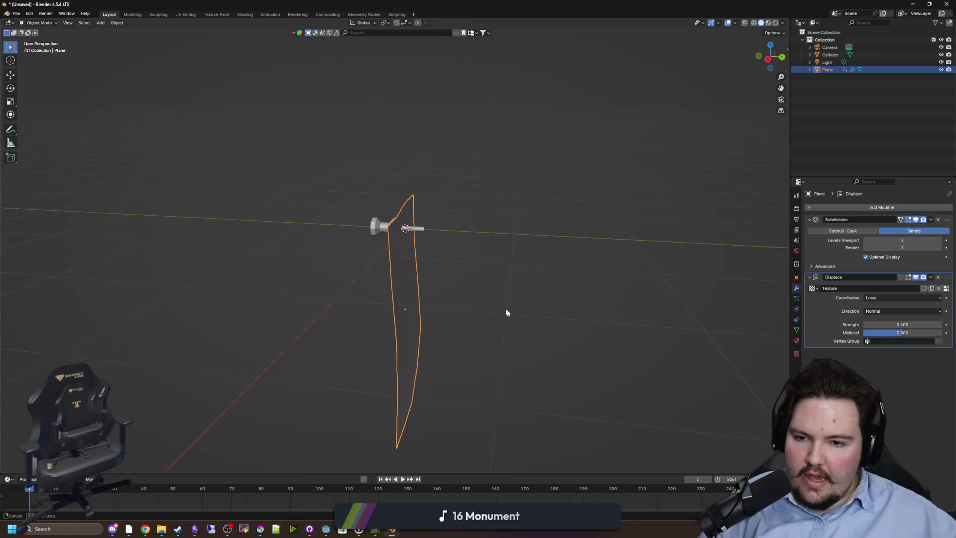
Step: Tilt the paper plane on X and reposition it so its face meets the pin
key(r)
key(x)
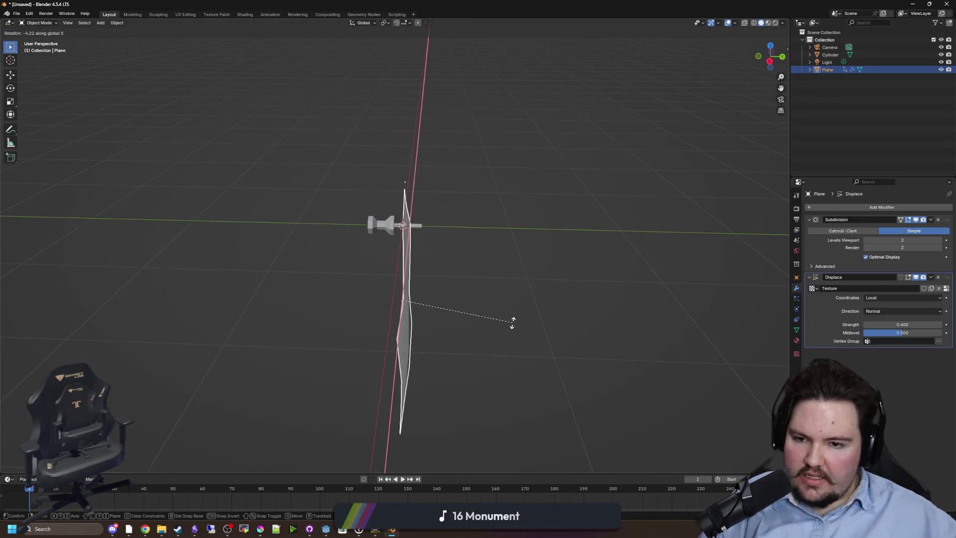
click(512, 326)
drag(512, 326, 516, 388)
key(r)
key(g)
click(508, 392)
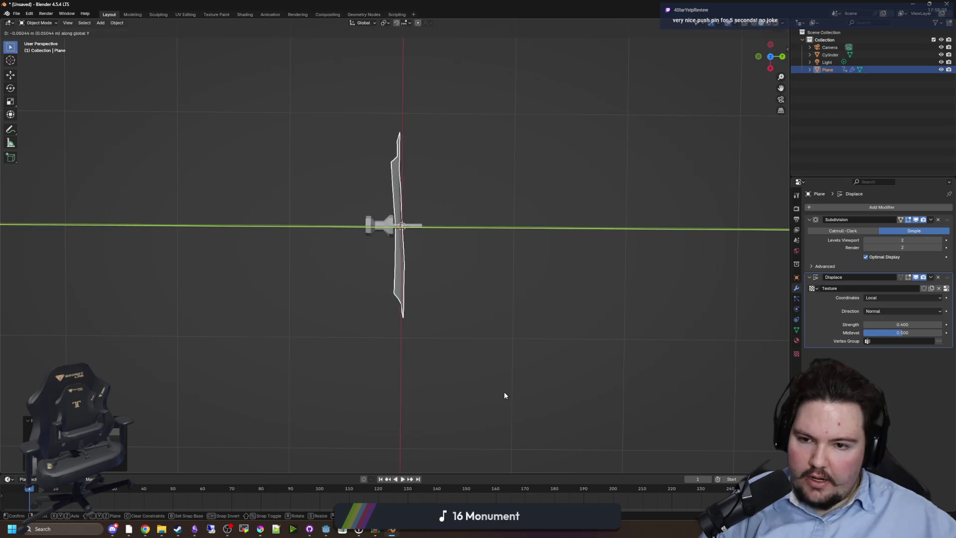
click(504, 391)
drag(504, 402, 465, 348)
Step: Apply Shade Smooth to the push pin
scroll(up, 3)
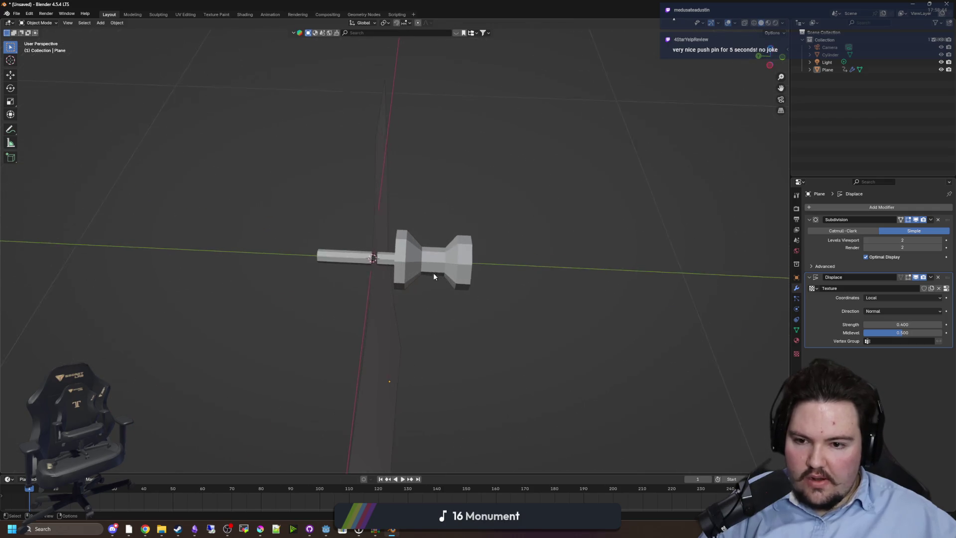
click(434, 273)
right_click(450, 267)
click(450, 267)
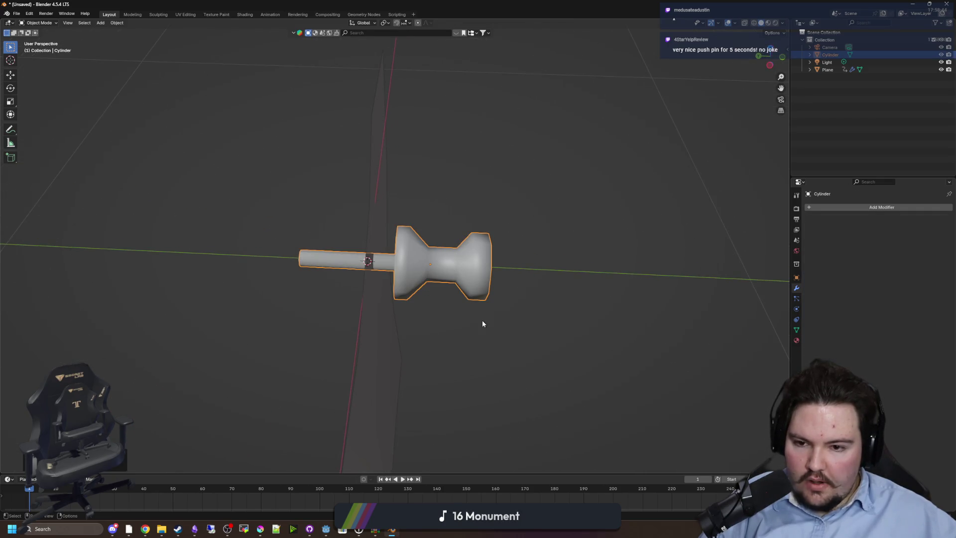
click(481, 320)
drag(482, 320, 472, 320)
Step: Give the pin Smooth by Angle shading with the angle set to 47.8°
click(411, 214)
right_click(411, 214)
click(392, 221)
click(533, 244)
drag(899, 231, 901, 231)
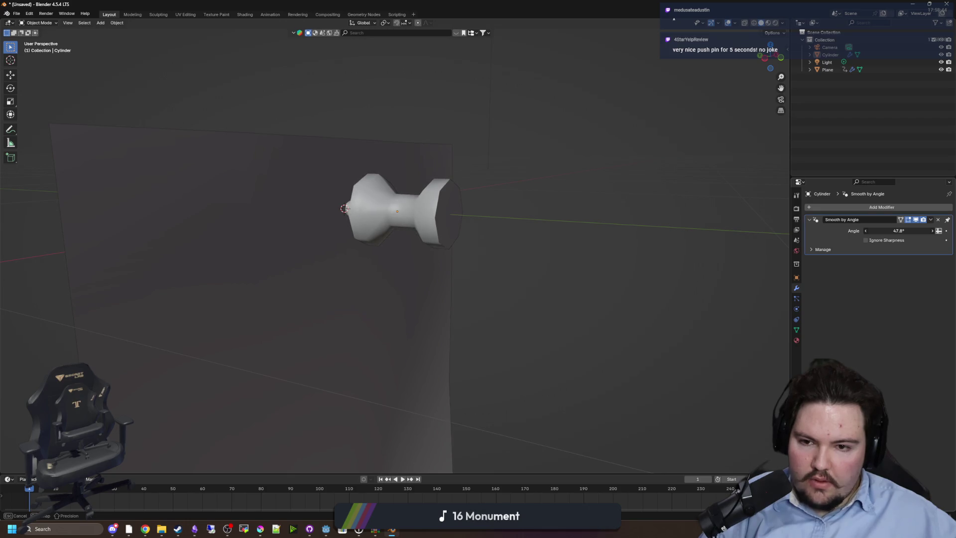
drag(553, 249, 252, 128)
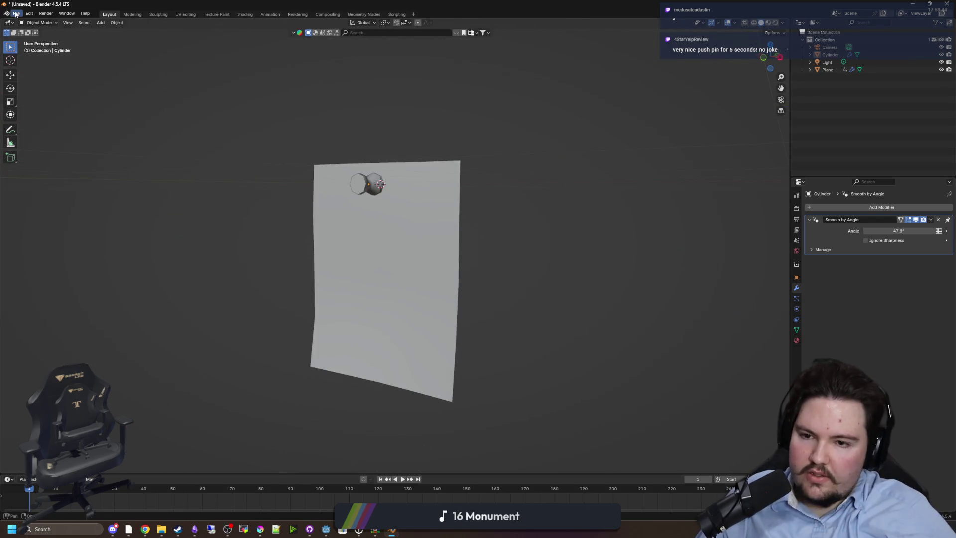
Step: Add a material slot to both the paper plane and the pin cylinder
click(16, 14)
mouse_move(75, 128)
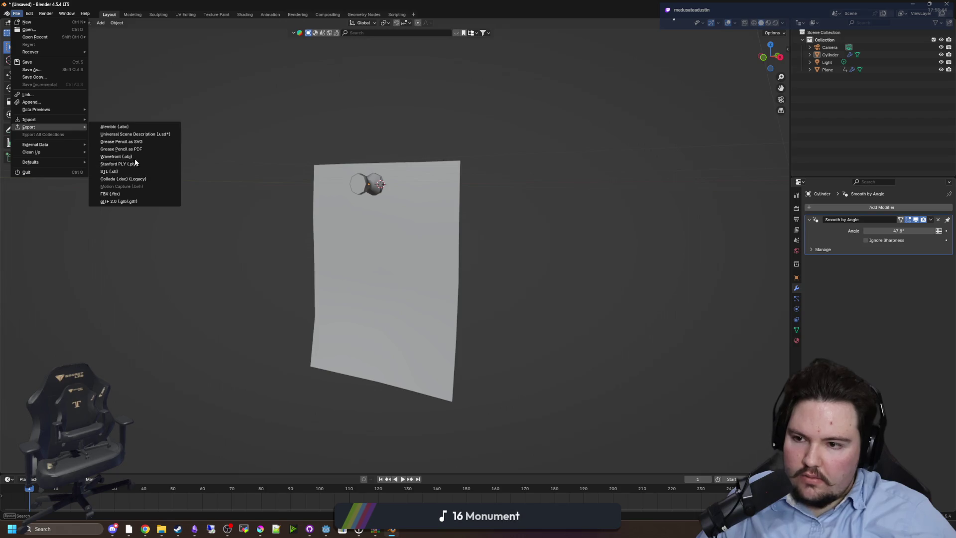
click(394, 229)
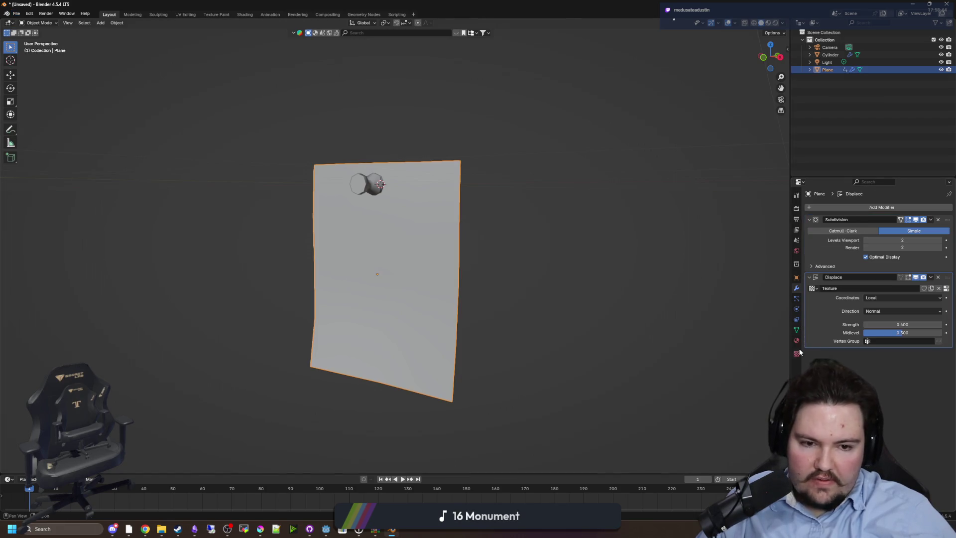
click(796, 340)
click(949, 206)
drag(770, 56, 757, 99)
click(830, 55)
drag(770, 57, 722, 215)
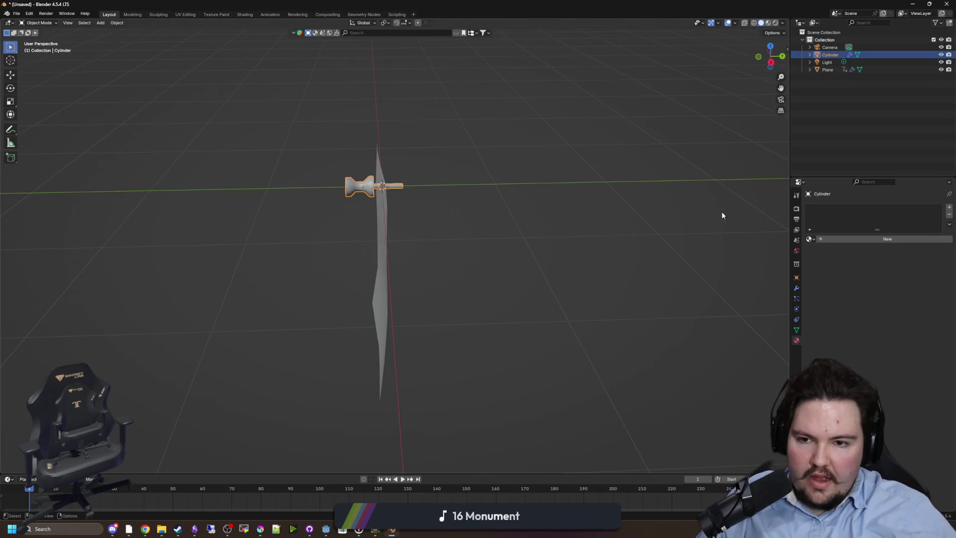
click(949, 207)
Step: Switch to front view and select just the paper plane
key(KP_1)
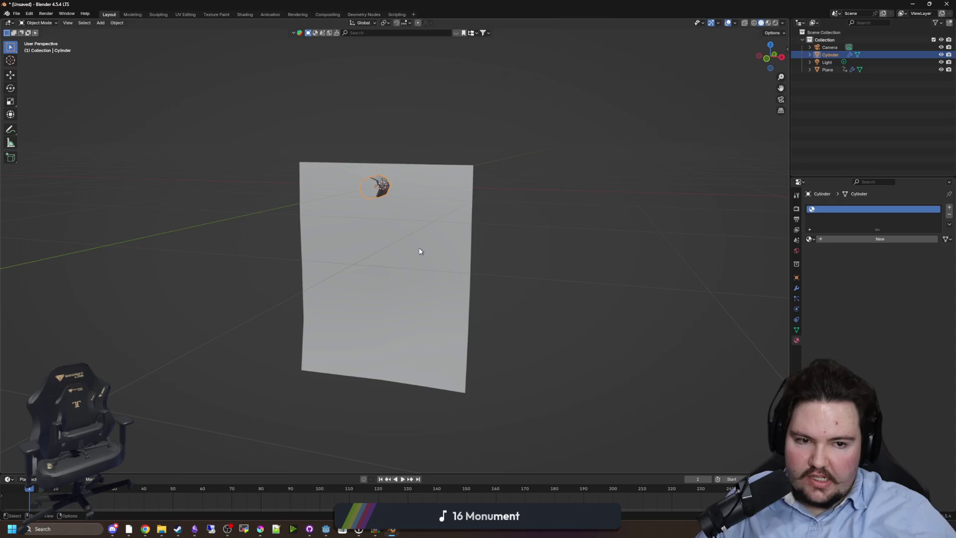
click(420, 250)
click(500, 210)
click(16, 14)
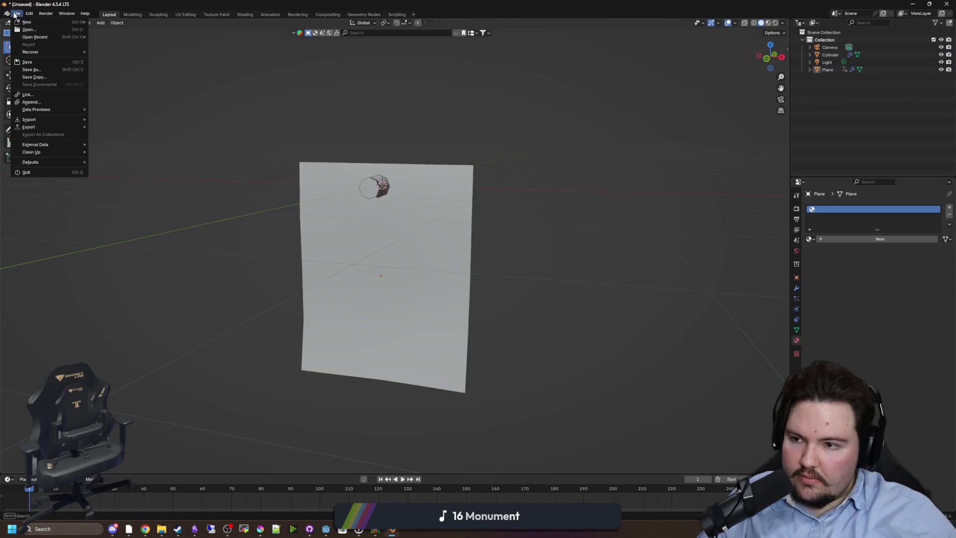
click(378, 249)
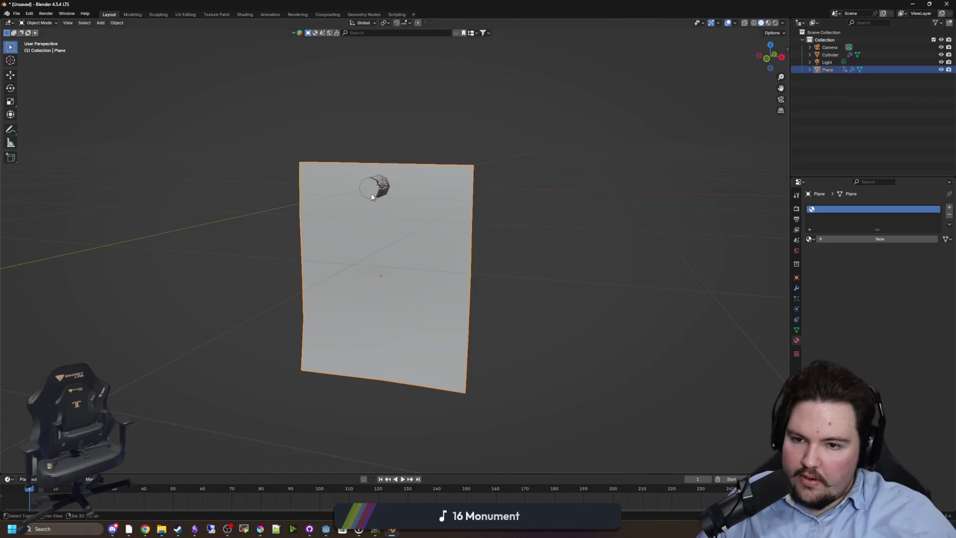
click(376, 186)
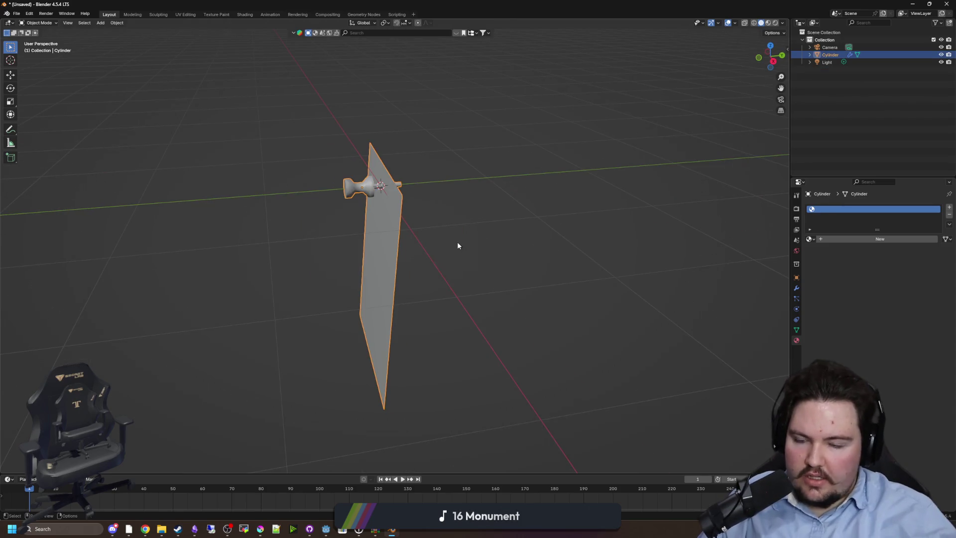
click(413, 251)
click(398, 252)
Step: Apply the paper's Subdivision and Displace modifiers
click(796, 288)
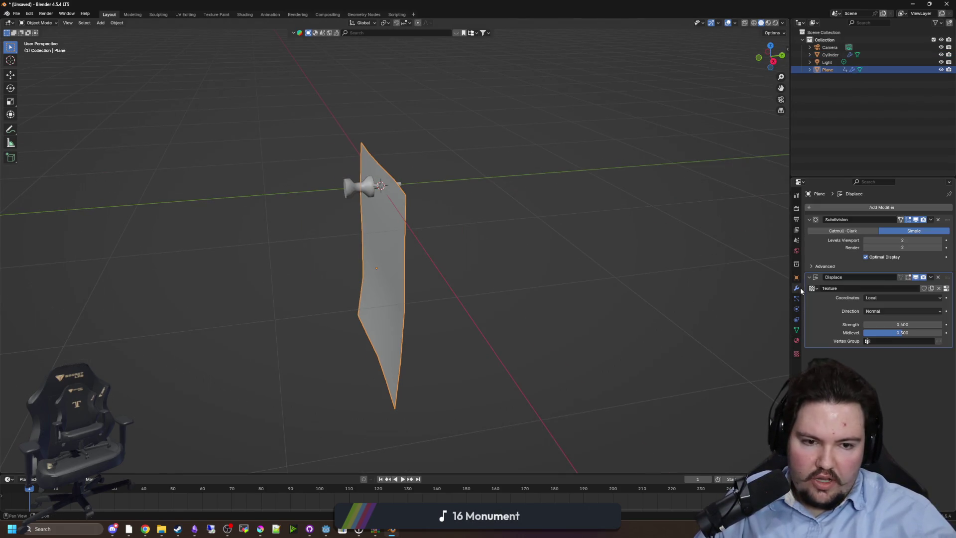
click(930, 219)
click(906, 227)
click(930, 219)
click(906, 227)
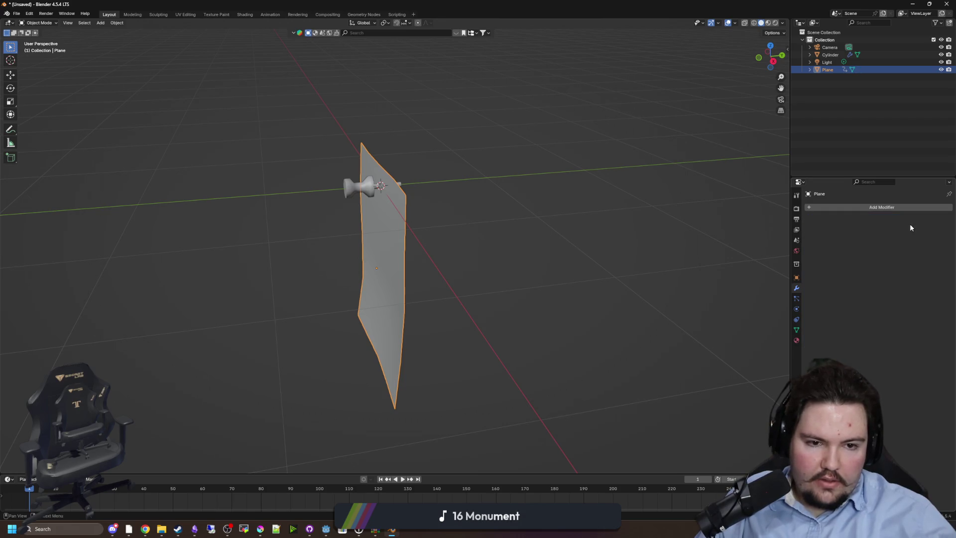
key(Tab)
key(Tab)
Step: Join the paper and pin with Ctrl+J and rename the object Note
click(381, 190)
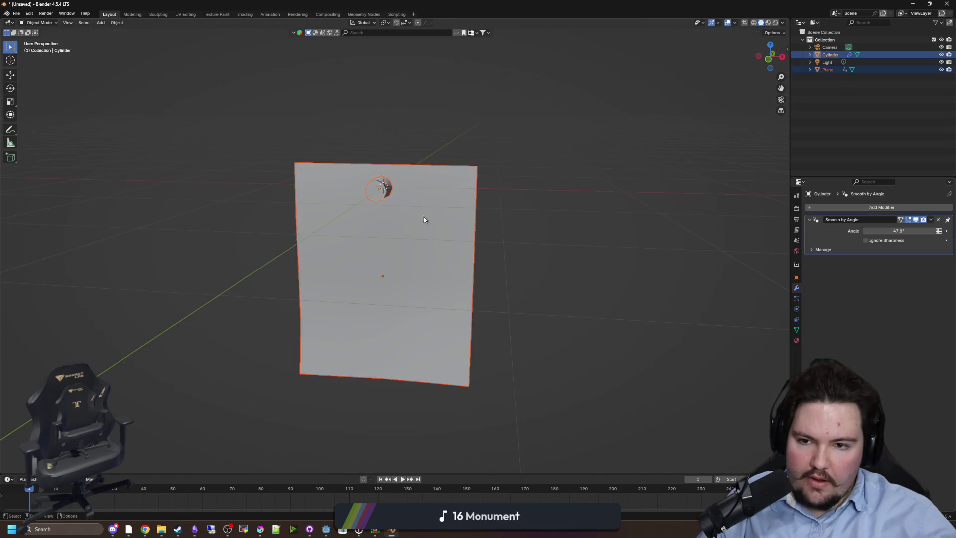
key(ctrl+j)
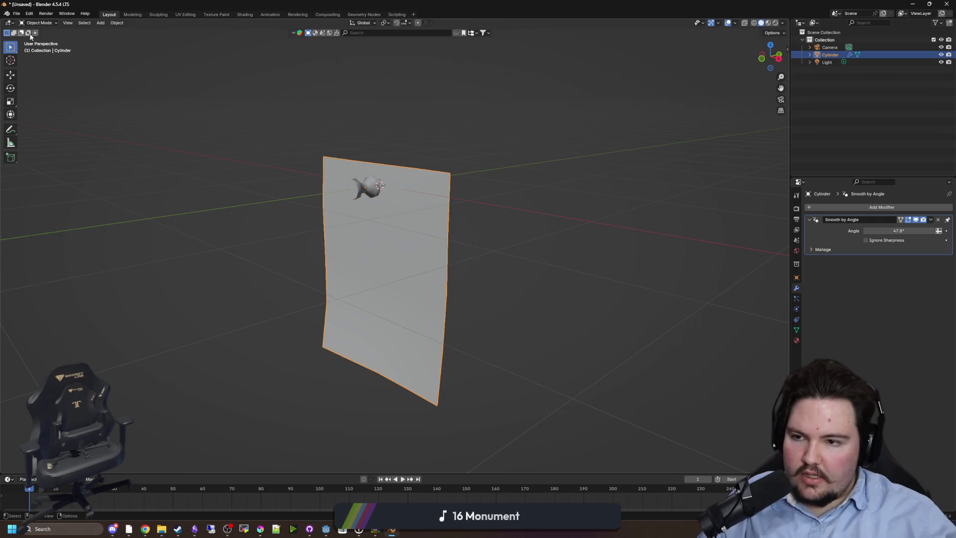
double_click(830, 54)
text(Note)
key(Return)
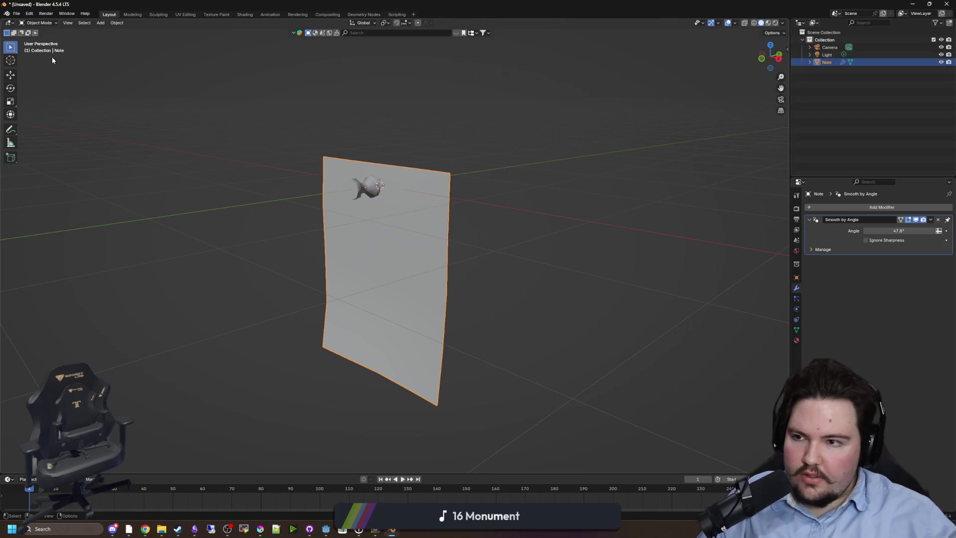
click(17, 14)
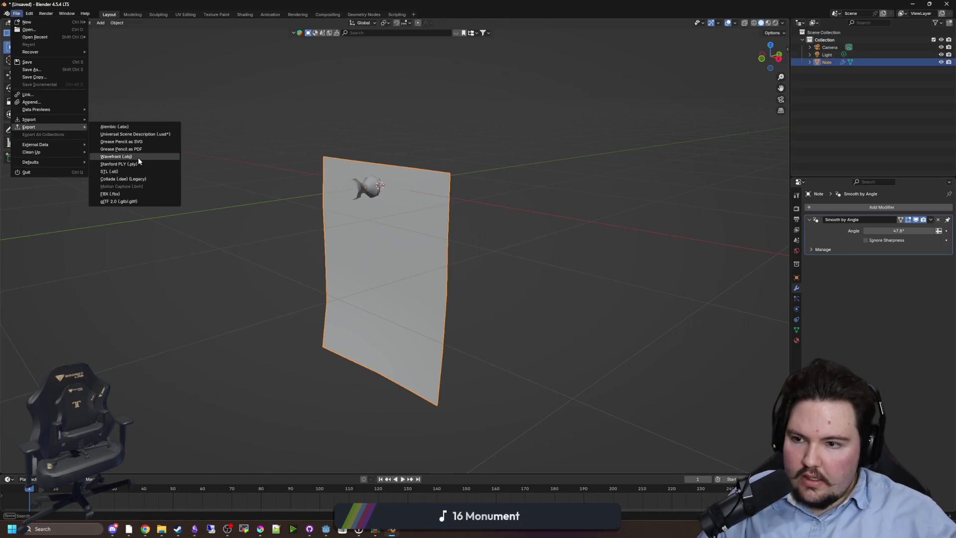
Step: Export Note as Wavefront note.obj into maze-game\Models, then switch back to Godot
click(138, 157)
scroll(down, 3)
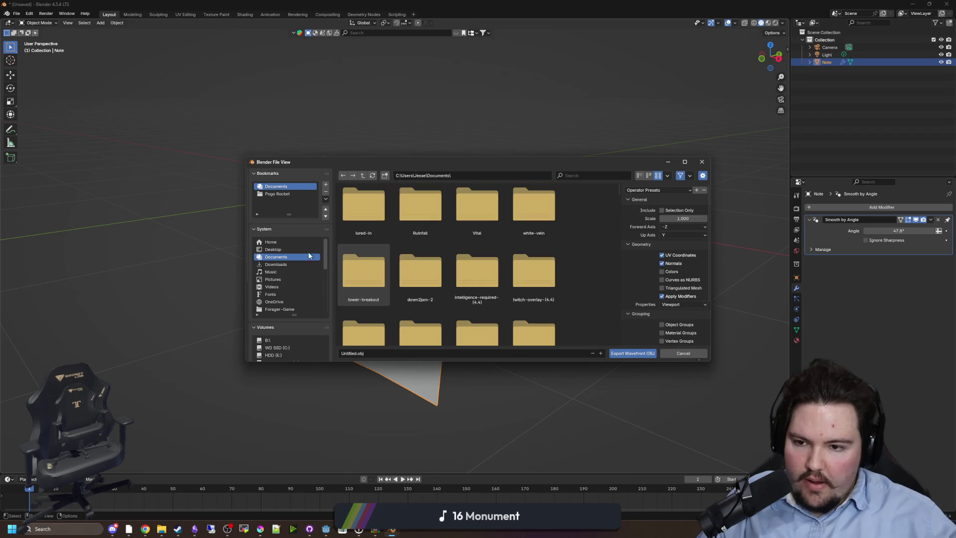
scroll(down, 3)
click(277, 309)
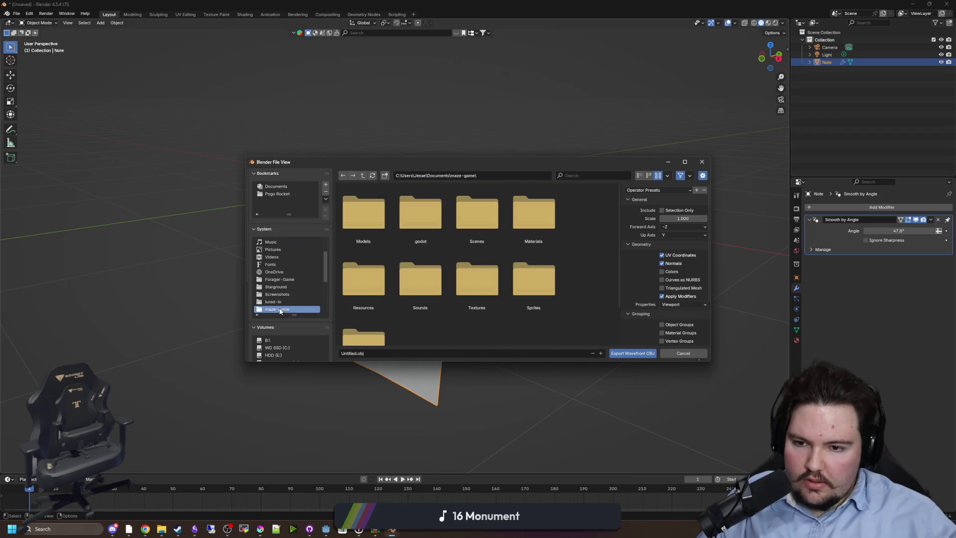
click(536, 222)
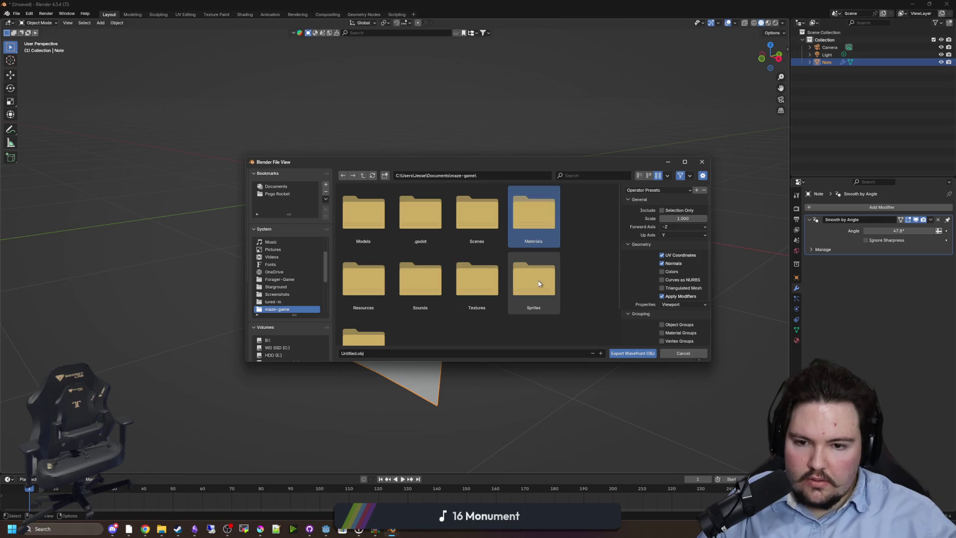
scroll(down, 3)
scroll(up, 3)
double_click(363, 220)
click(397, 353)
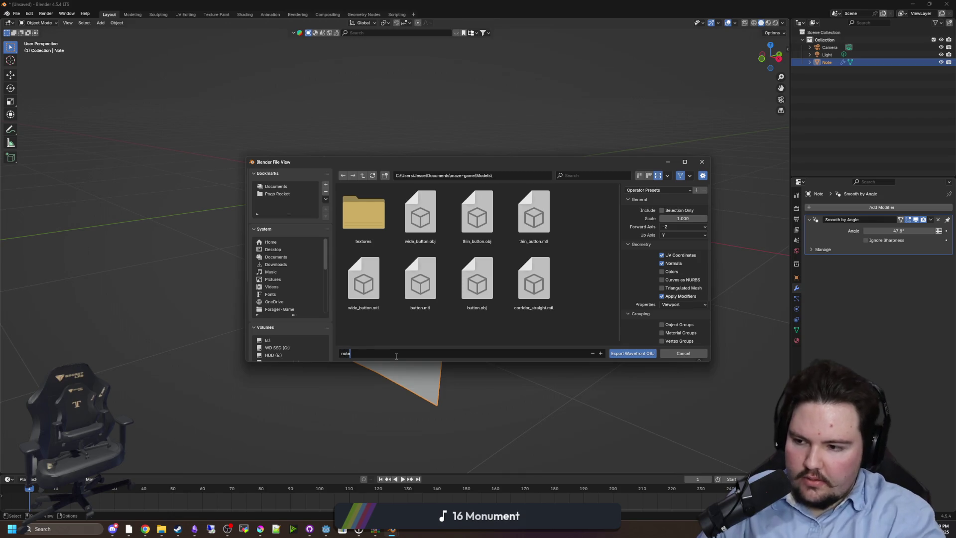
click(642, 353)
key(alt+Tab)
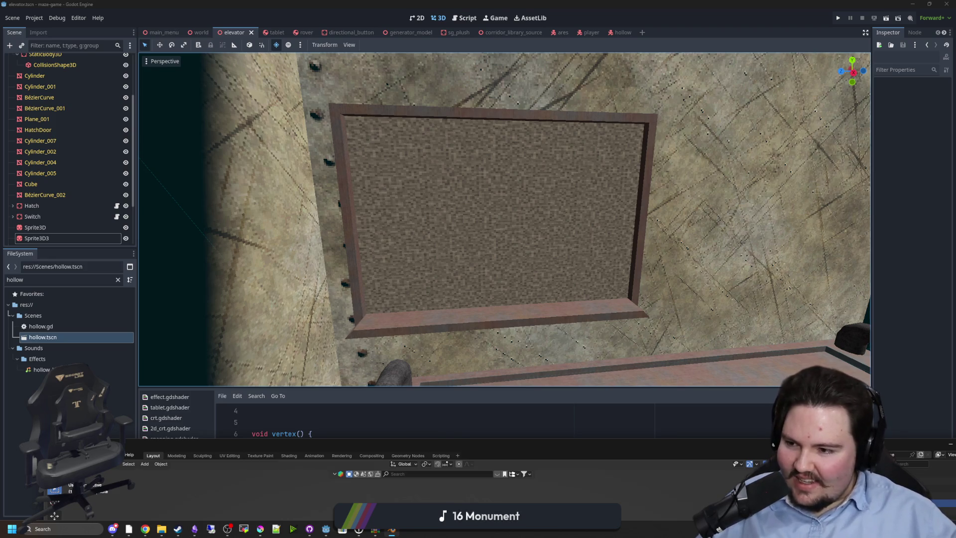
Step: Filter the FileSystem for 'note' and drag note.obj into the elevator scene
click(540, 277)
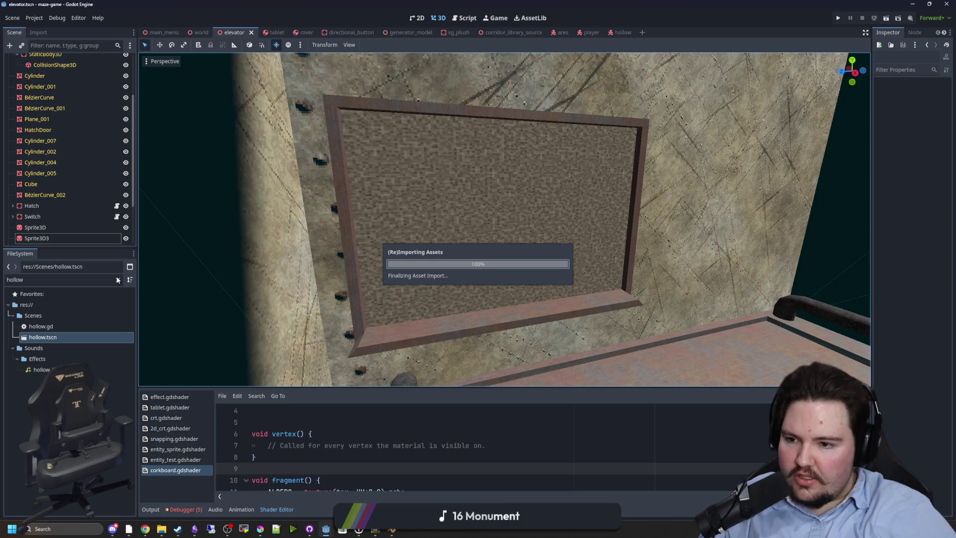
scroll(down, 3)
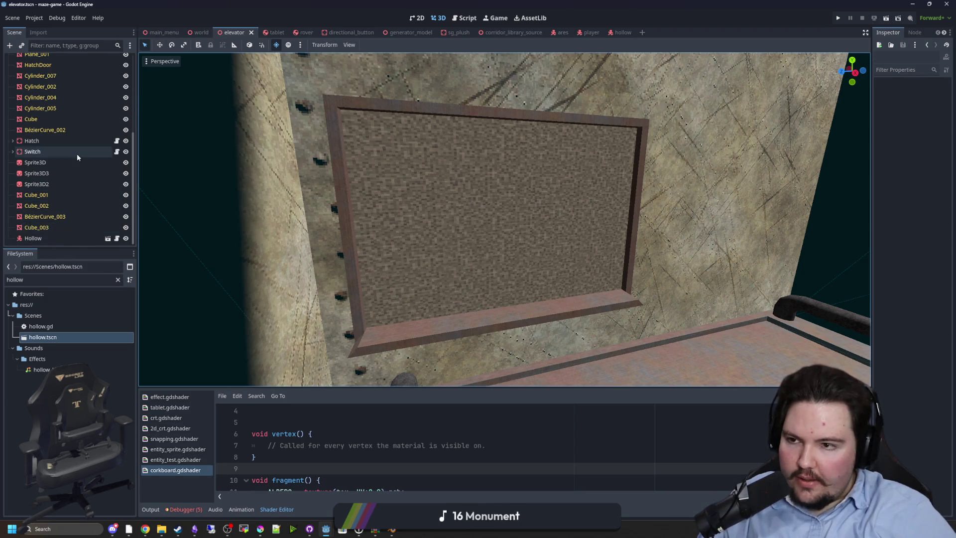
click(117, 279)
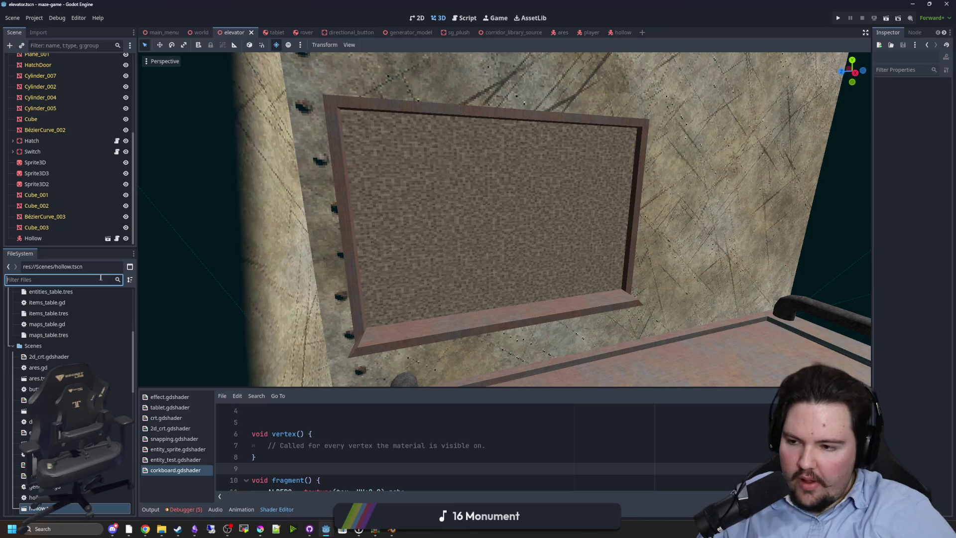
text(note)
click(39, 326)
drag(39, 326, 493, 224)
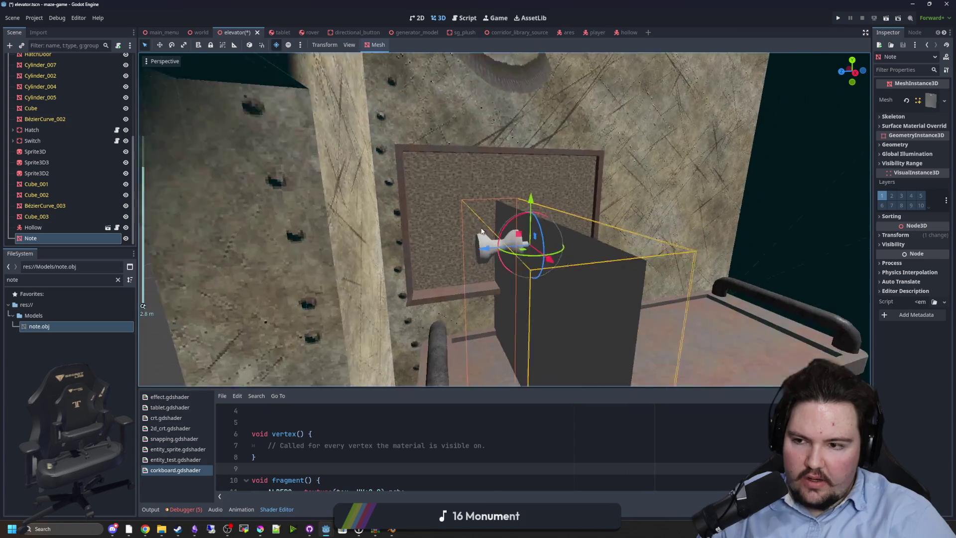
Step: Rotate the note upright, shrink it, and move it along X toward the cork board
drag(555, 290, 557, 285)
scroll(up, 3)
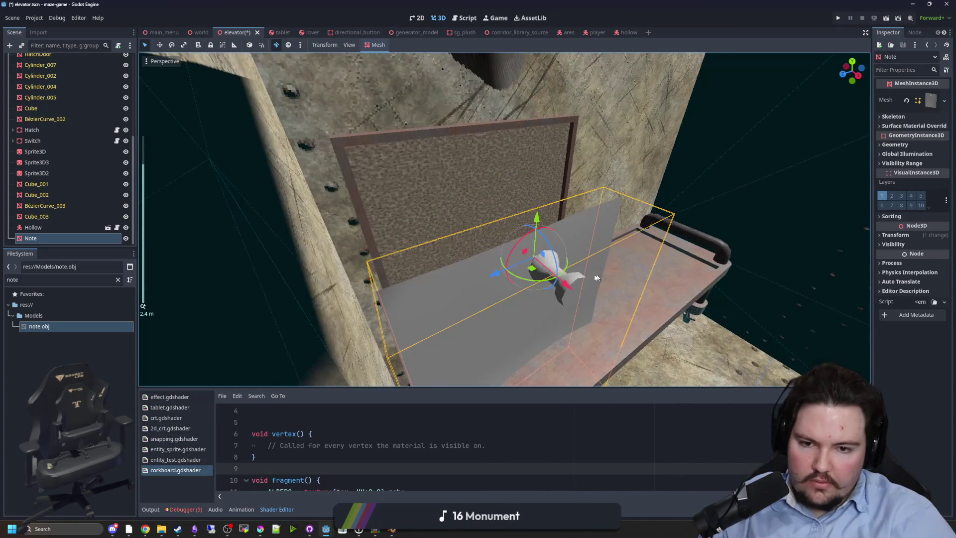
click(896, 235)
drag(899, 308, 857, 307)
drag(518, 244, 460, 201)
scroll(up, 3)
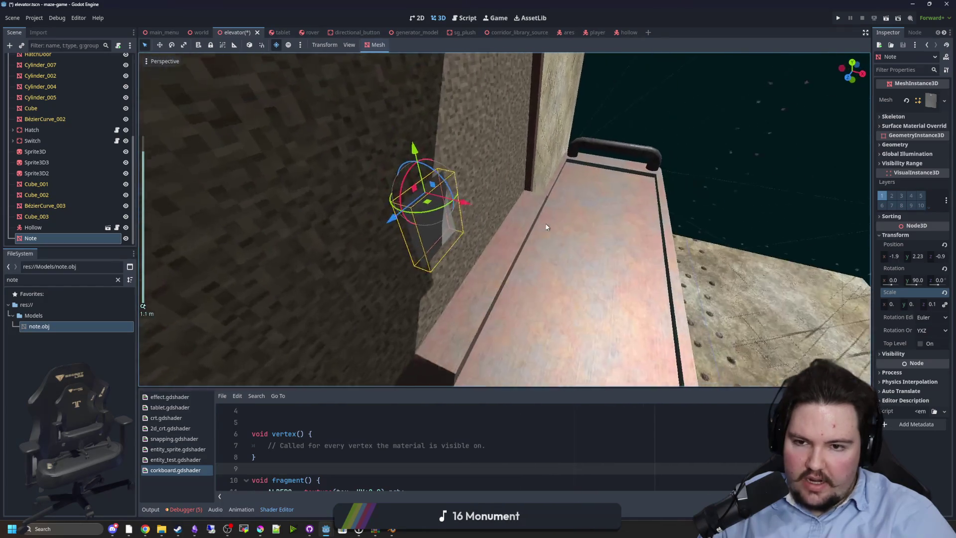
key(f)
key(g)
key(x)
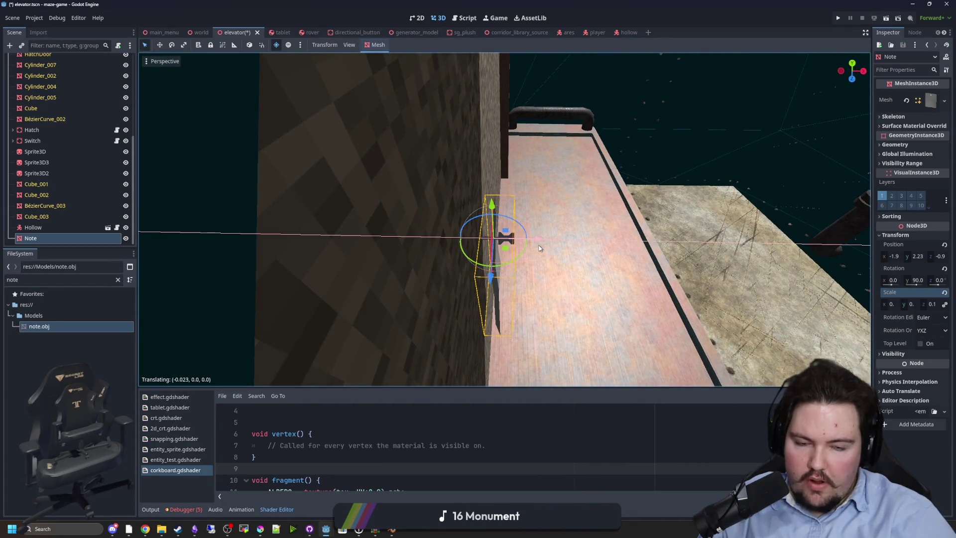
click(540, 247)
Step: Set the note's scale to 0.2 and slide it onto the cork board's upper-left
drag(871, 293, 803, 293)
click(830, 303)
text(0.2)
key(Return)
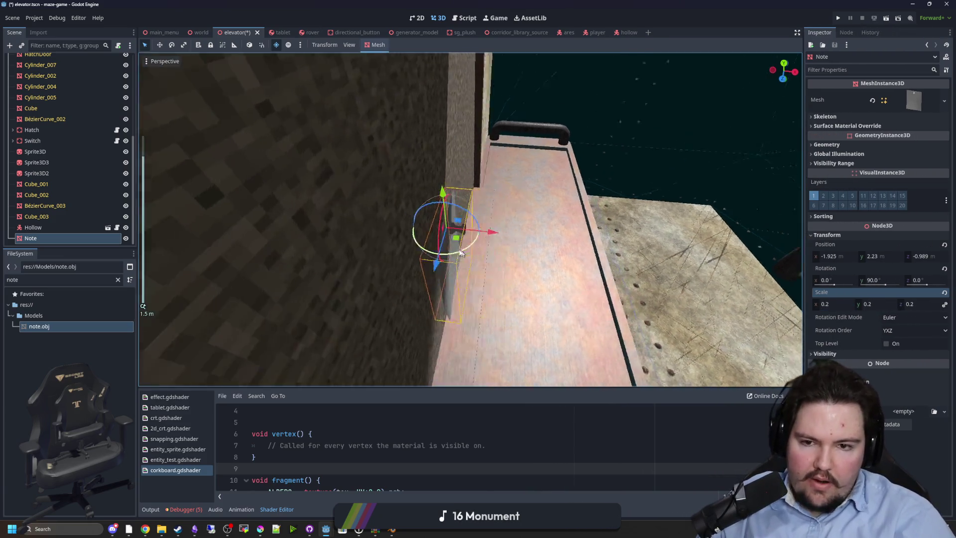
scroll(down, 3)
scroll(up, 3)
drag(454, 204, 457, 127)
drag(408, 175, 351, 173)
scroll(up, 3)
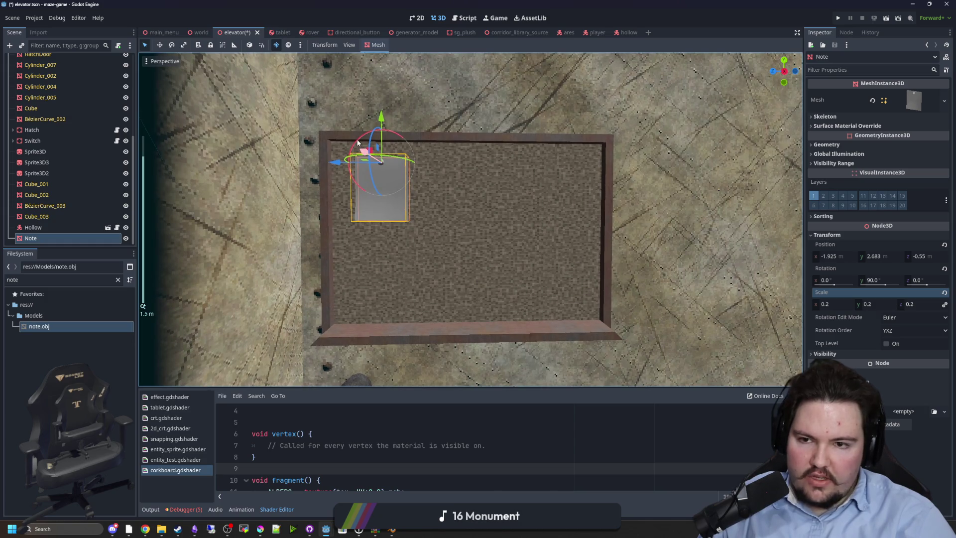
Step: Frame Sprite3D2 and then the Note to inspect the note on the cork board
drag(423, 181, 398, 139)
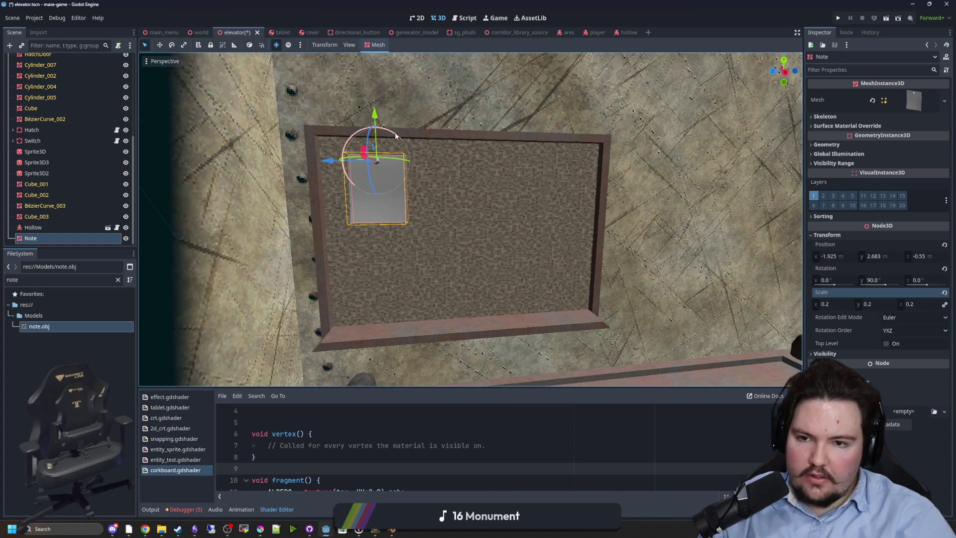
click(548, 192)
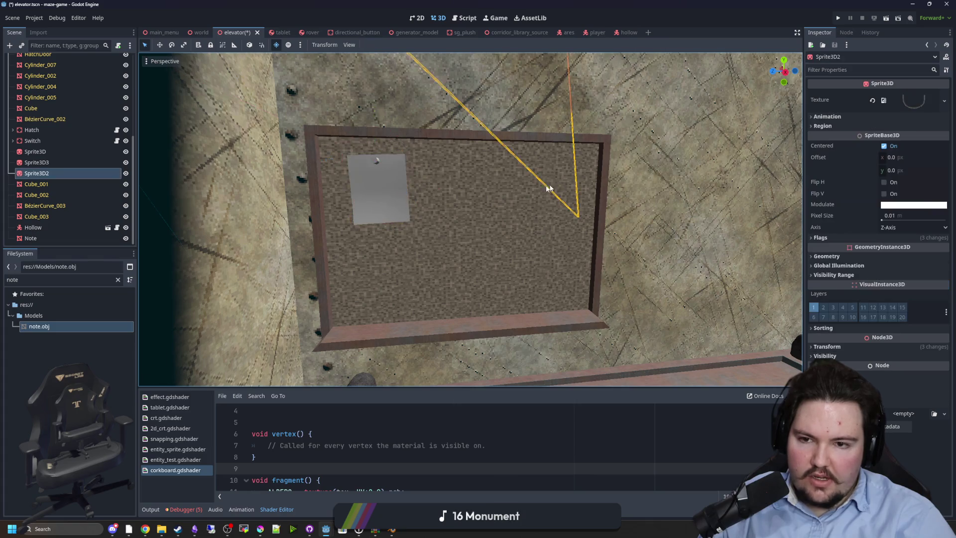
key(f)
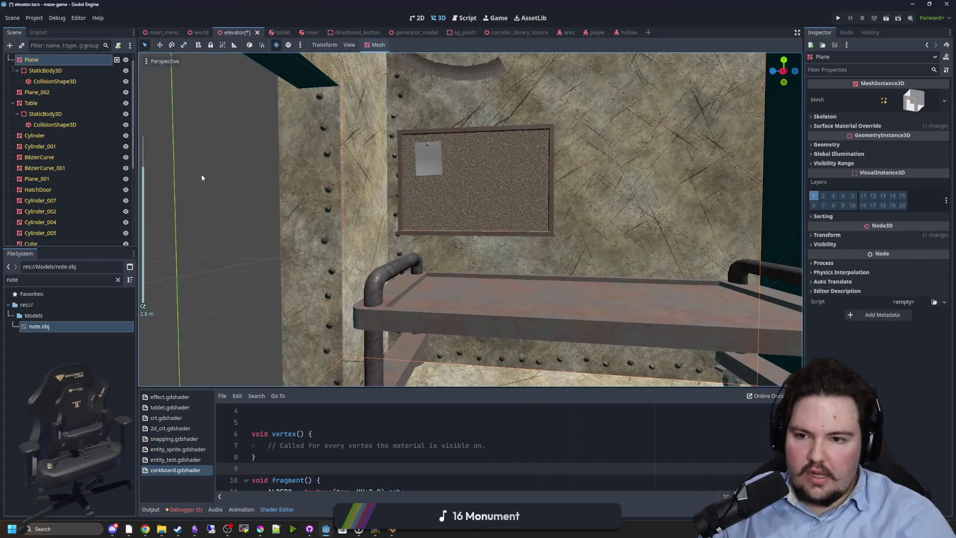
click(398, 253)
click(427, 150)
key(f)
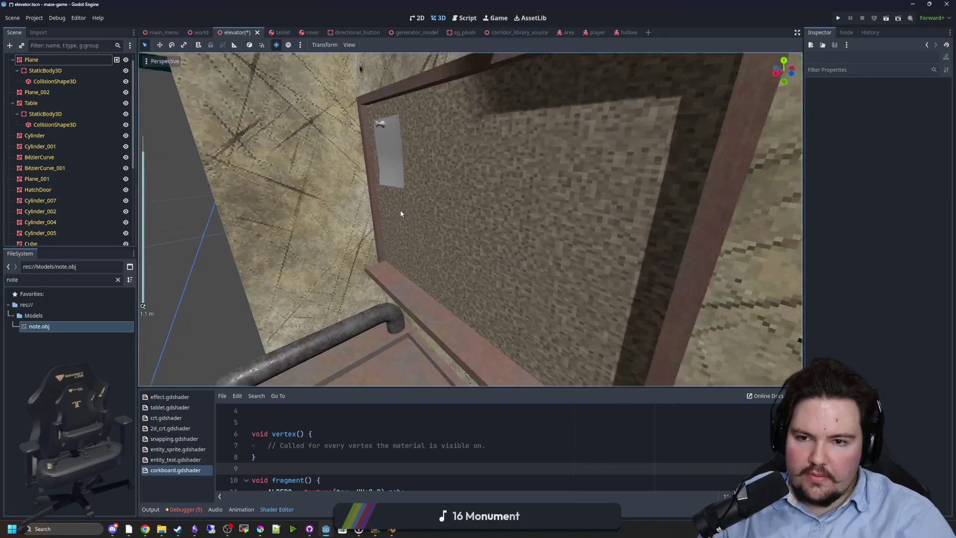
click(383, 177)
key(f)
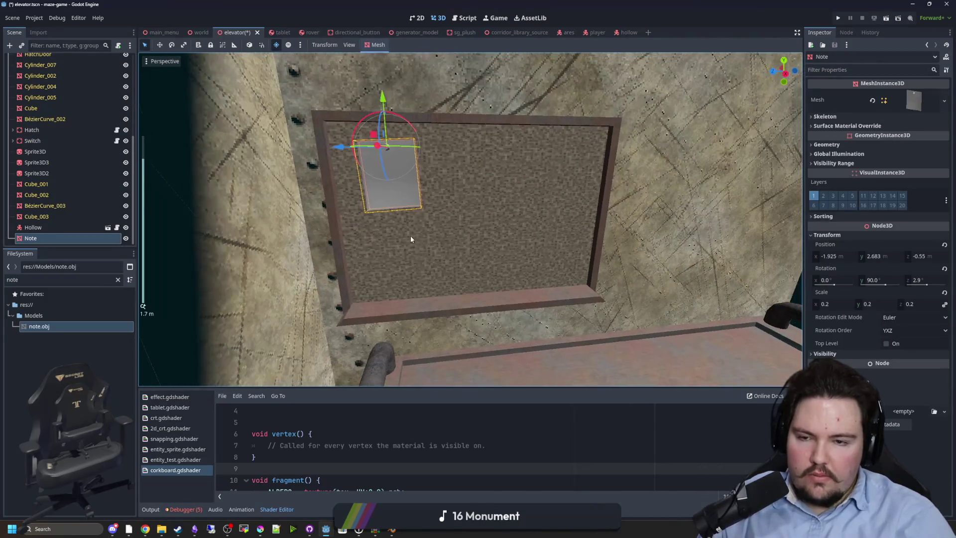
key(f)
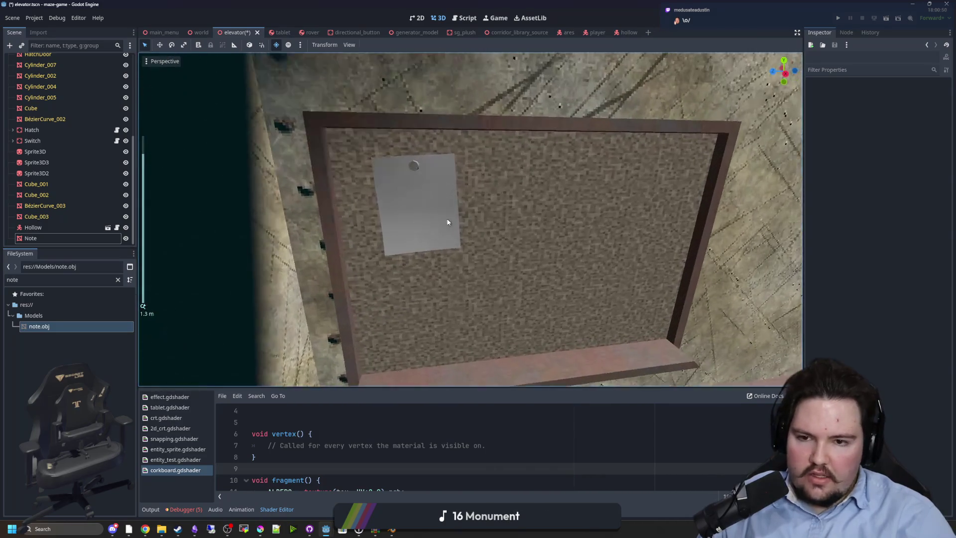
click(238, 243)
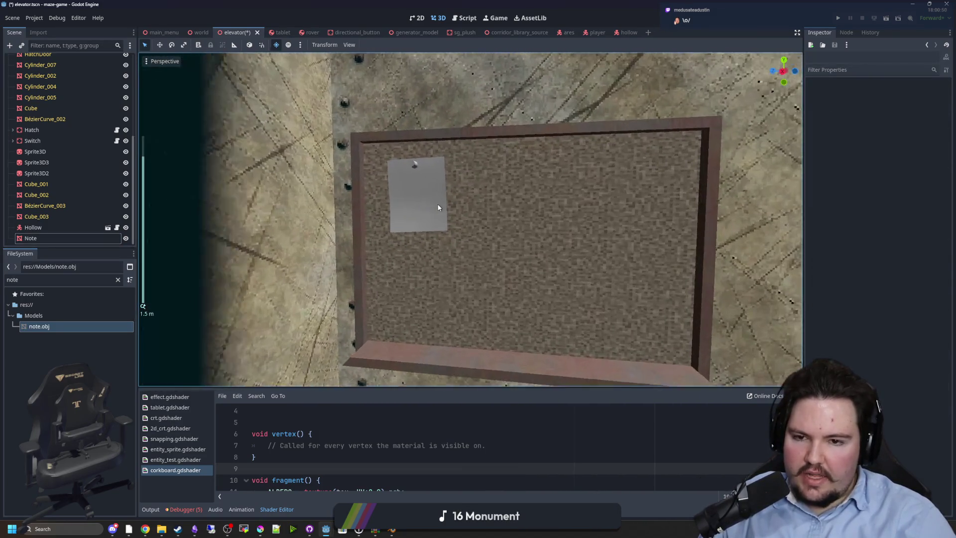
Step: Orbit around the wall and select the cork board and pinned Note to check placement
drag(519, 224, 450, 197)
scroll(down, 3)
click(262, 286)
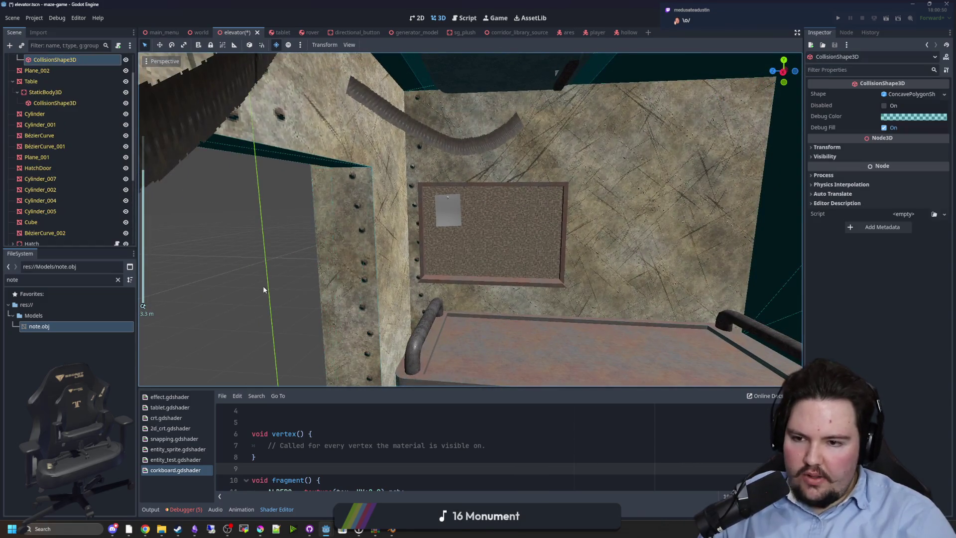
click(451, 219)
click(451, 219)
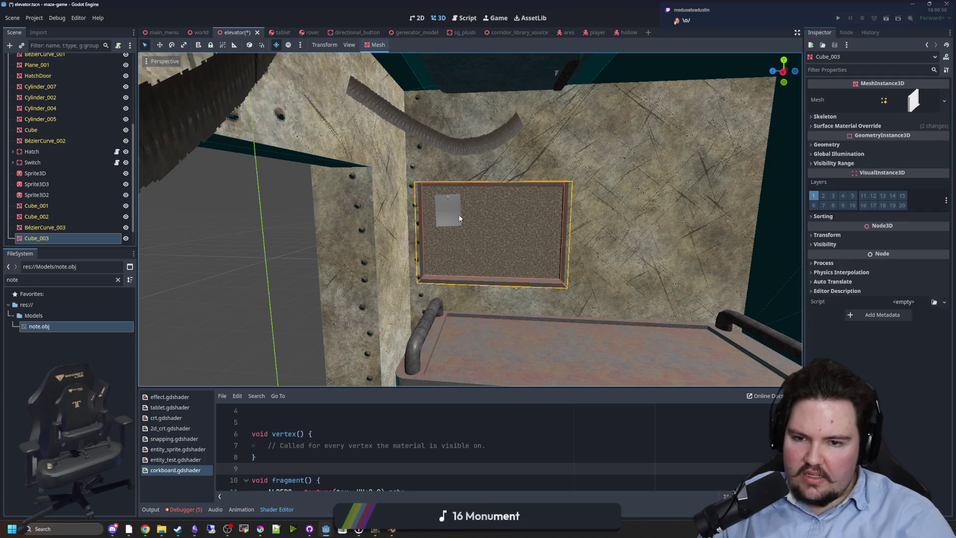
click(451, 219)
scroll(up, 3)
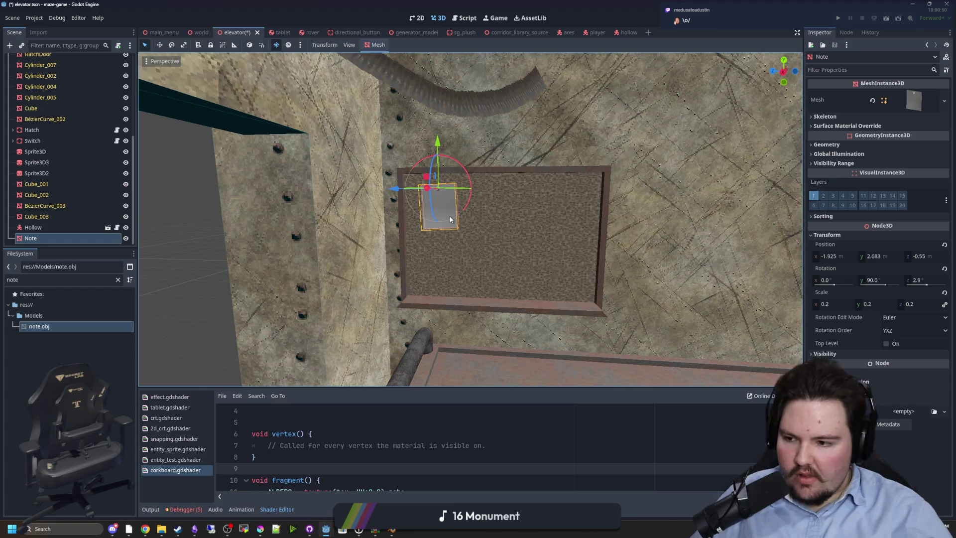
scroll(down, 3)
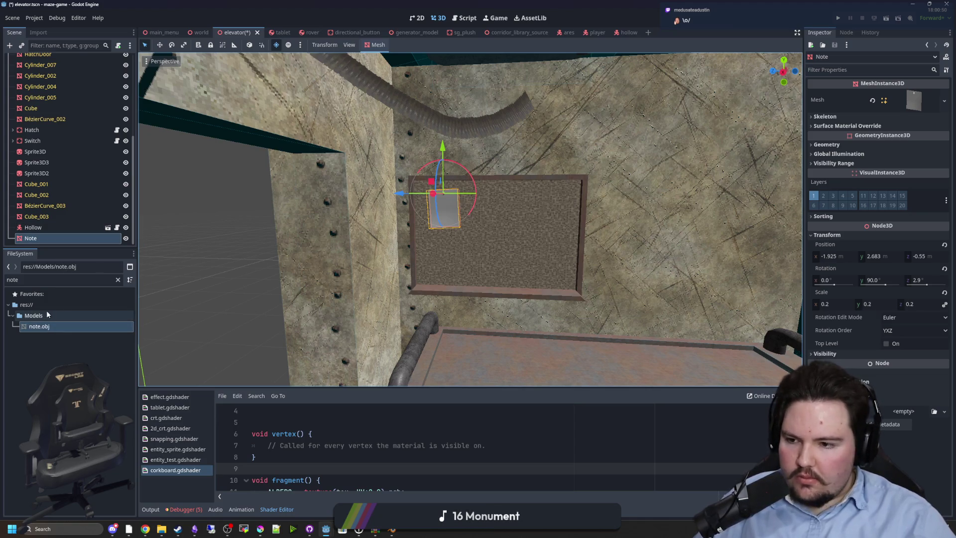
Step: Clear the 'note' filter, collapse Materials, Models and Resources, and expand Scenes
click(118, 280)
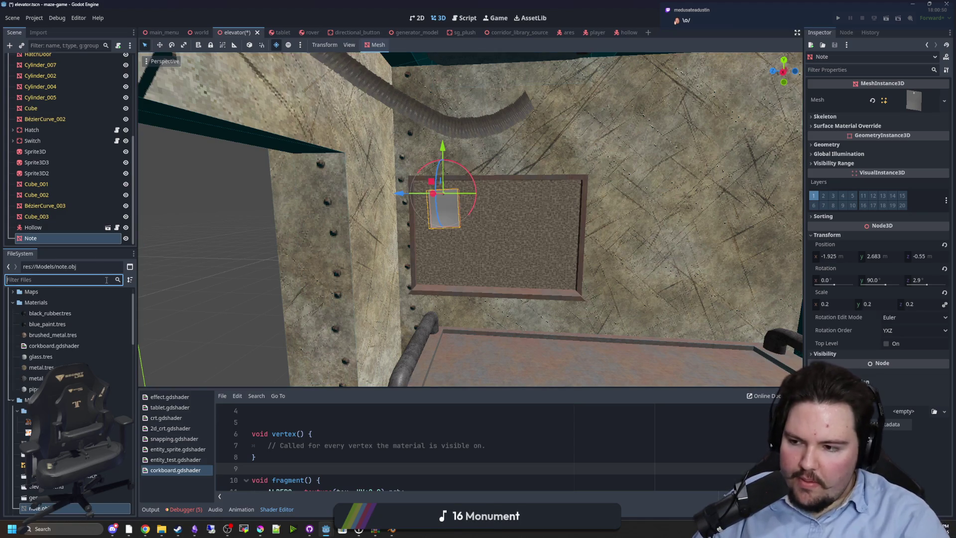
click(12, 303)
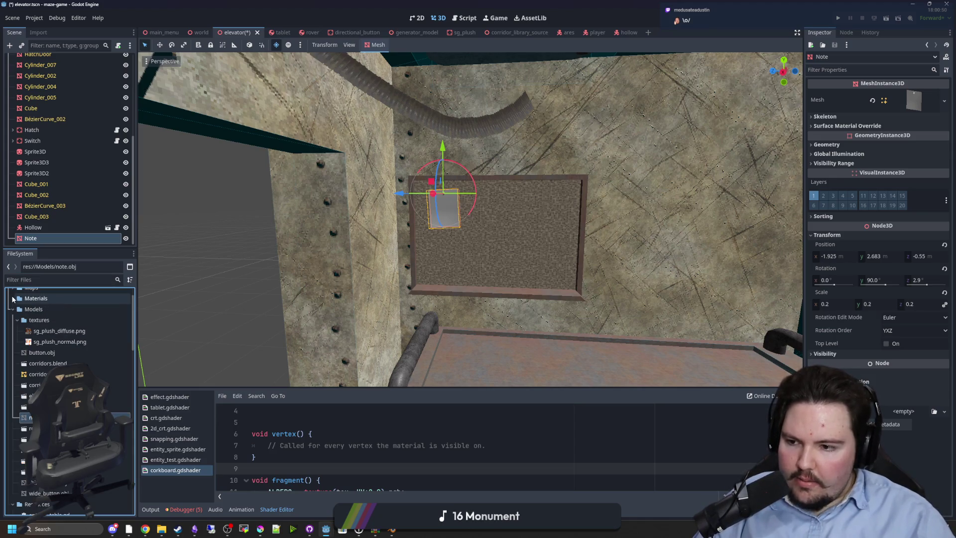
click(13, 309)
click(12, 320)
click(13, 330)
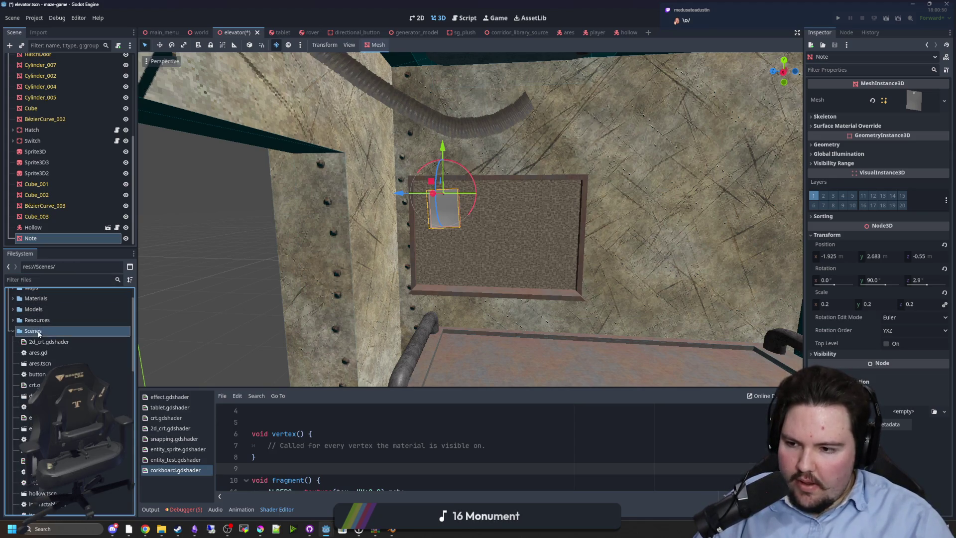
Step: Create a scene named 'note' in Scenes with a MeshInstance3D root
right_click(39, 332)
mouse_move(85, 340)
click(161, 347)
text(mesh)
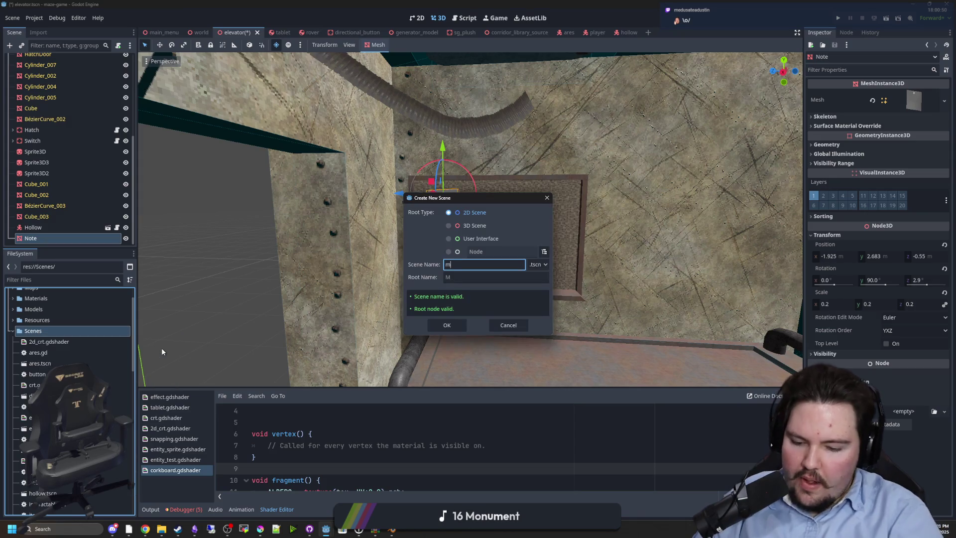
double_click(452, 265)
text(note)
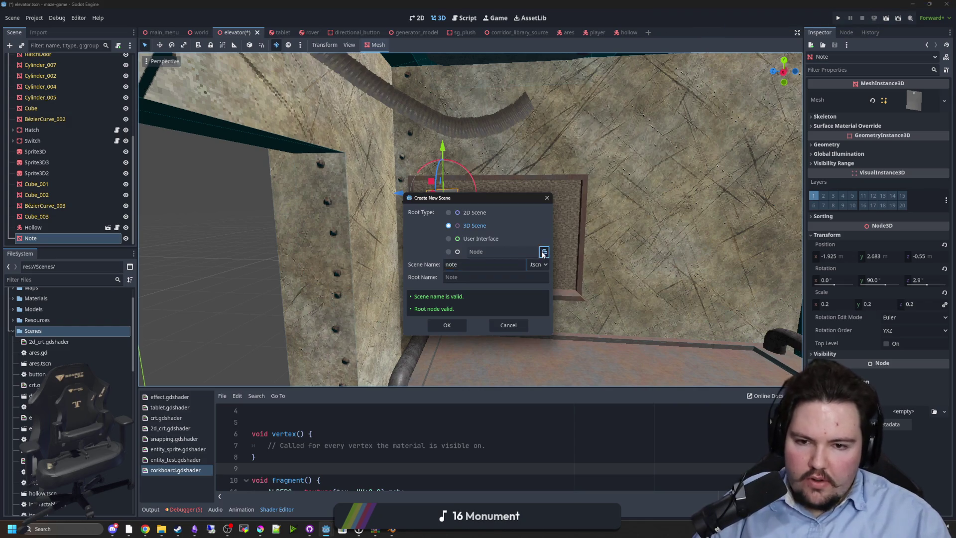
click(542, 253)
text(mesh)
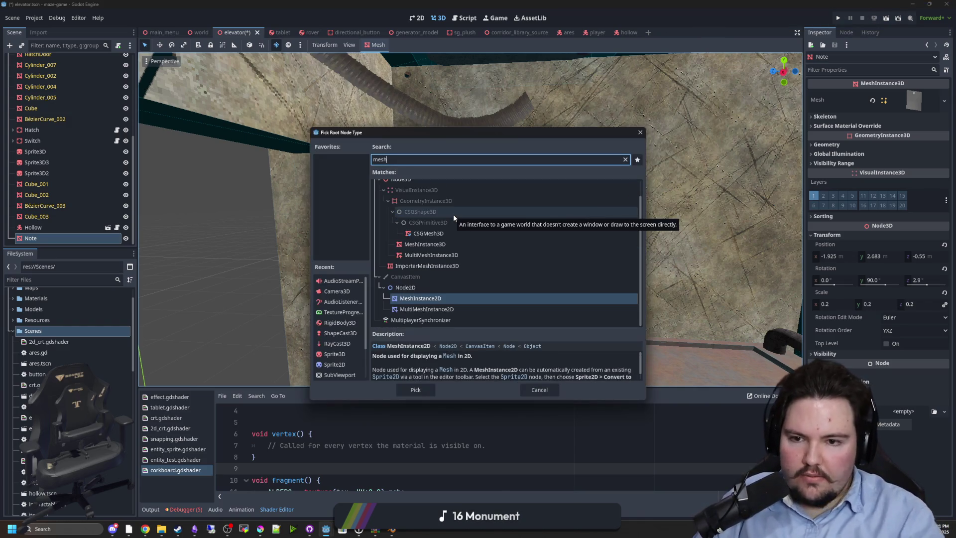
double_click(440, 244)
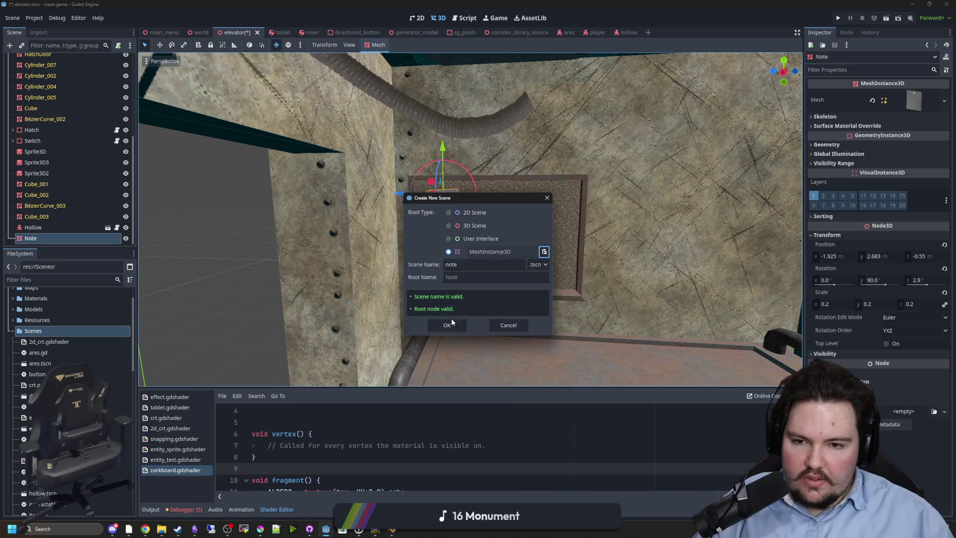
click(451, 322)
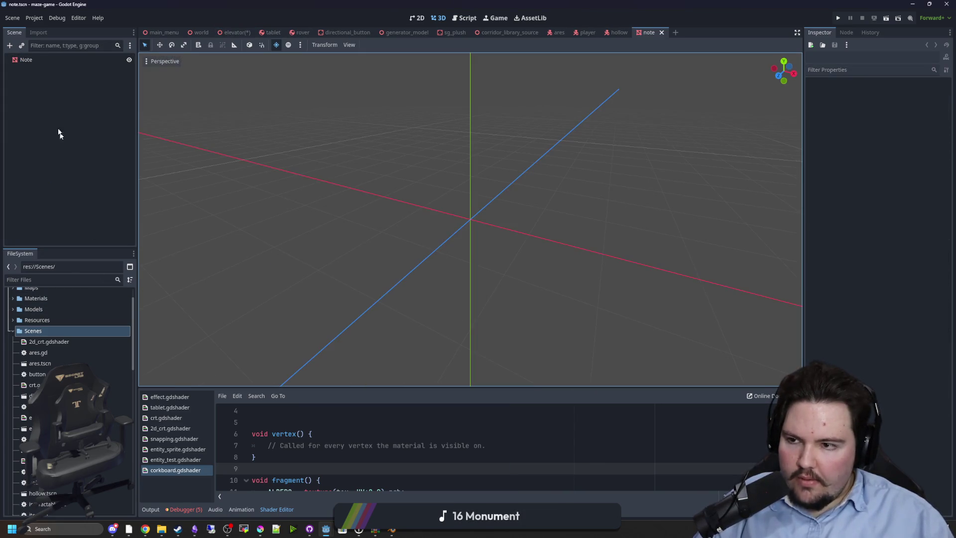
Step: Quick Load the note mesh into the Note root's Mesh property
click(40, 62)
click(914, 94)
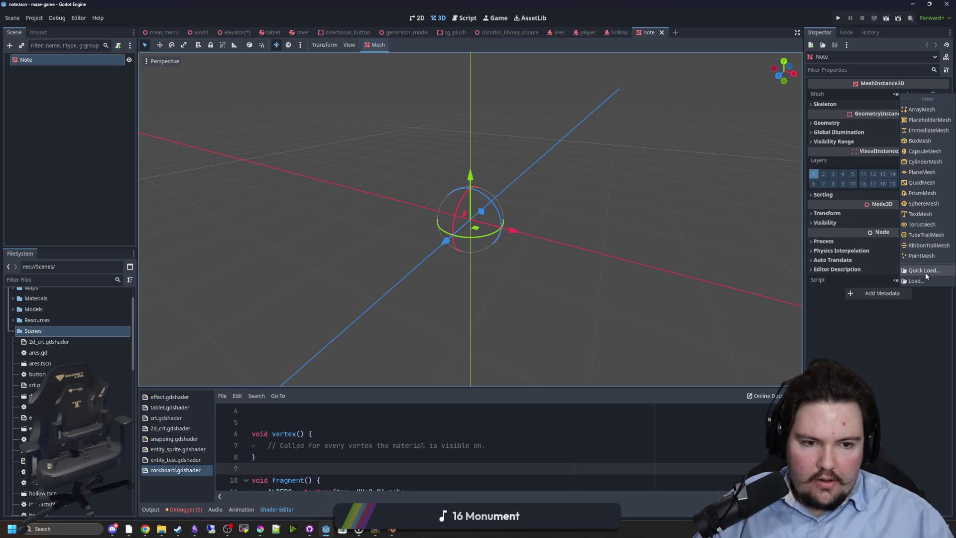
click(924, 270)
double_click(377, 199)
click(530, 294)
Step: Check the Note's transform and orbit to a near-front view of the mesh
click(498, 288)
drag(429, 210, 426, 212)
click(838, 232)
drag(401, 256, 567, 252)
drag(478, 241, 591, 160)
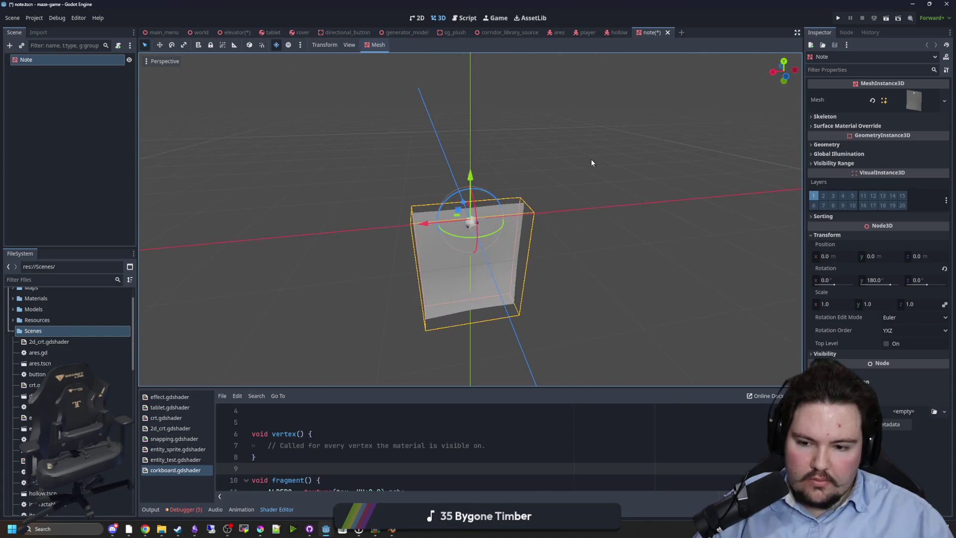
click(591, 159)
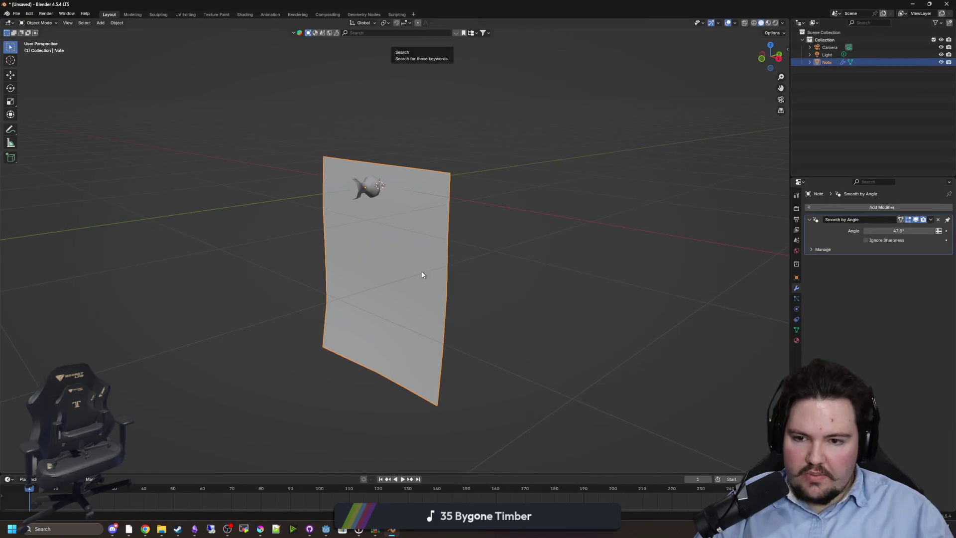
Step: Rotate the note plane around the global Z axis in Blender
scroll(down, 3)
key(r)
key(z)
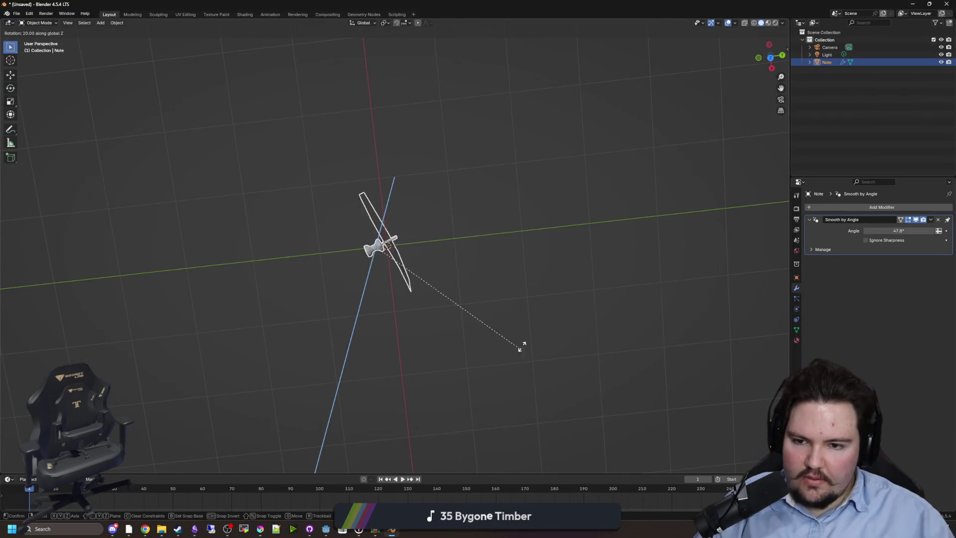
click(299, 155)
drag(330, 271, 437, 274)
drag(440, 224, 436, 189)
key(ctrl+s)
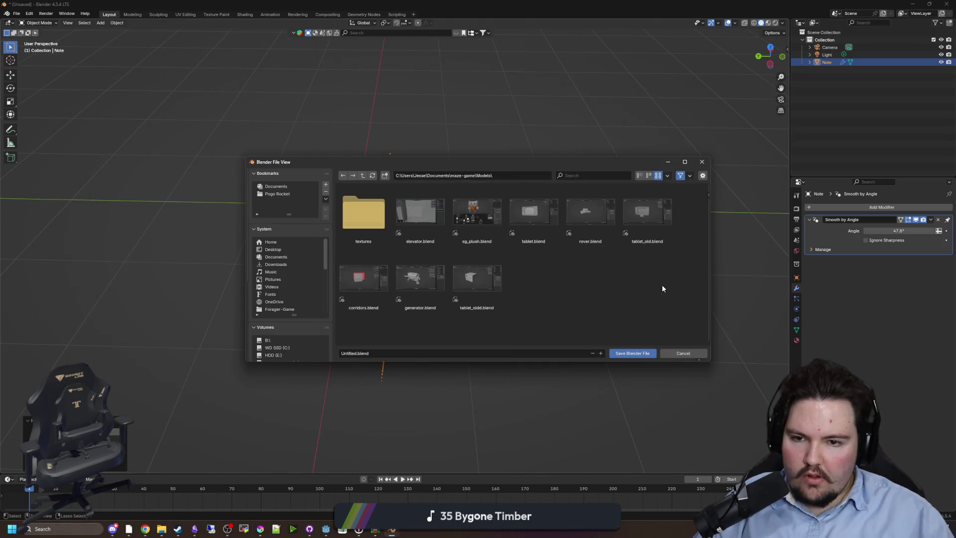
click(686, 354)
click(433, 188)
click(392, 207)
right_click(392, 207)
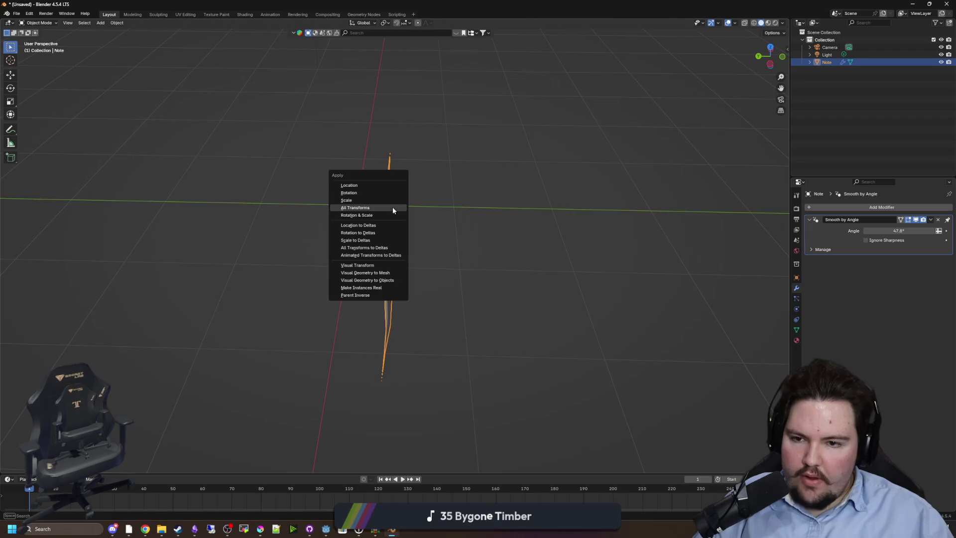
Step: Scale the plane to 0.2 on X, Y and Z and apply the scale
click(16, 14)
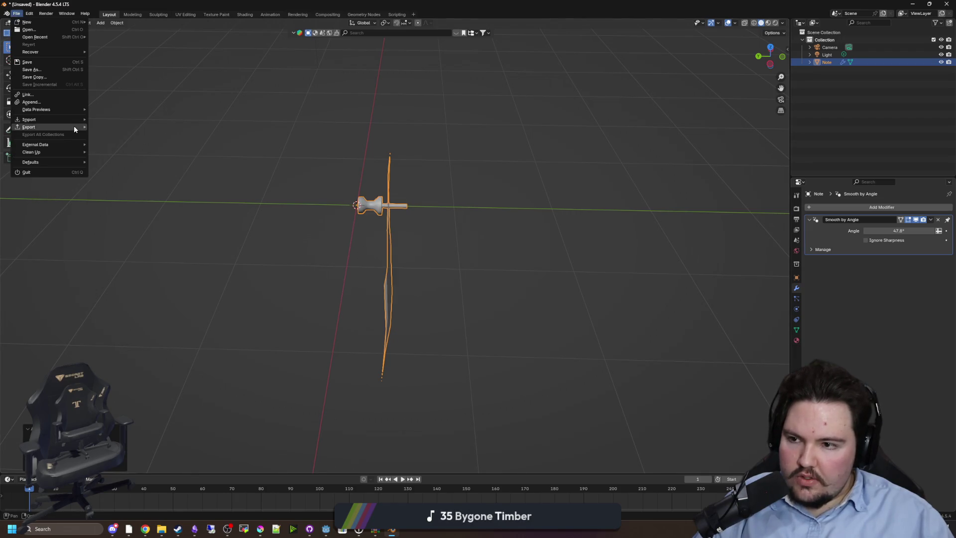
mouse_move(73, 126)
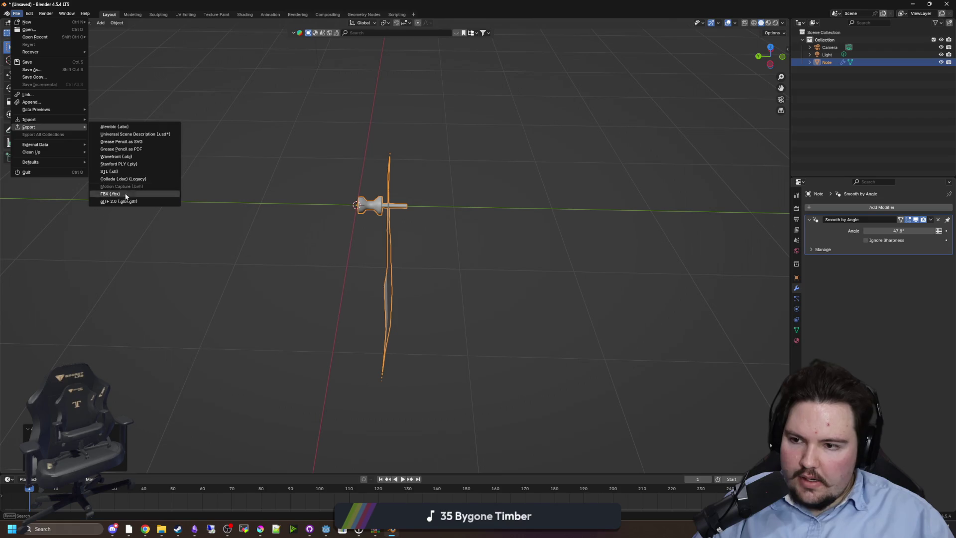
drag(495, 277, 795, 284)
click(796, 278)
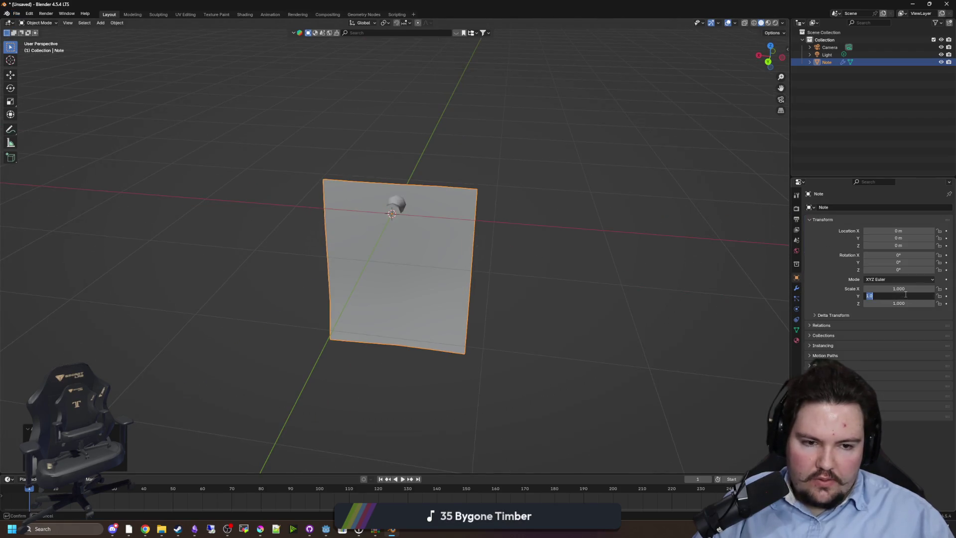
text(0.200)
key(Return)
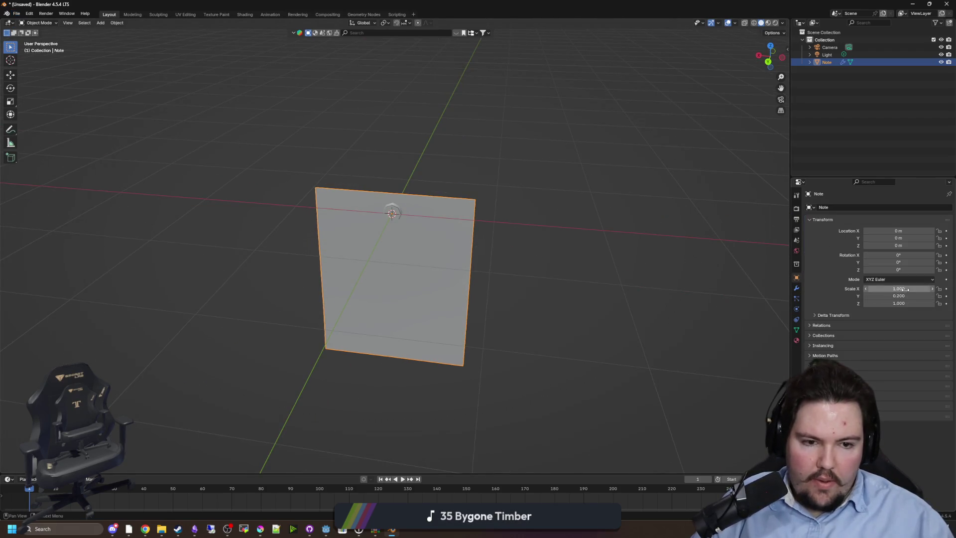
key(ctrl+v)
key(ctrl+v)
key(ctrl+s)
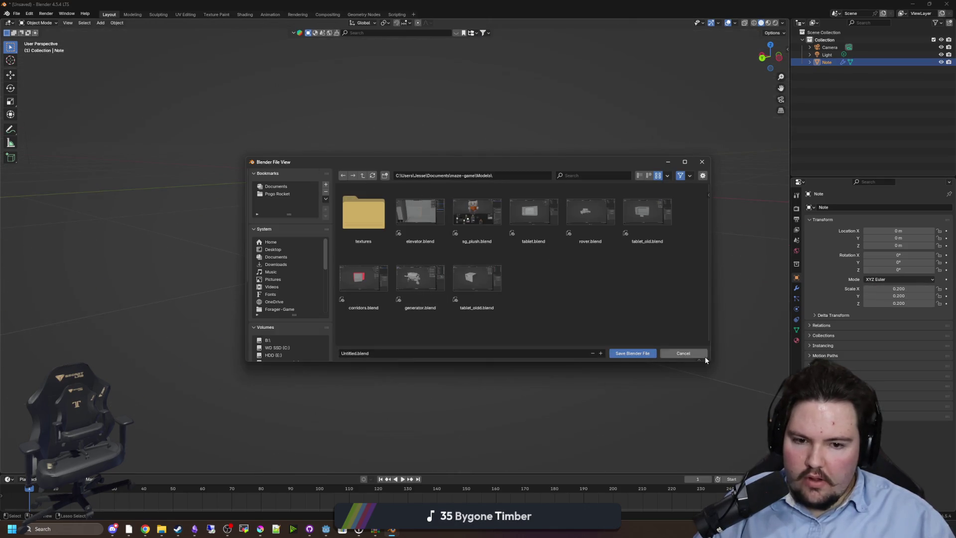
click(704, 356)
key(ctrl+a)
click(351, 189)
Step: Export the note as Wavefront OBJ note.obj into Models and return to Godot
key(ctrl+a)
click(354, 195)
click(16, 13)
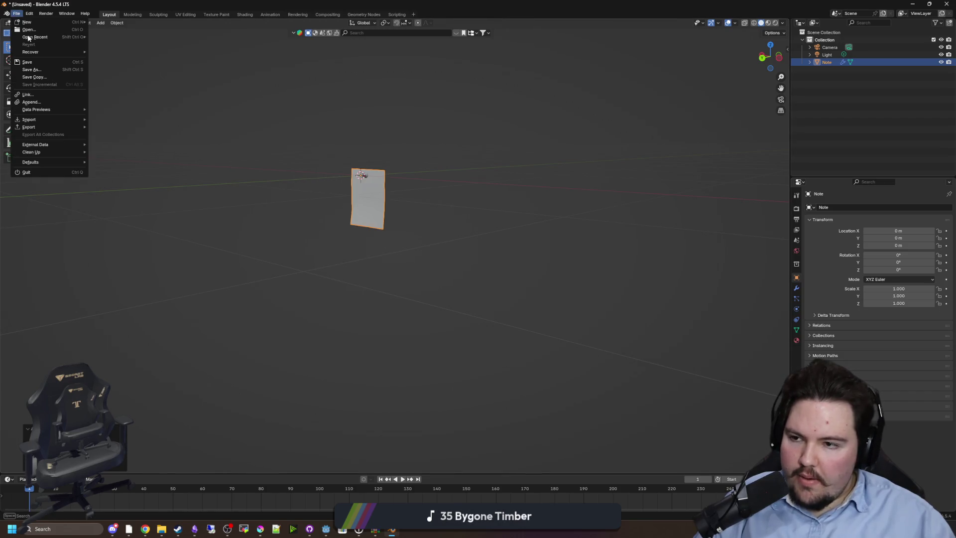
mouse_move(80, 127)
click(133, 156)
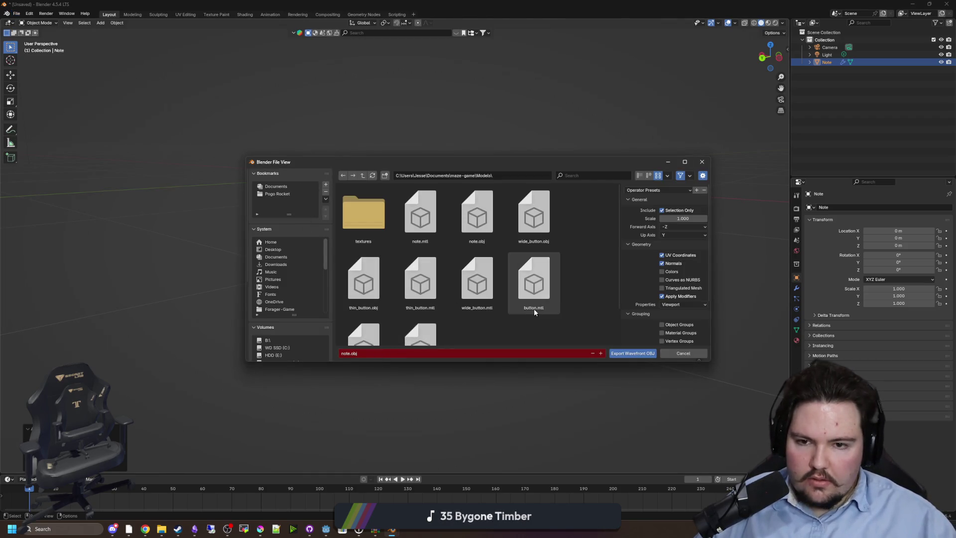
click(632, 354)
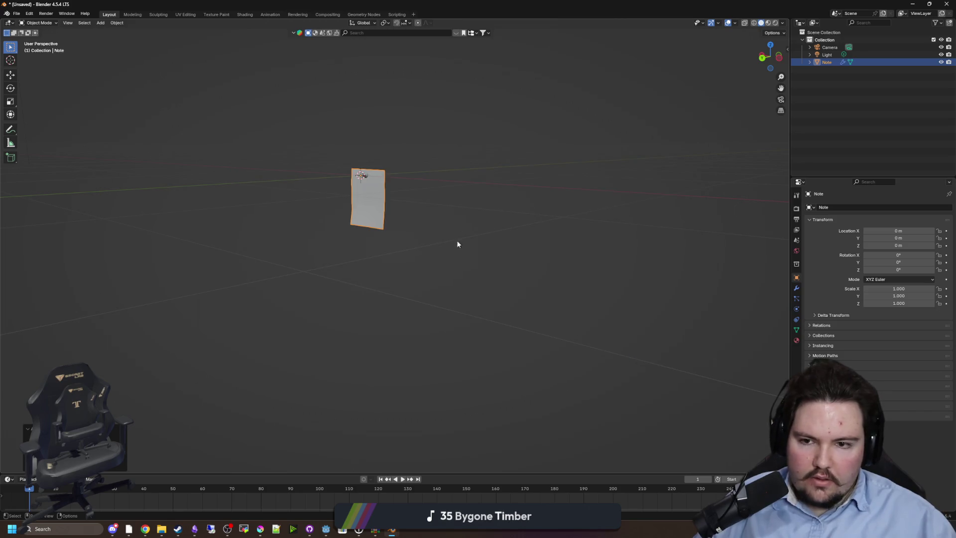
key(alt+Tab)
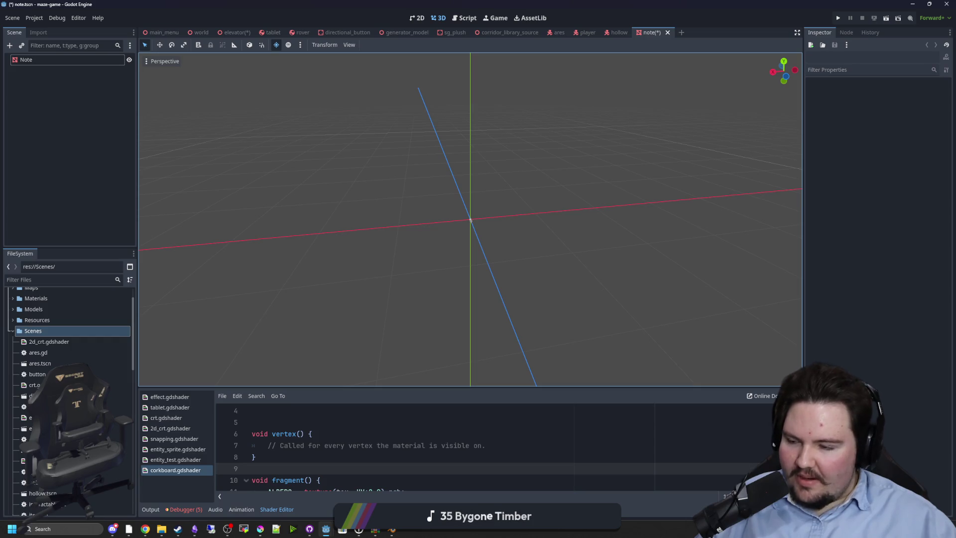
Step: Orbit and zoom to a front view of the reimported note mesh and select Note
drag(449, 223, 493, 241)
click(492, 240)
scroll(down, 3)
drag(381, 273, 448, 228)
scroll(up, 3)
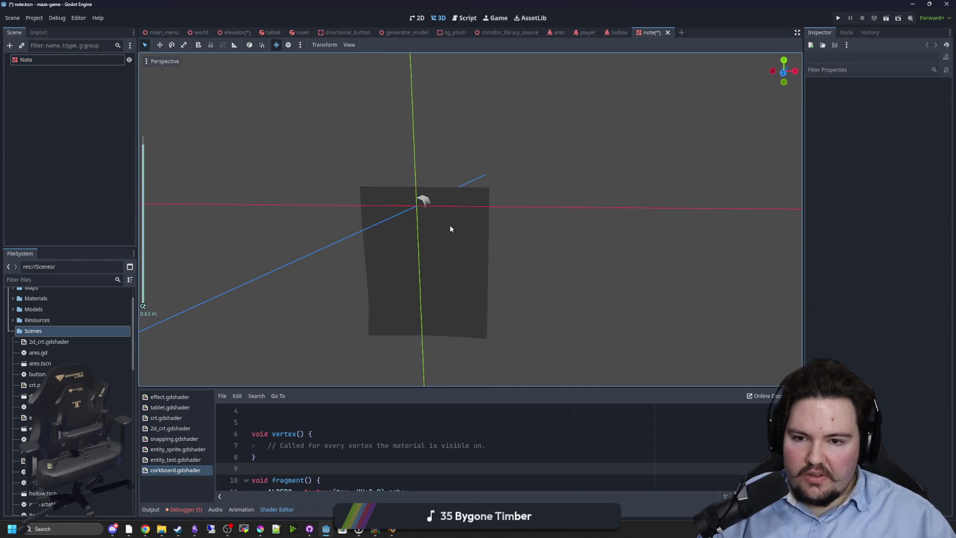
click(35, 58)
click(28, 82)
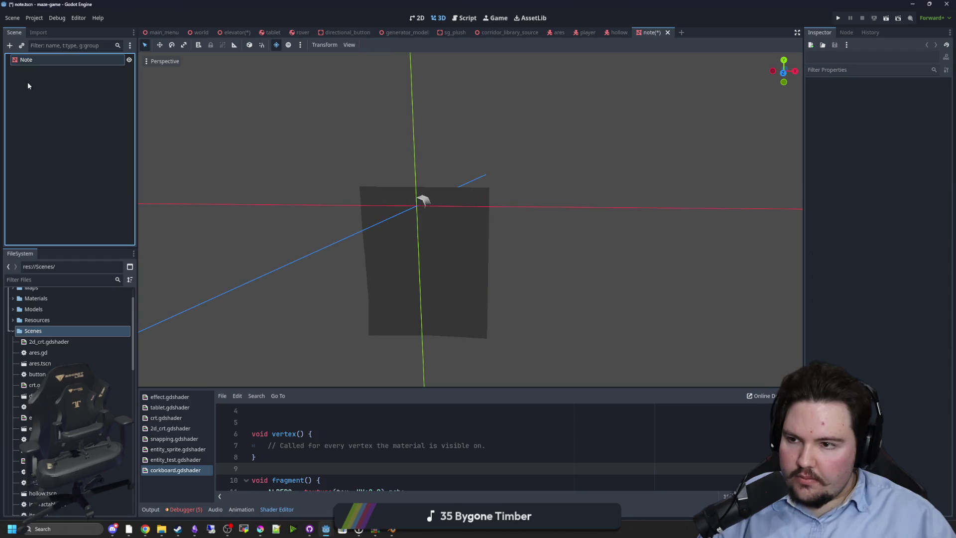
right_click(38, 60)
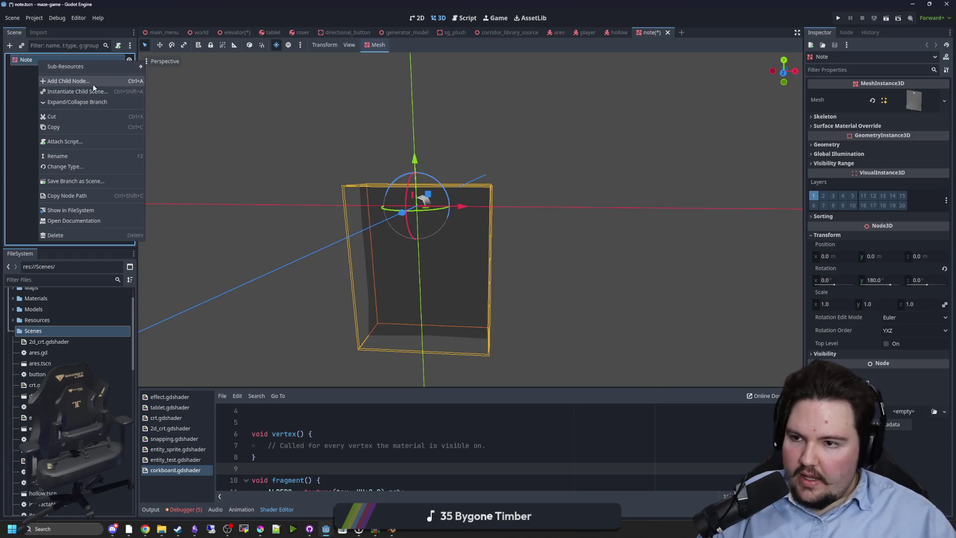
Step: Add a plain Label child under Note, then delete it
click(92, 82)
text(label)
key(Return)
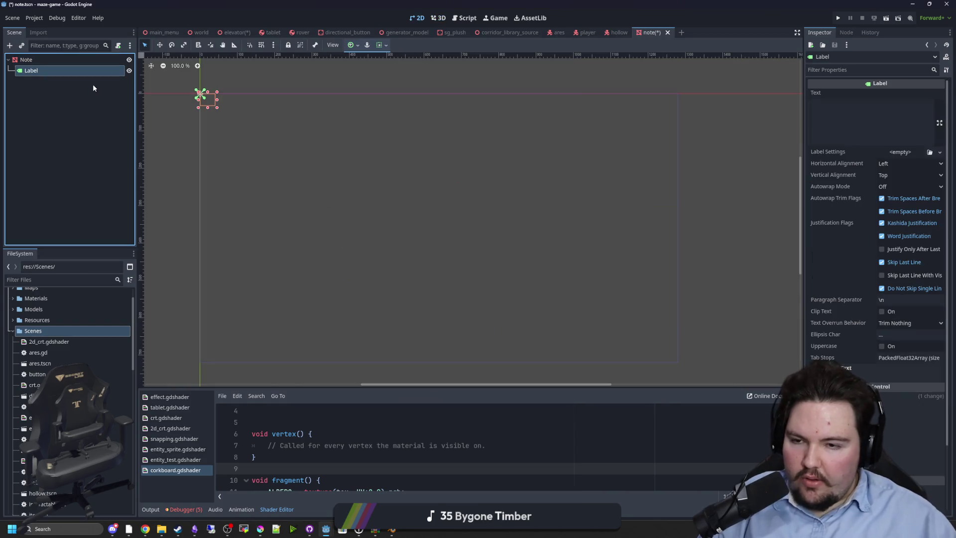
right_click(50, 76)
click(70, 300)
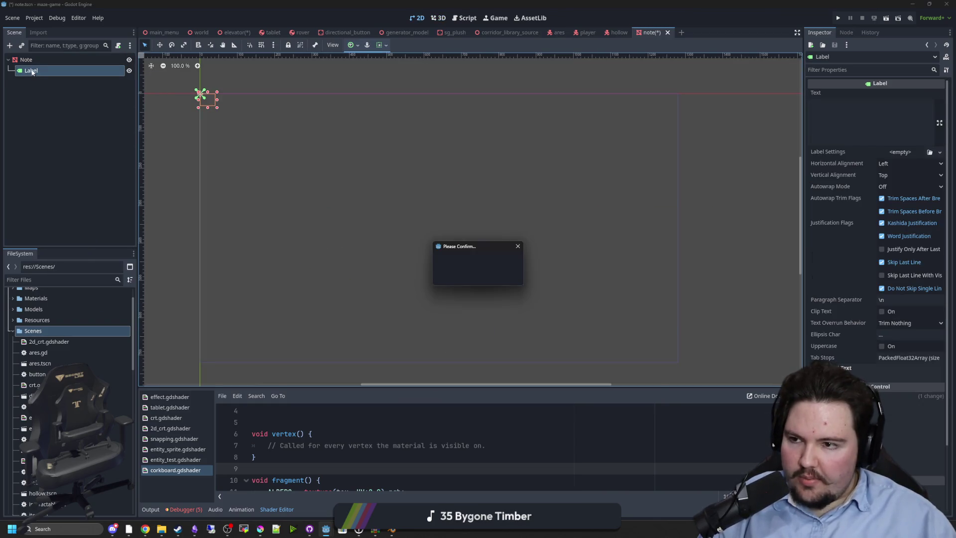
click(460, 276)
Step: Add a Label3D child node under Note
right_click(26, 60)
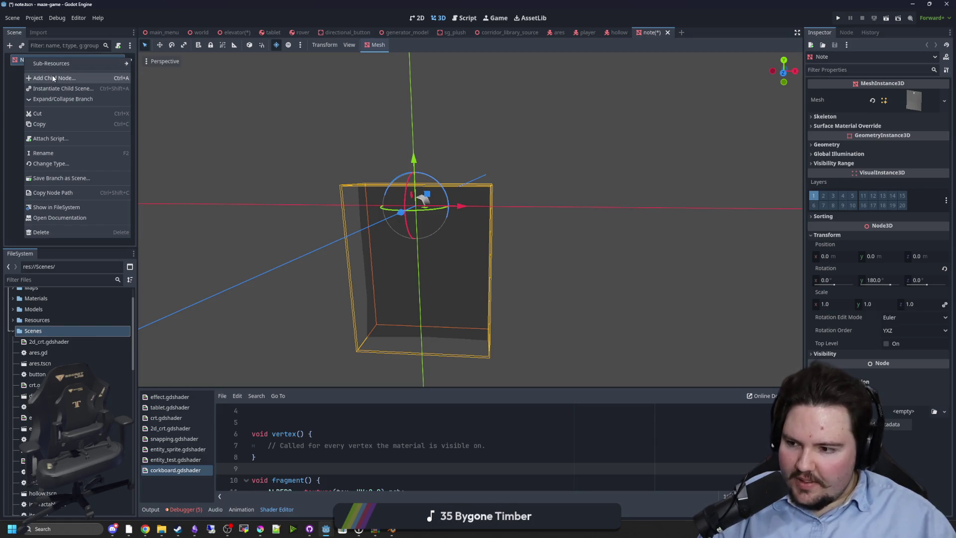
click(53, 78)
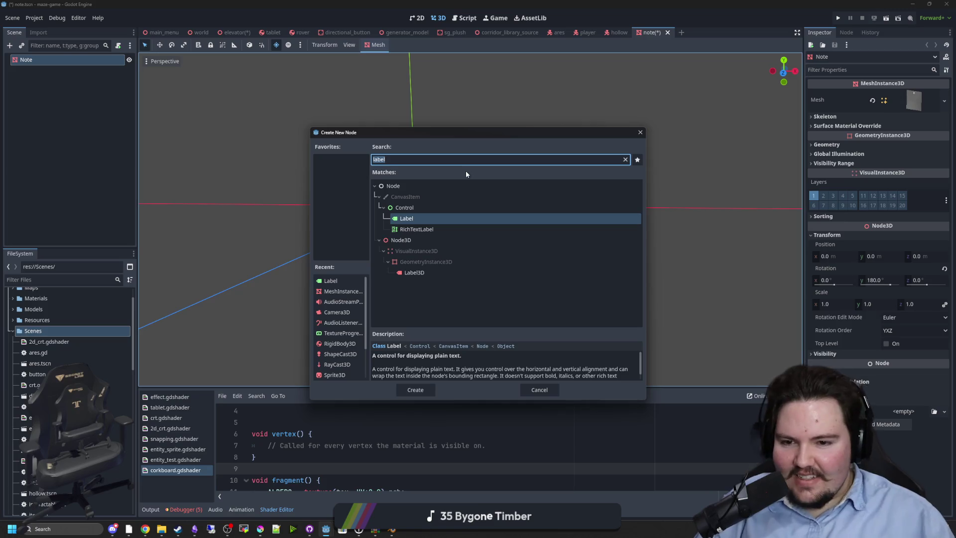
double_click(414, 272)
drag(513, 159, 440, 242)
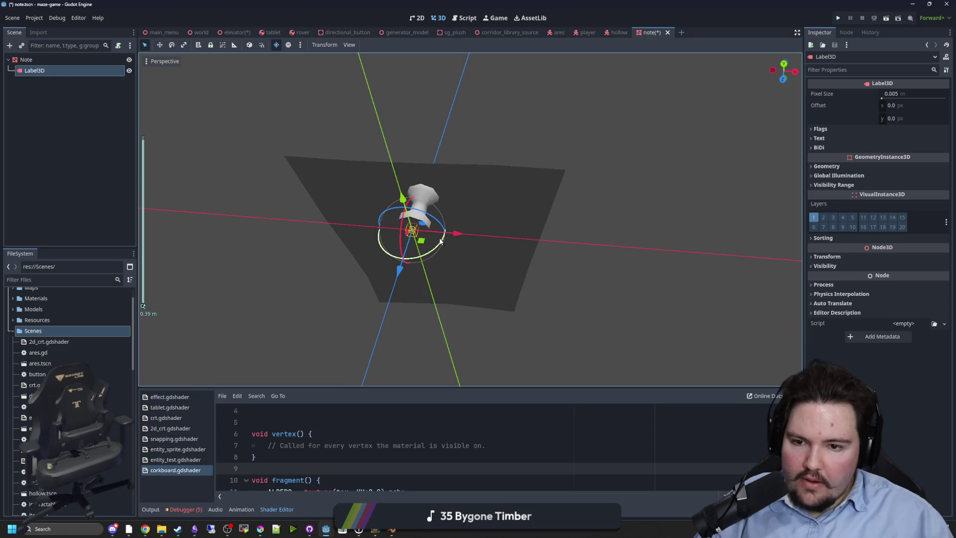
drag(504, 247, 527, 269)
Step: Set the Label3D's text to 'hello'
click(818, 138)
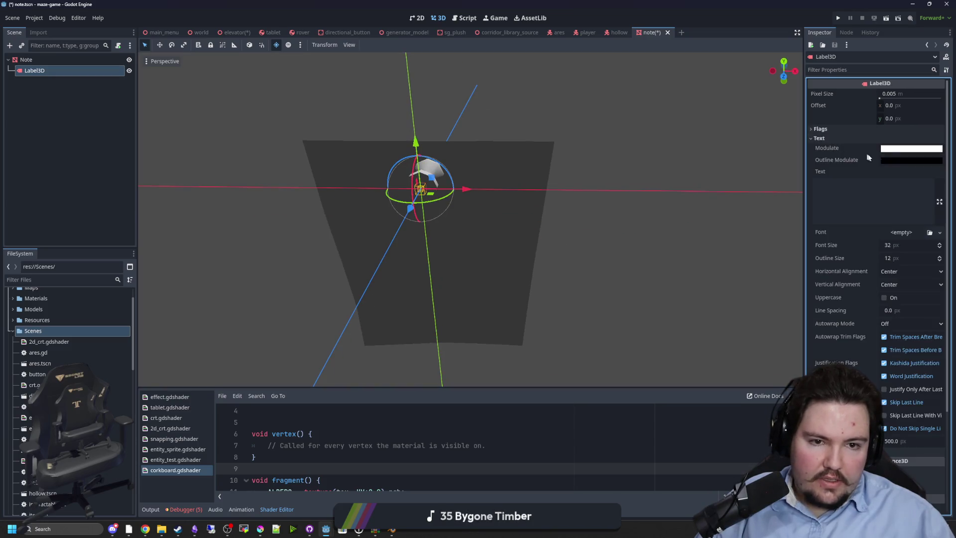
click(889, 196)
text(dwa)
scroll(down, 3)
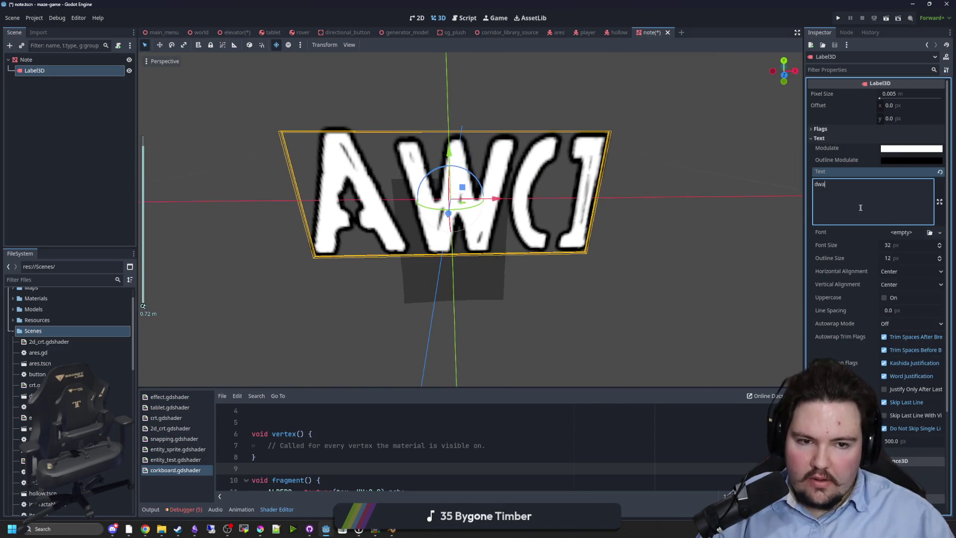
text(hello)
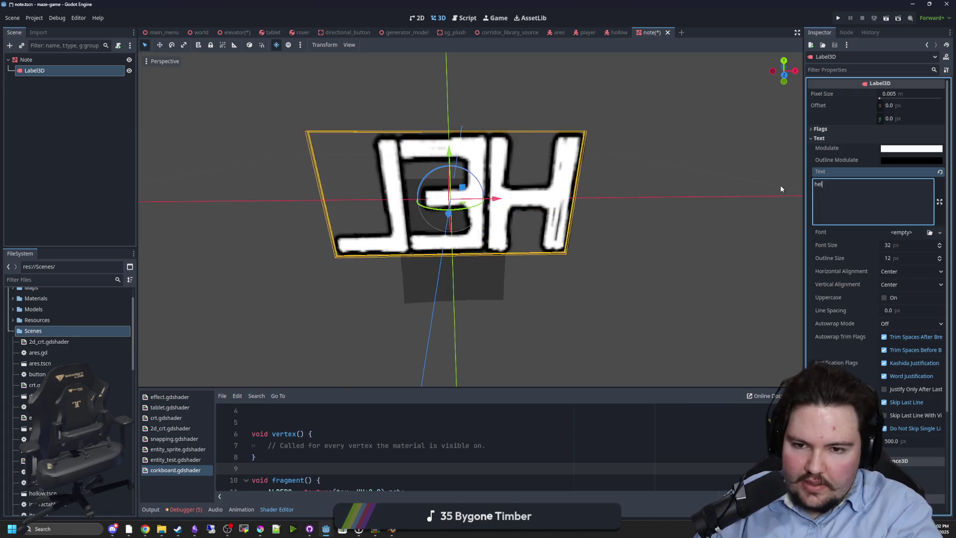
click(702, 291)
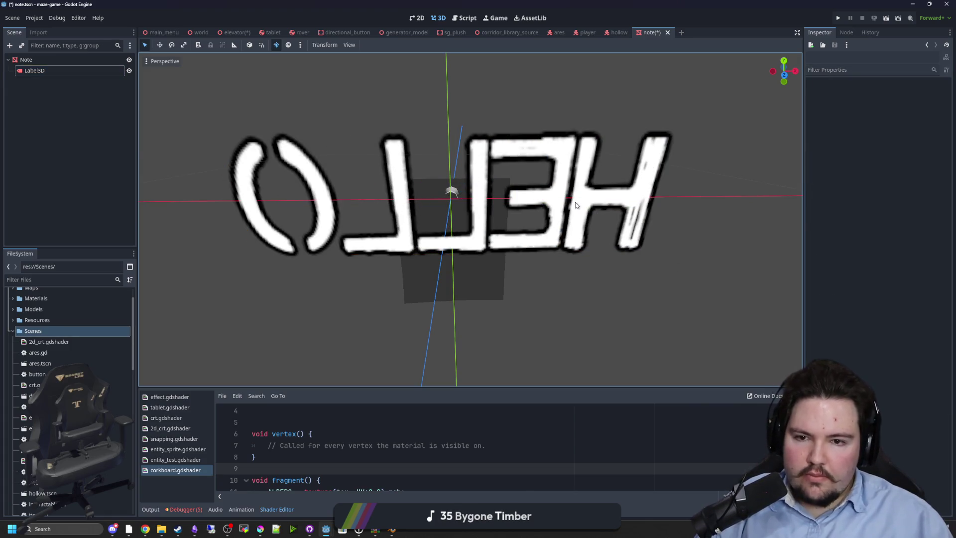
click(577, 205)
drag(577, 205, 467, 223)
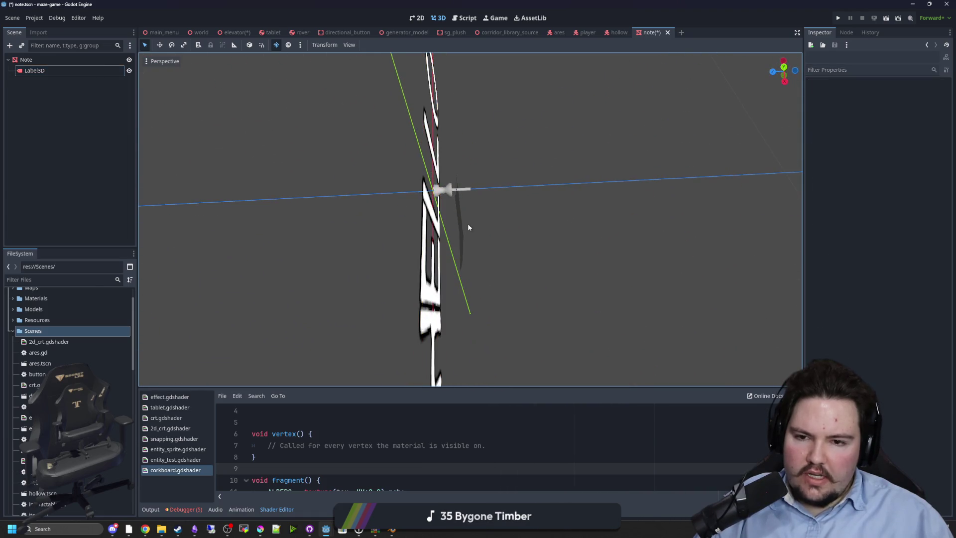
Step: Set the Note mesh's Y rotation to 0
click(457, 218)
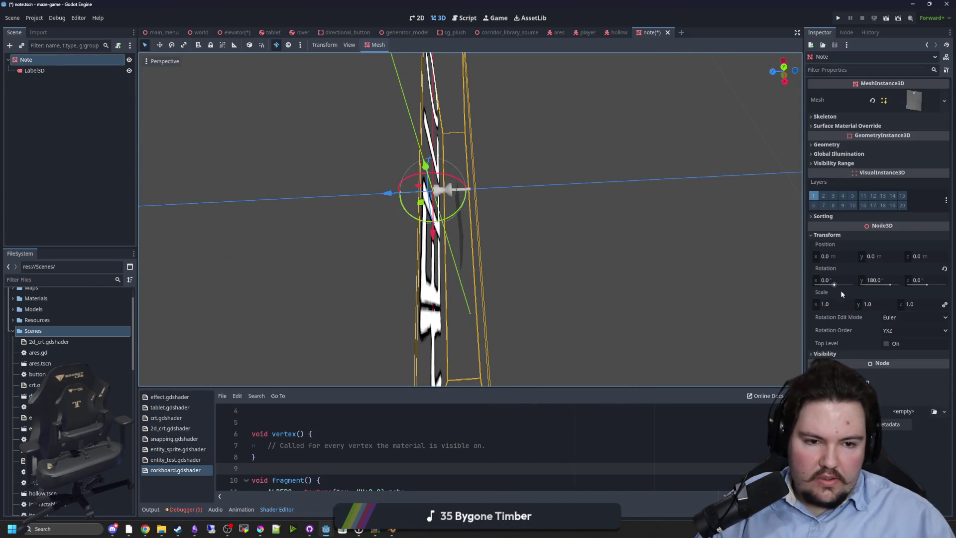
click(886, 283)
text(0)
key(Return)
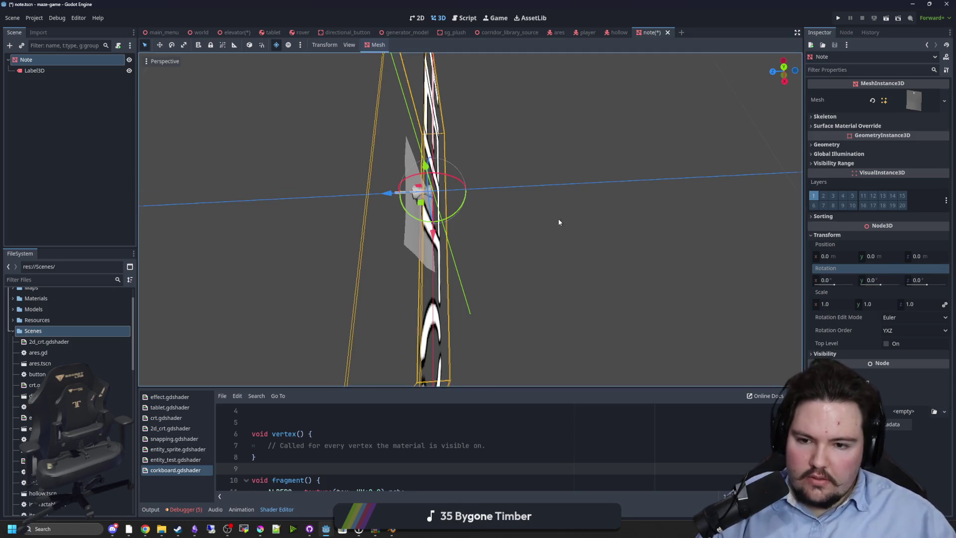
Step: Orbit around the note, switching between Note and Label3D, until HELLO reads correctly
drag(558, 219, 336, 169)
click(38, 72)
click(26, 60)
click(34, 70)
scroll(down, 3)
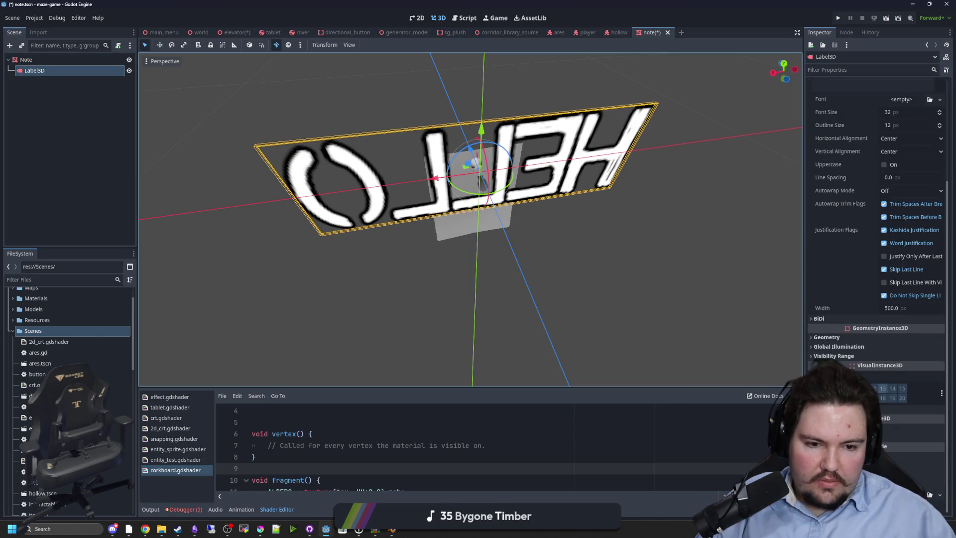
scroll(down, 3)
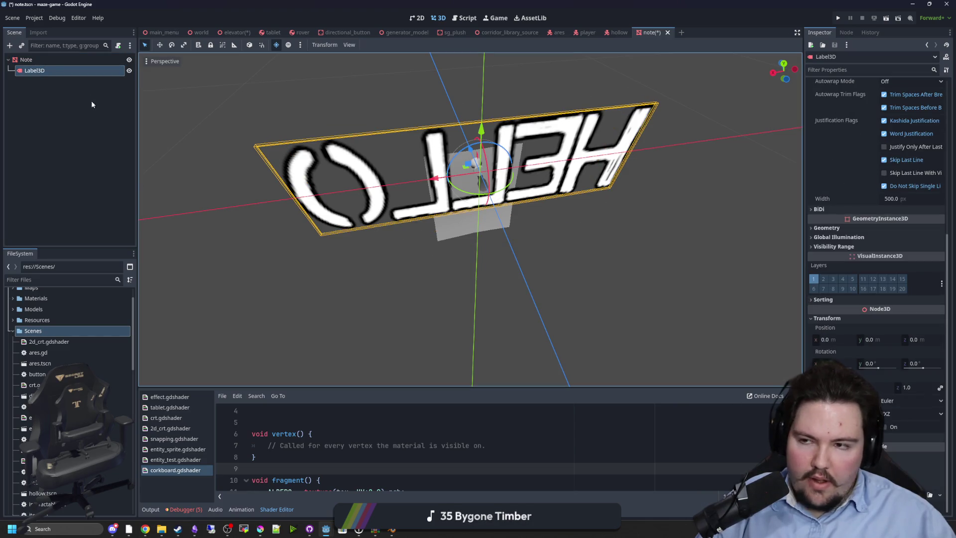
click(41, 59)
drag(398, 224, 622, 291)
click(45, 71)
scroll(up, 3)
drag(451, 265, 666, 201)
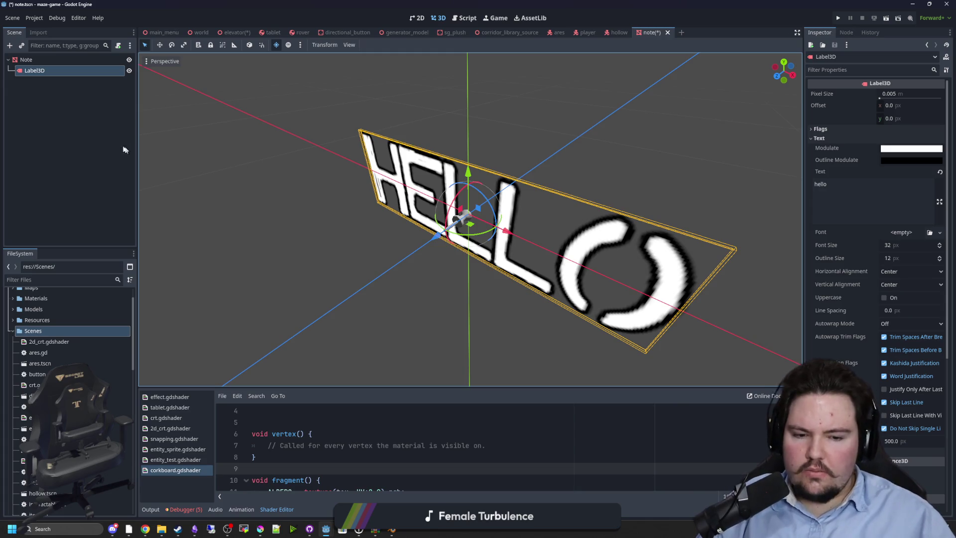
right_click(28, 75)
Step: Delete the hello Label3D from the note scene and orbit around the bare note
click(58, 295)
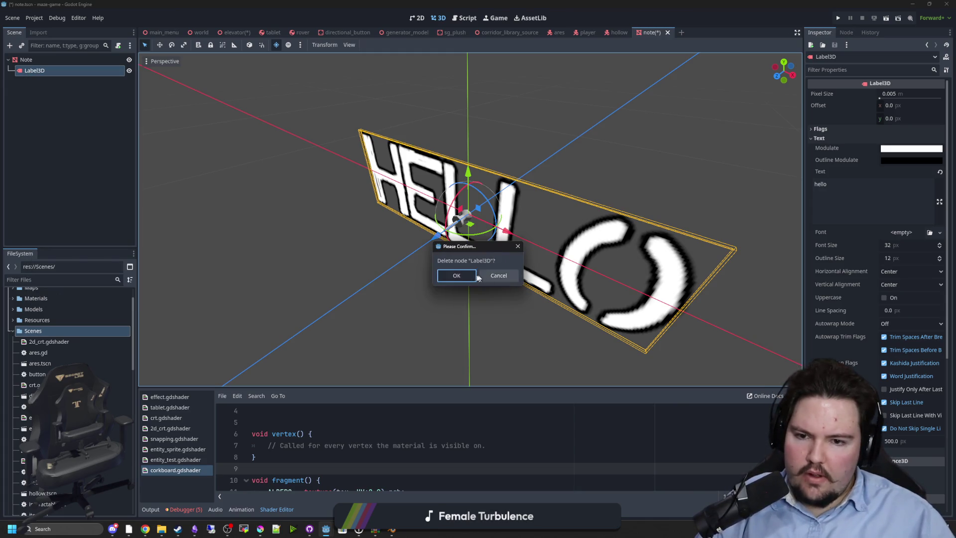
click(467, 275)
drag(467, 279, 400, 262)
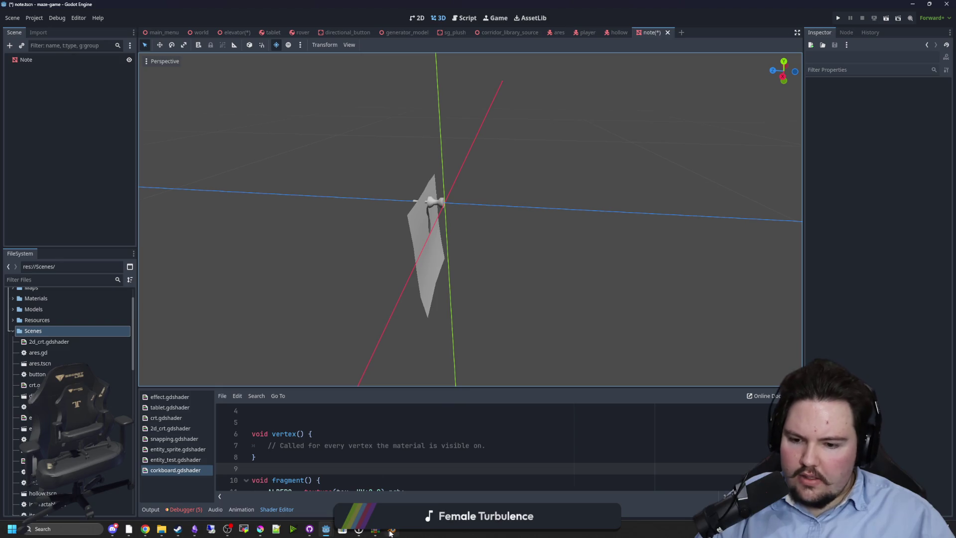
drag(416, 167, 509, 397)
Step: Deselect the Note mesh in Godot, then return to Blender
key(alt+Tab)
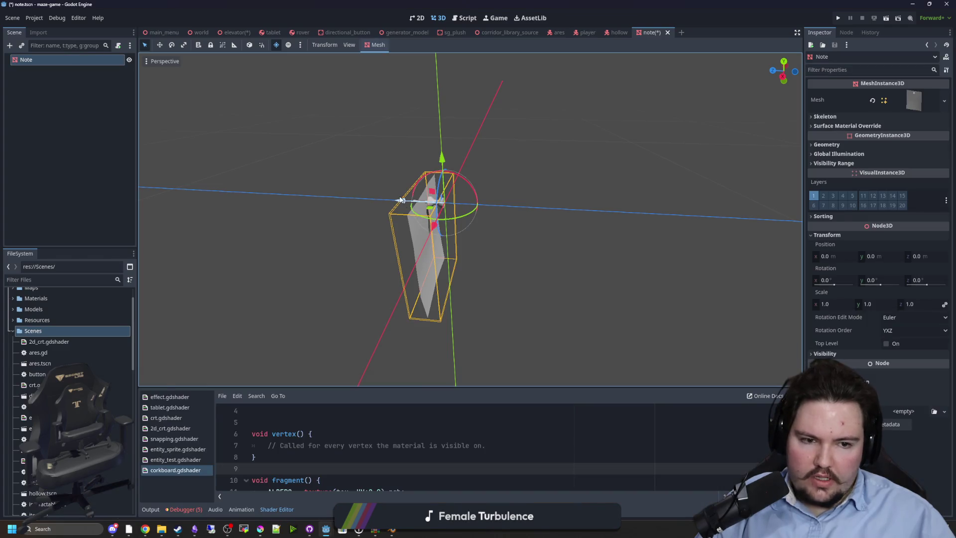
click(320, 274)
key(alt+Tab)
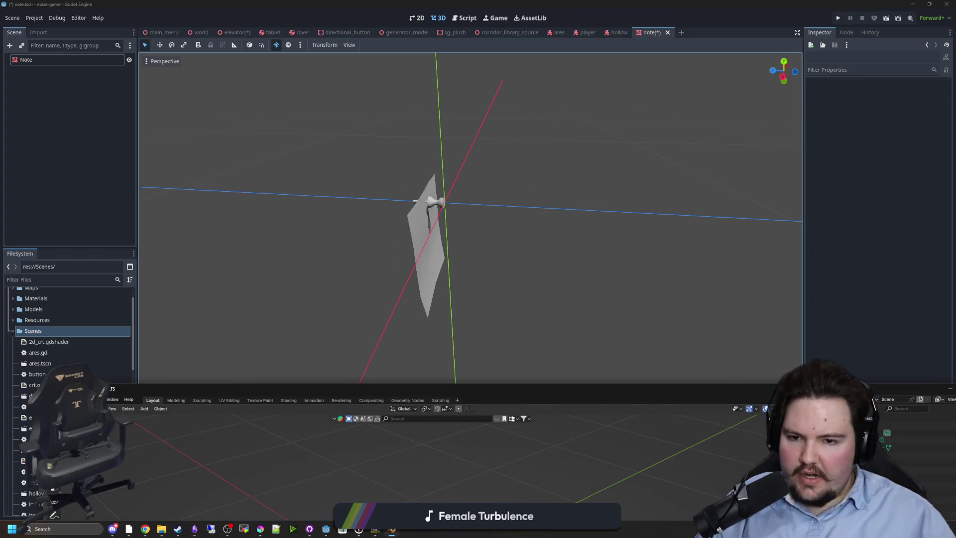
Step: Rotate the Note plane 180° about the Z axis
click(361, 228)
scroll(up, 3)
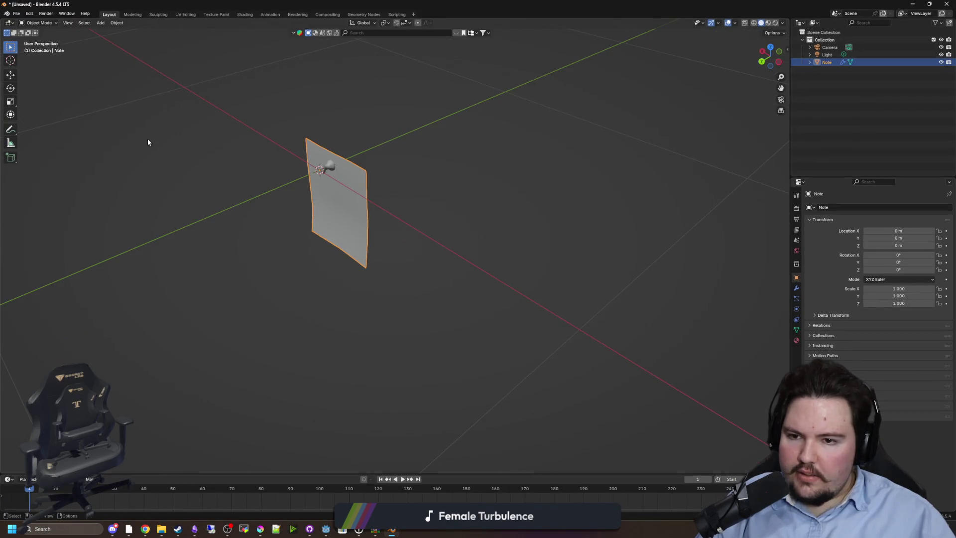
click(23, 16)
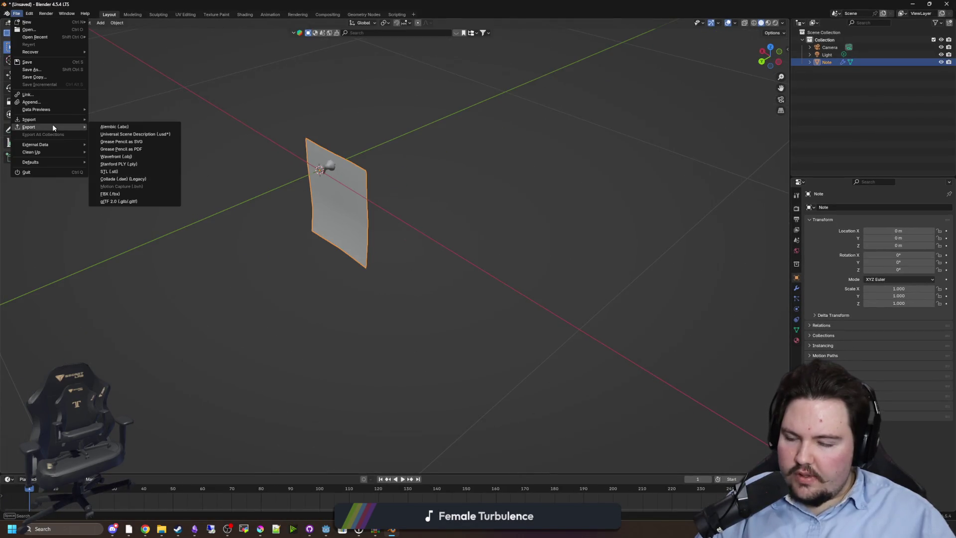
key(r)
key(z)
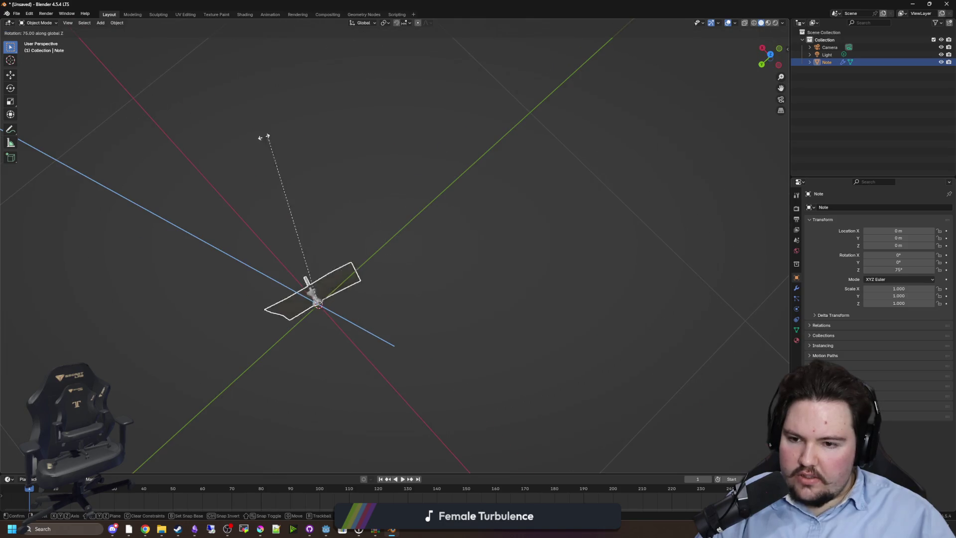
click(221, 356)
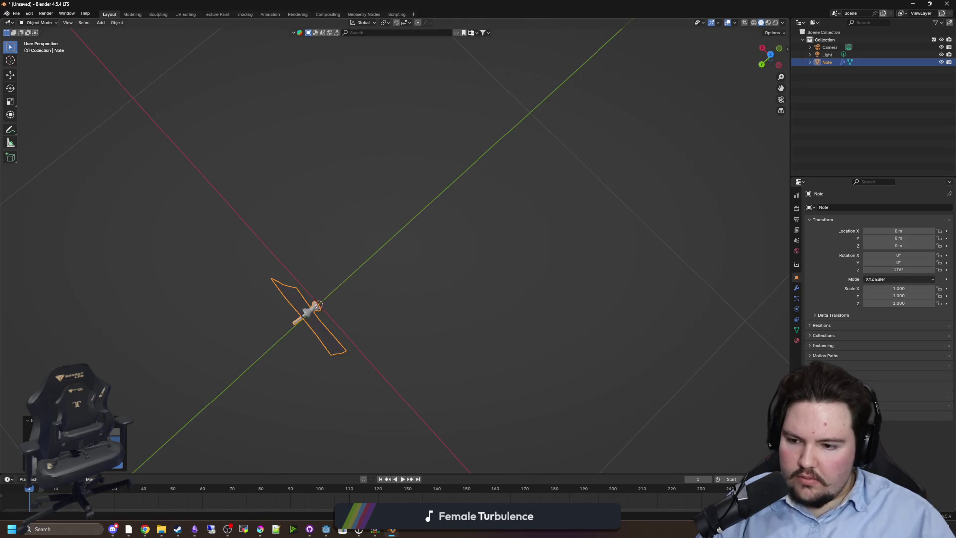
click(181, 291)
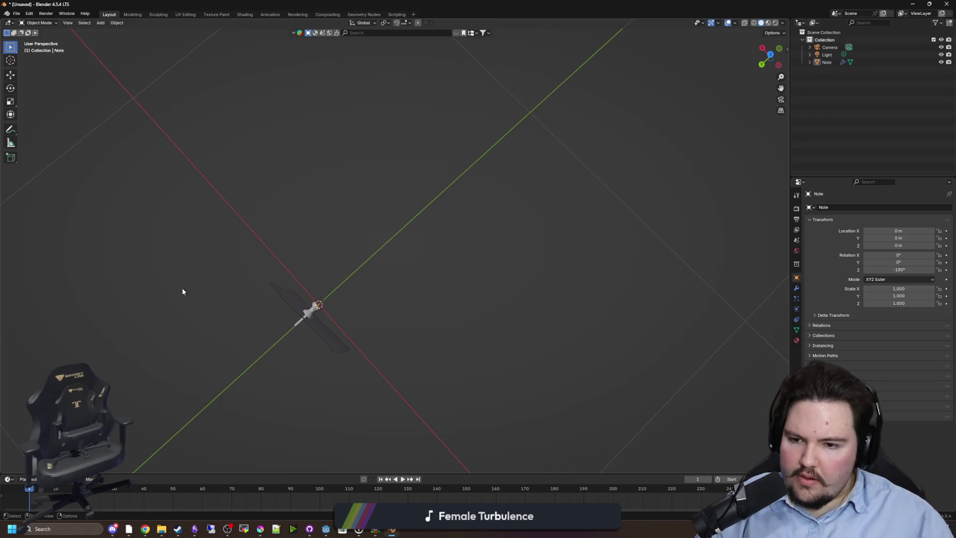
Step: Save the Blender file and apply all transforms to the Note object
key(ctrl+s)
click(689, 356)
click(315, 315)
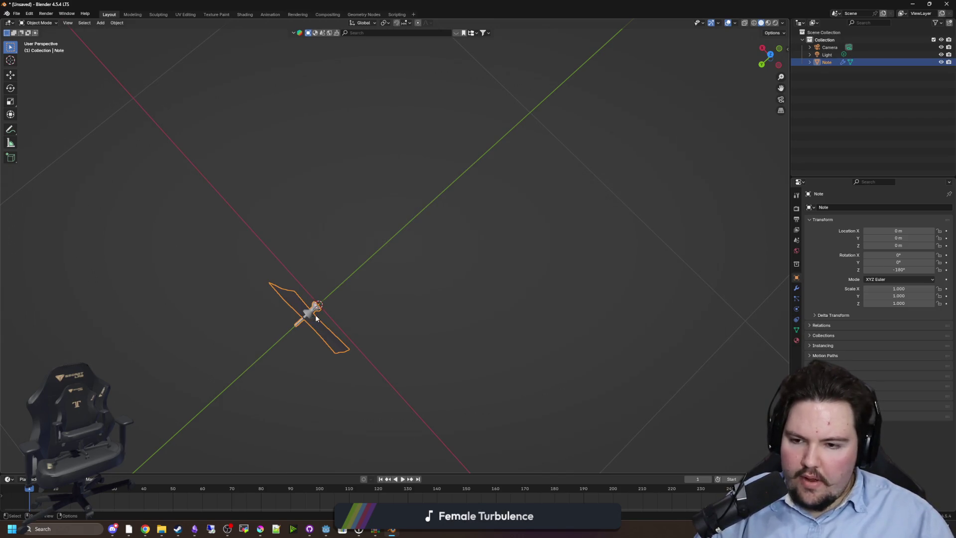
key(ctrl+a)
click(303, 285)
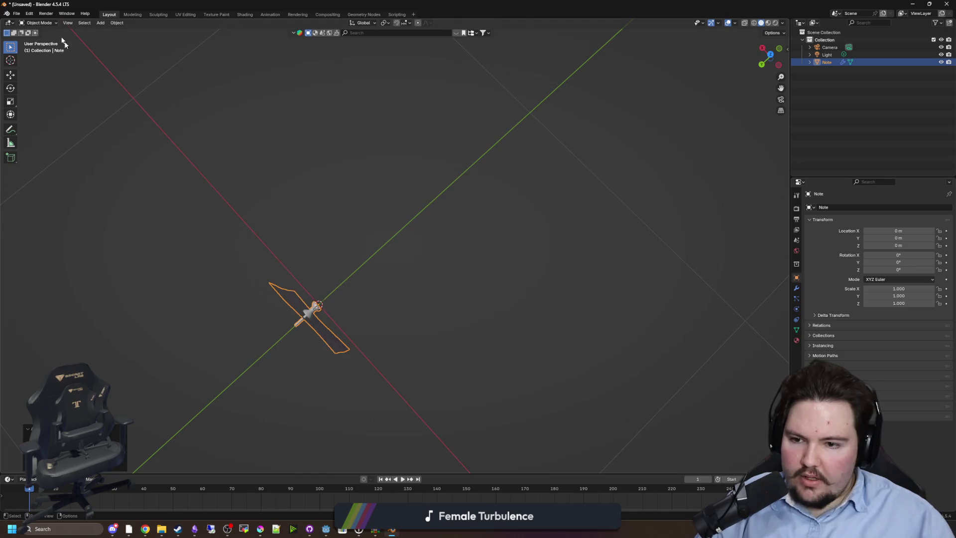
Step: Export the Note mesh as note.obj in Wavefront OBJ format
click(16, 13)
mouse_move(59, 128)
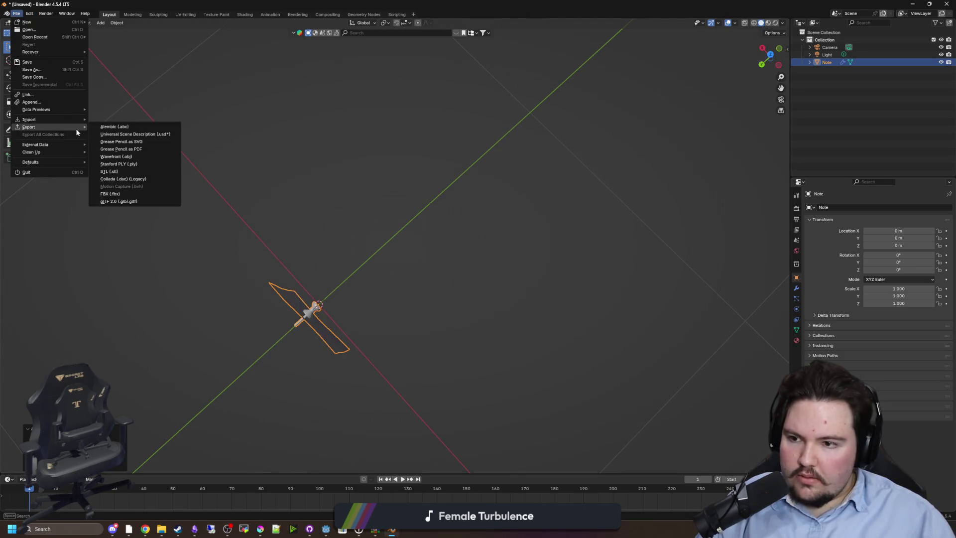
click(126, 156)
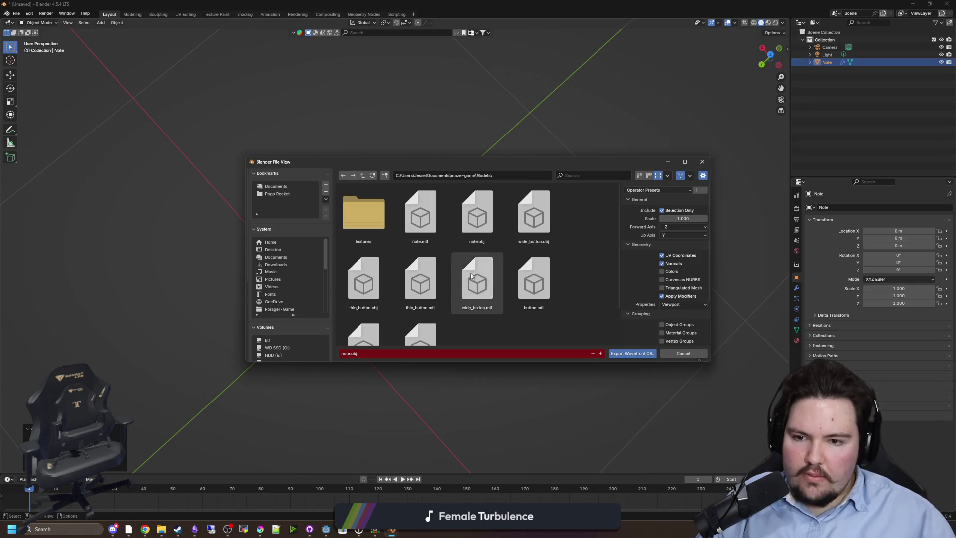
click(626, 354)
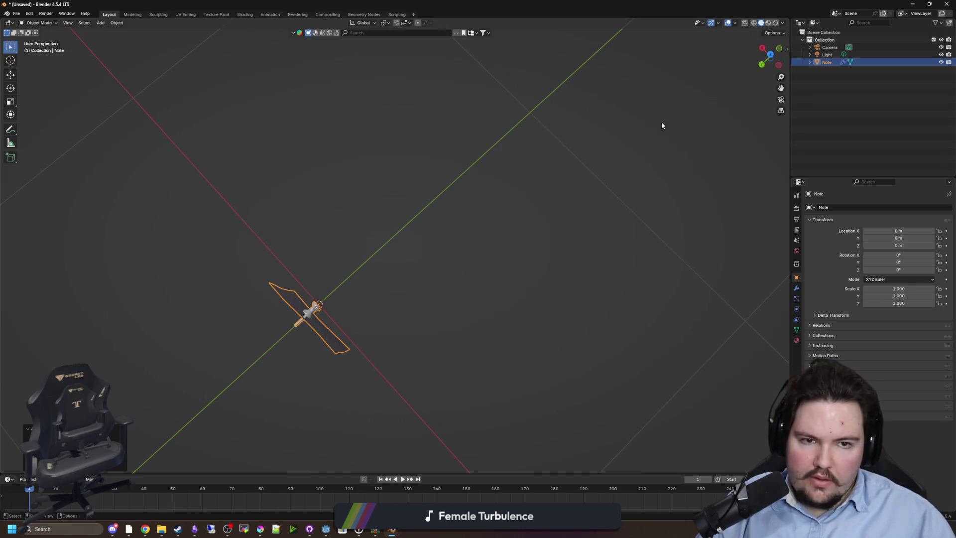
key(alt+Tab)
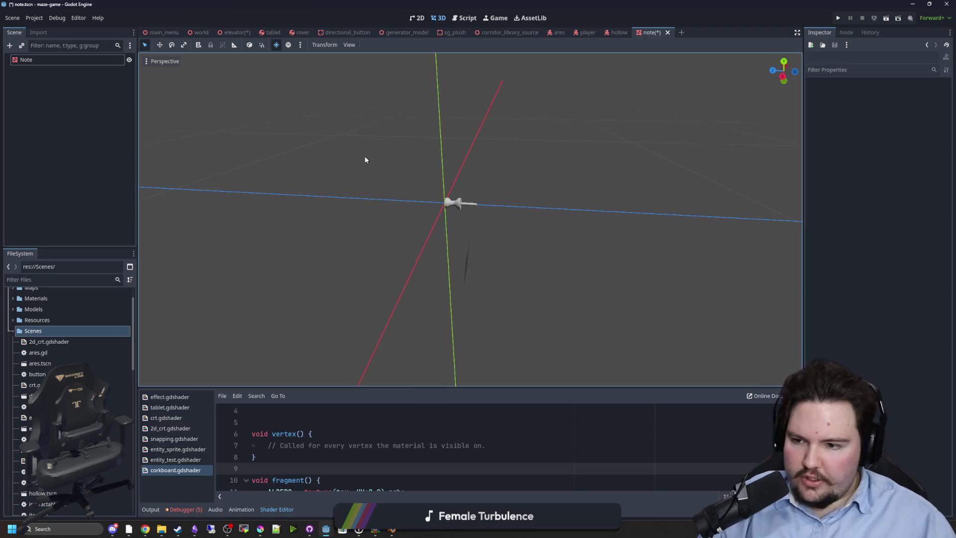
Step: Add a Label3D as a child of the reimported Note node
click(59, 60)
right_click(58, 60)
click(81, 83)
text(label)
key(Down)
key(Down)
key(Down)
key(Return)
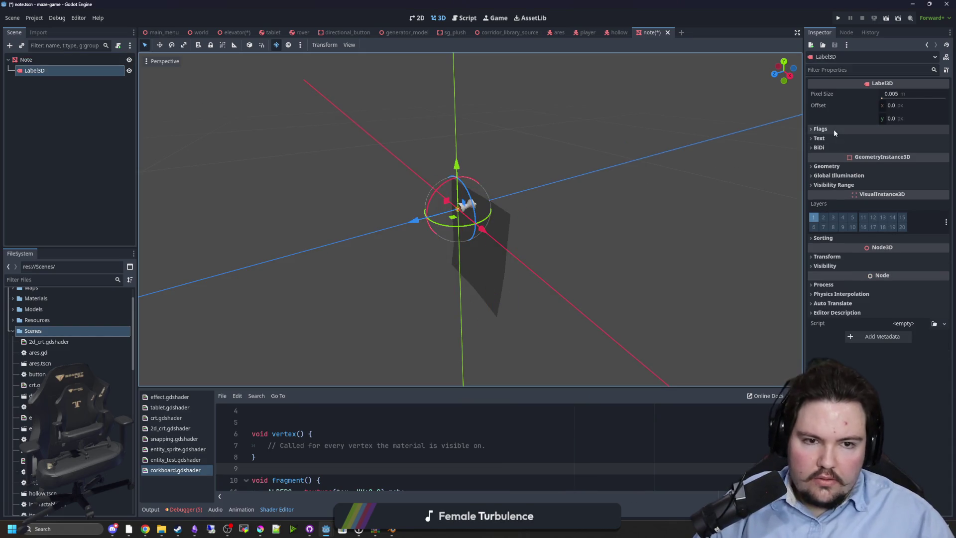
Step: Set the Label3D's text to 'he' in the Inspector
click(820, 129)
click(822, 129)
click(819, 139)
click(874, 190)
text(he)
scroll(up, 3)
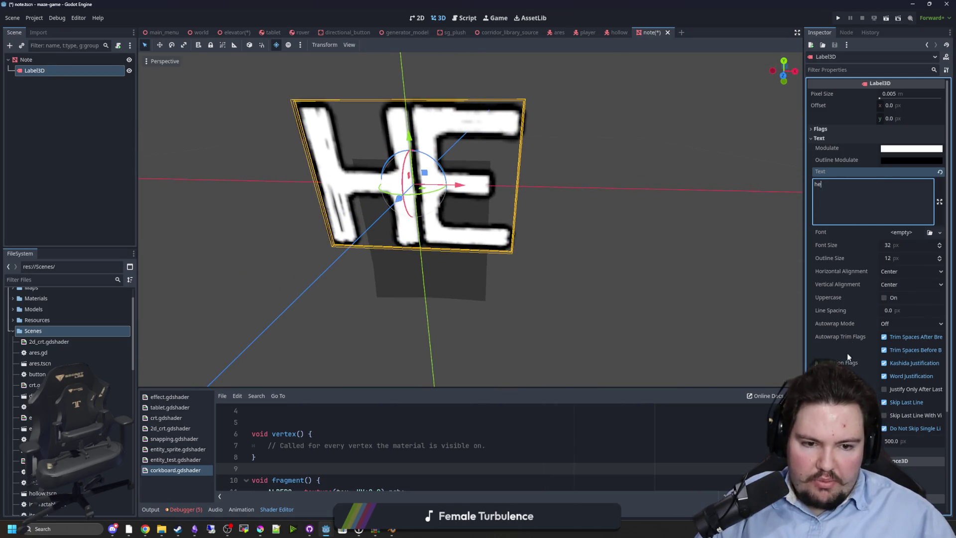
click(818, 138)
Step: Turn on Shaded and turn off Double Sided in the label's Flags, leaving Fixed Size off
click(829, 129)
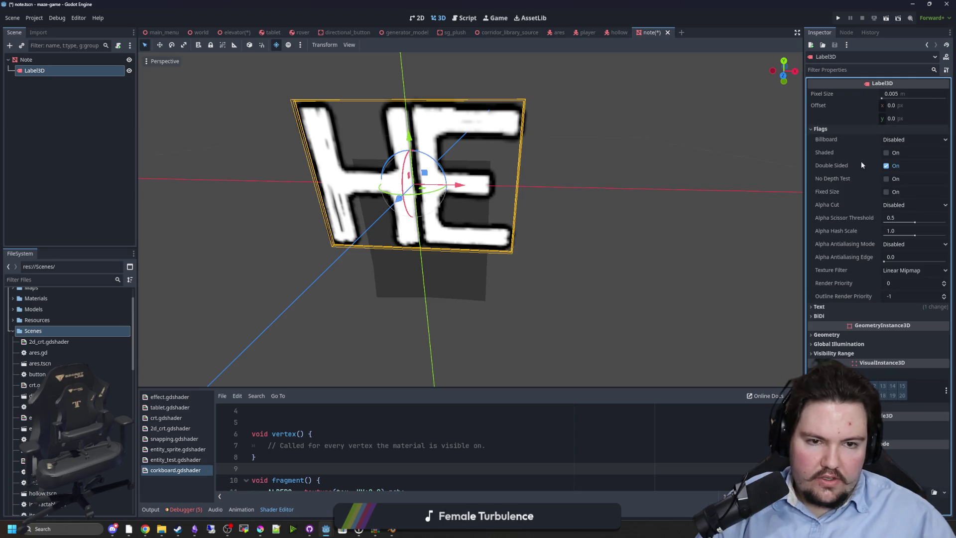
click(885, 154)
drag(777, 174, 836, 202)
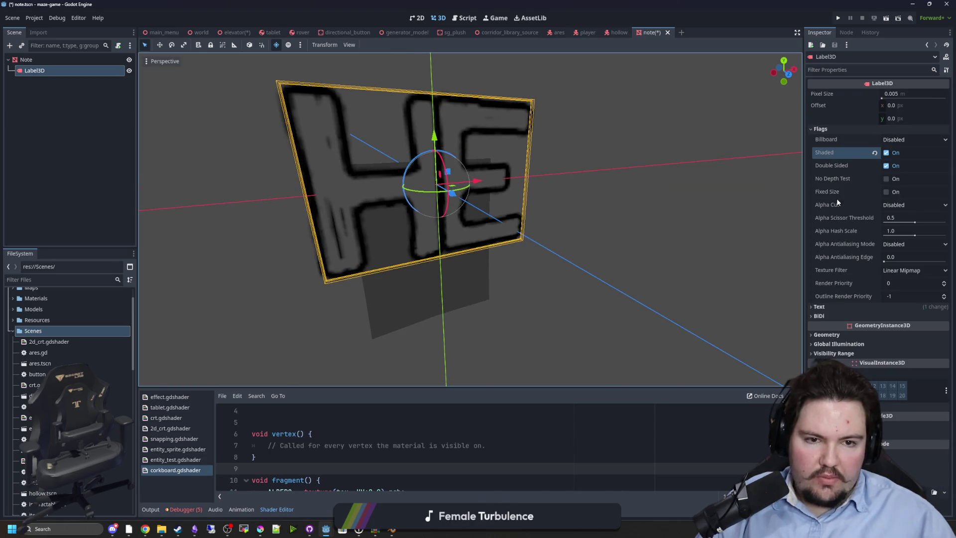
click(885, 166)
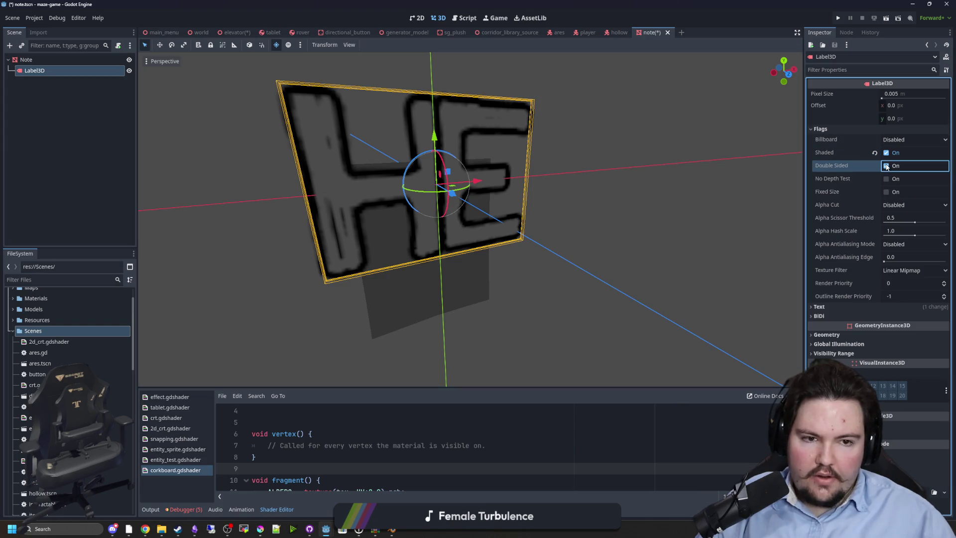
drag(703, 210, 671, 192)
click(886, 192)
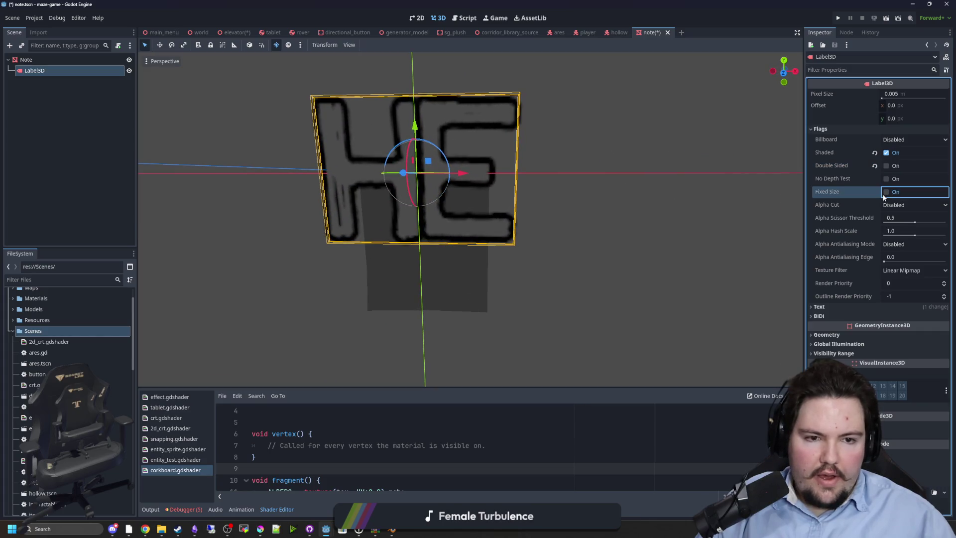
click(886, 192)
click(885, 192)
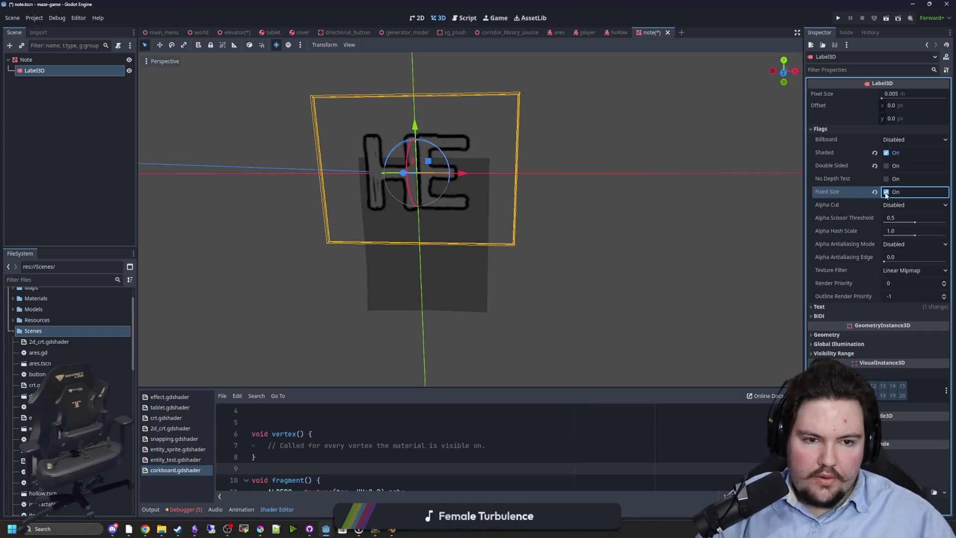
click(886, 192)
Step: Set the label's pixel size to 0.001 and drag it lower on the paper
click(899, 94)
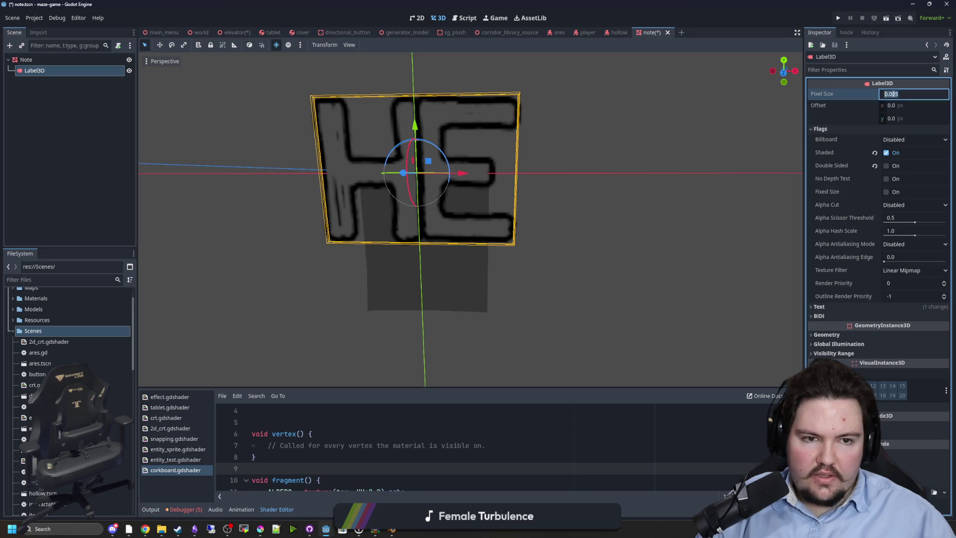
text(0.001)
key(Return)
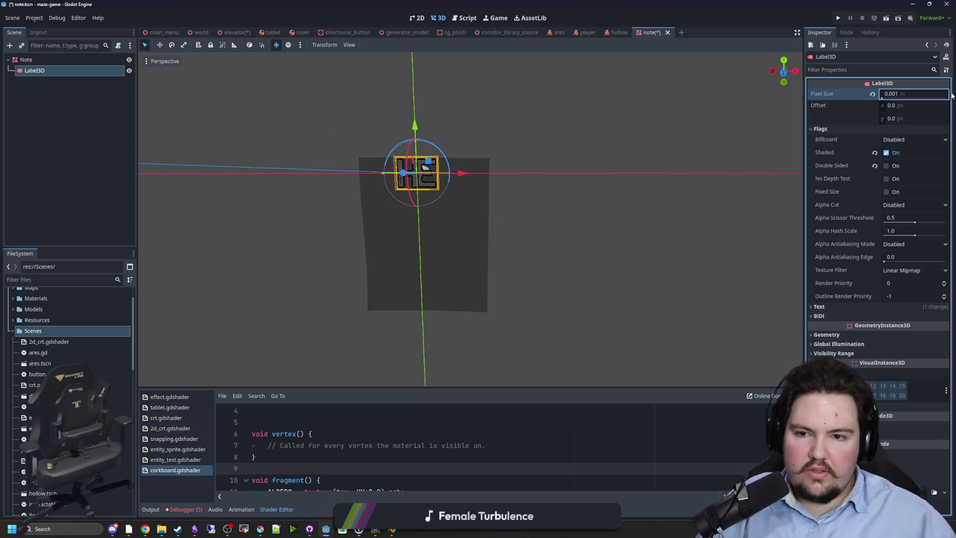
drag(416, 132, 419, 167)
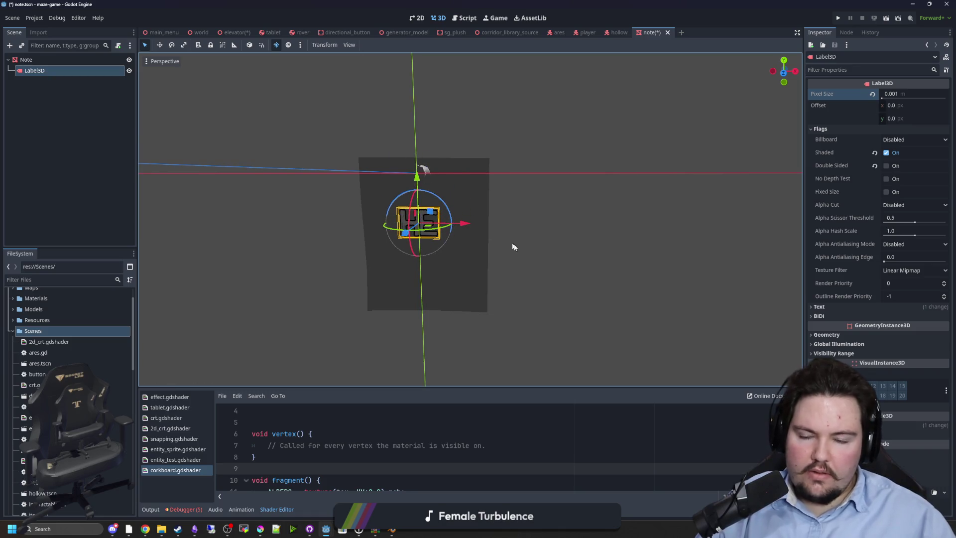
click(836, 131)
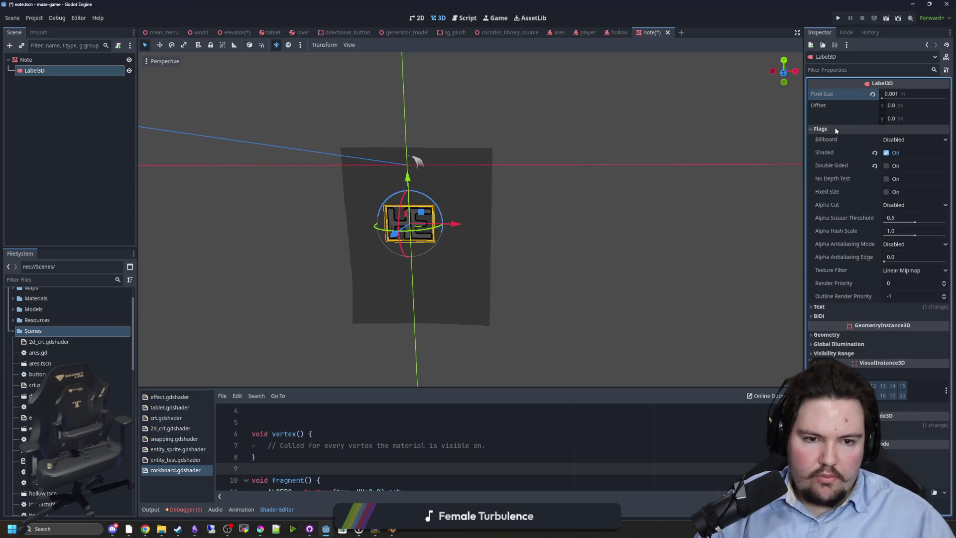
click(836, 130)
Step: Change the label's text to 'hello there'
click(841, 139)
click(881, 182)
text(he)
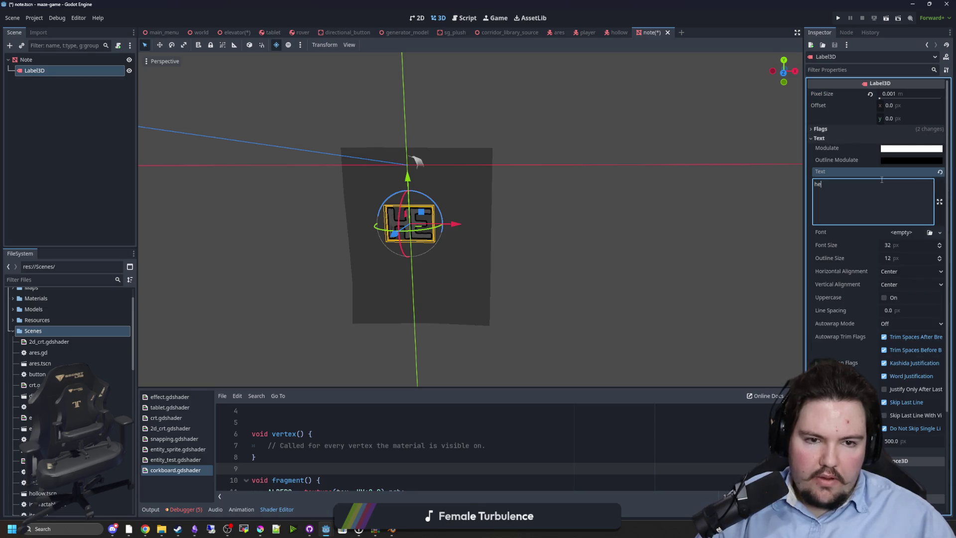
text(llo there)
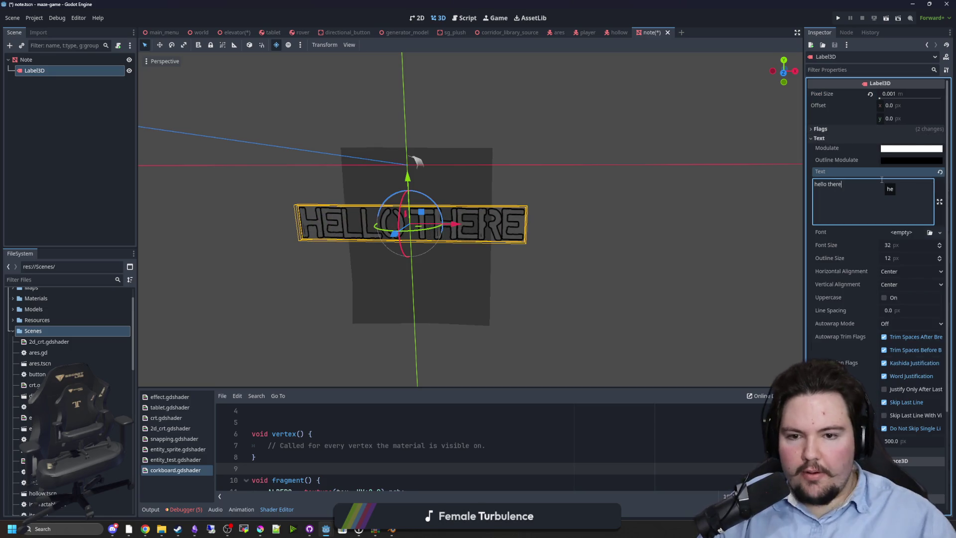
Step: Undo an accidental label rotation and view the 'hello there' label face-on
drag(591, 181, 595, 220)
key(ctrl+z)
click(525, 225)
drag(521, 200, 697, 252)
click(533, 198)
scroll(up, 3)
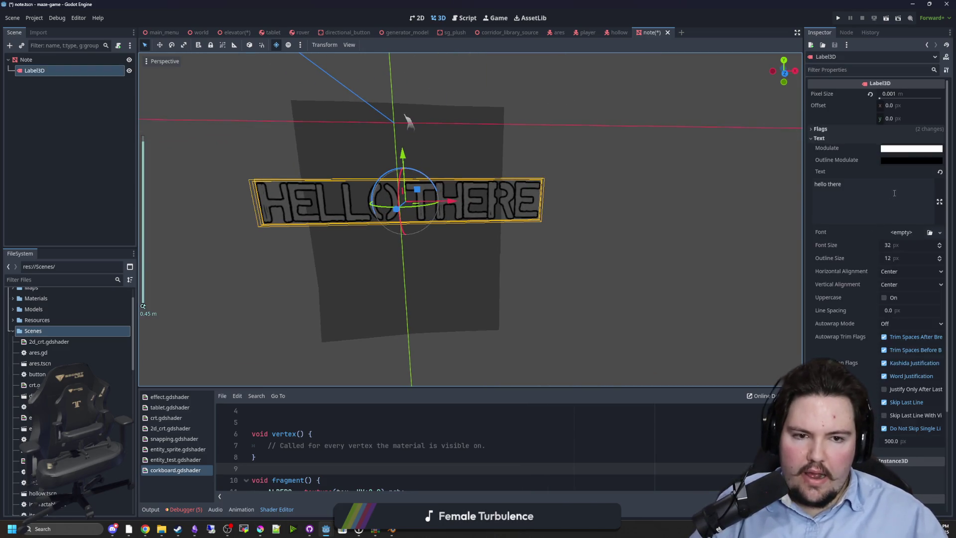
Step: Replace the label's text with 'day 1'
drag(895, 192, 740, 174)
text(d)
key(BackSpace)
text(day 1)
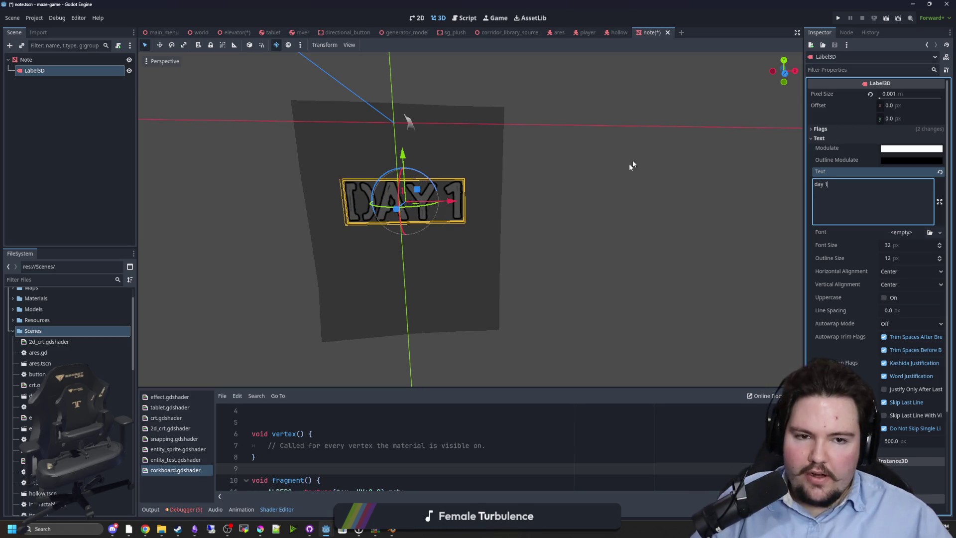
Step: Drag the 'day 1' label further down on the paper face
click(573, 222)
drag(553, 228, 447, 215)
click(447, 215)
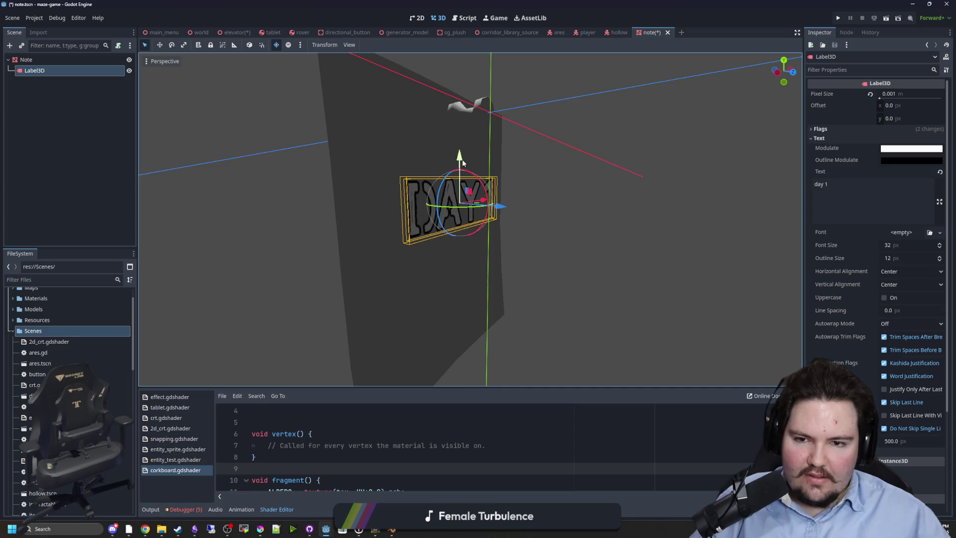